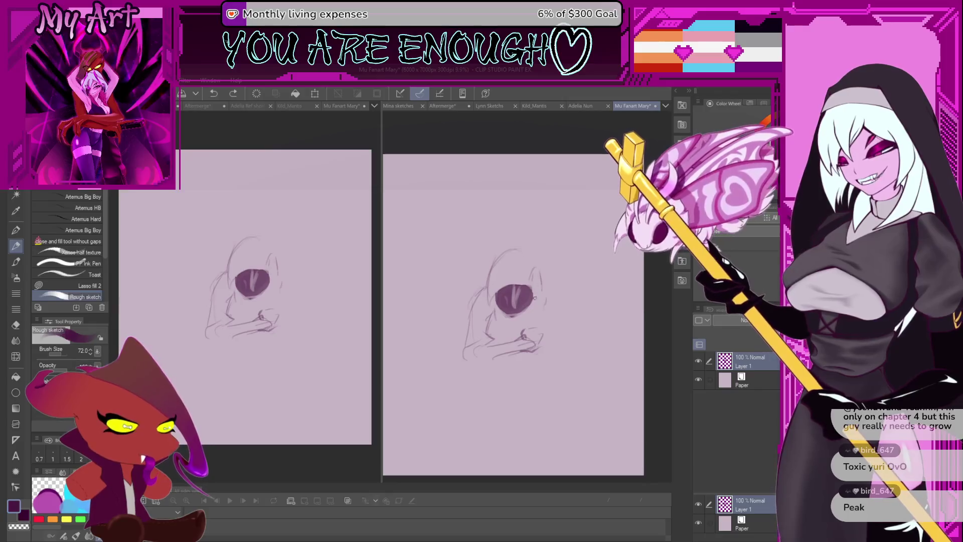
Add short zigzag strokes under the hooded figure's face, undoing two rejected strokes, then zoom in.
drag(506, 330, 497, 314)
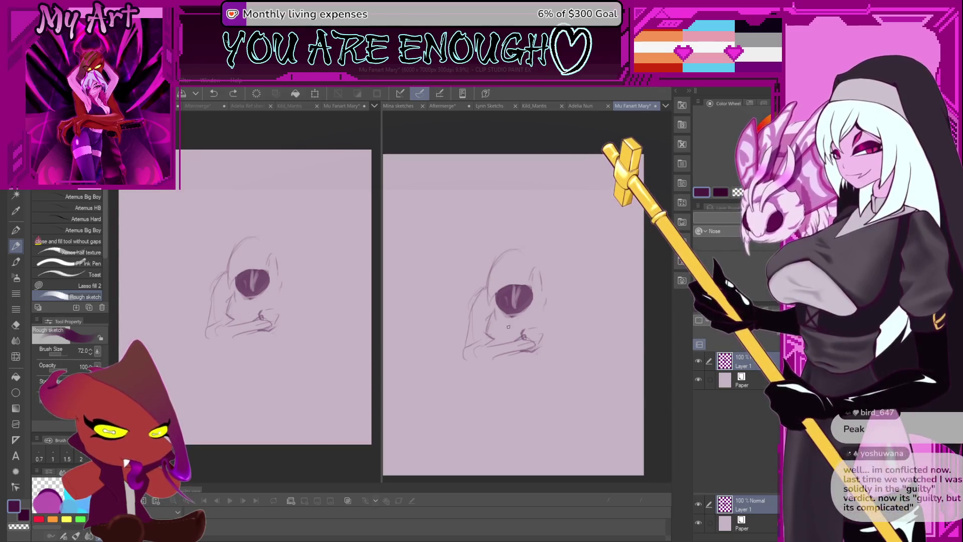
mouse_move(504, 327)
mouse_down()
mouse_move(502, 341)
mouse_move(489, 312)
mouse_move(547, 273)
mouse_up()
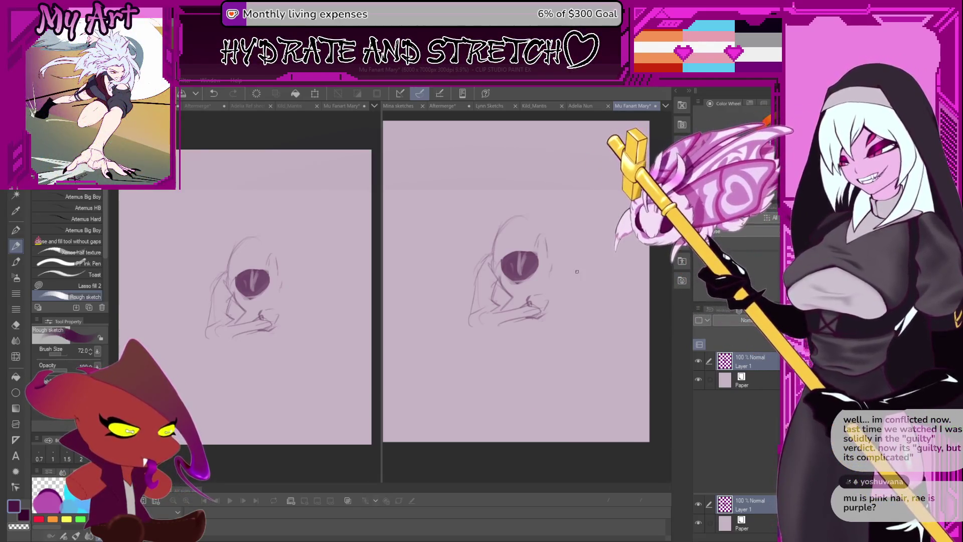
key(ctrl+z)
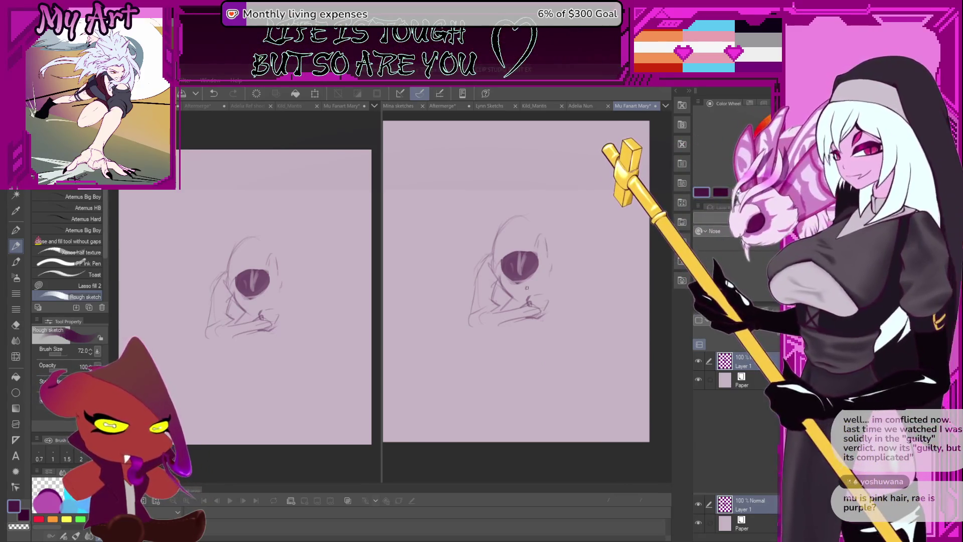
mouse_move(514, 300)
mouse_down()
mouse_move(554, 274)
mouse_move(556, 289)
mouse_up()
key(ctrl+z)
key(ctrl+z)
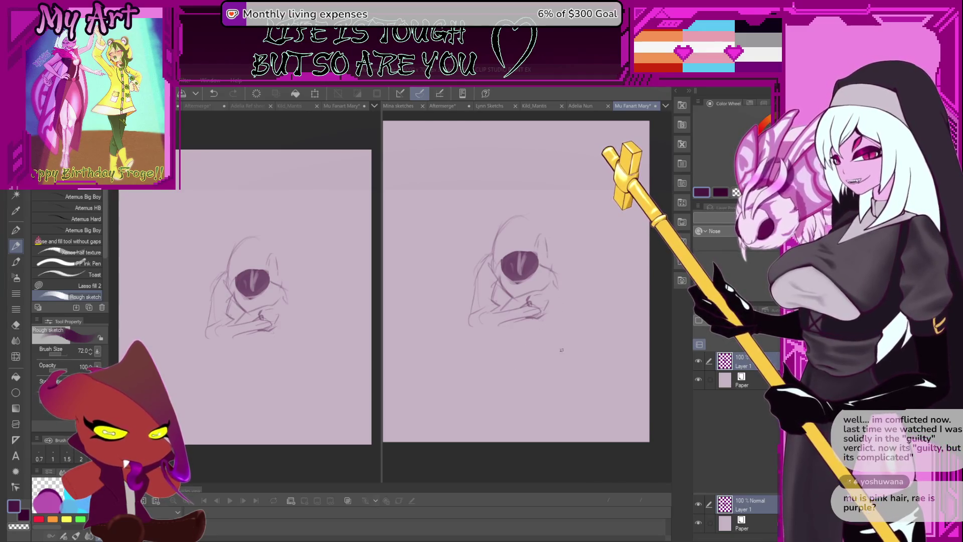
scroll(562, 350, down, 1)
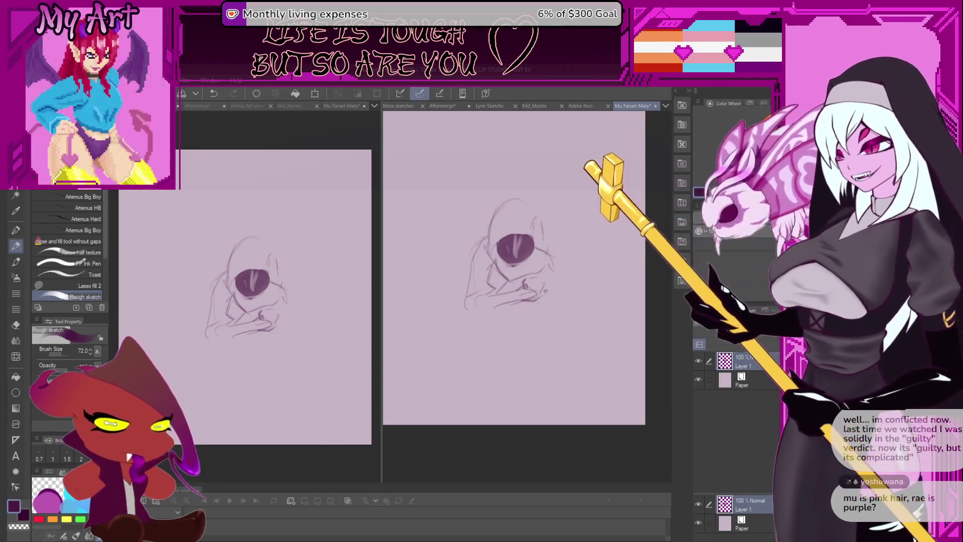
scroll(515, 266, up, 3)
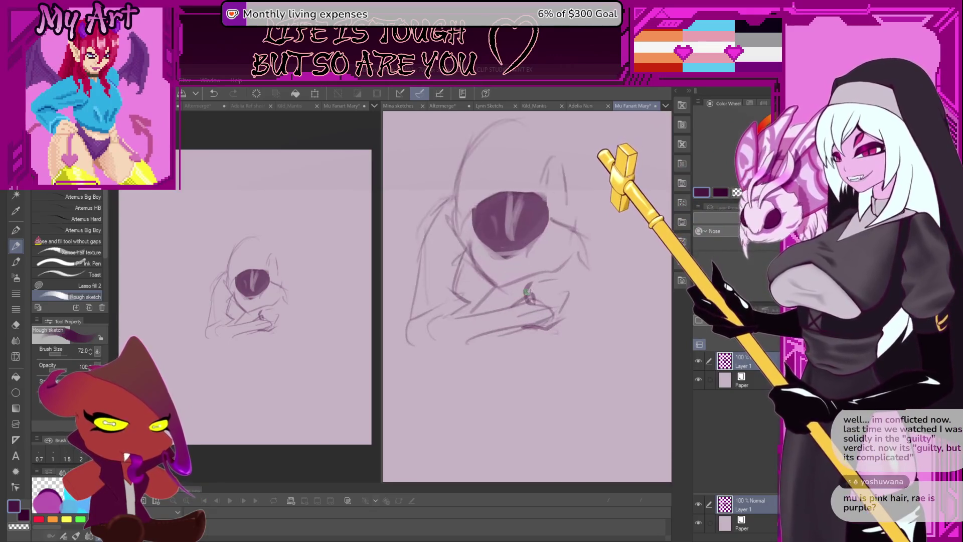
Redraw the short lines near the clasped hands, undo a miss, and clear the small lasso selection.
mouse_move(514, 300)
mouse_down()
mouse_move(523, 269)
mouse_move(517, 293)
mouse_up()
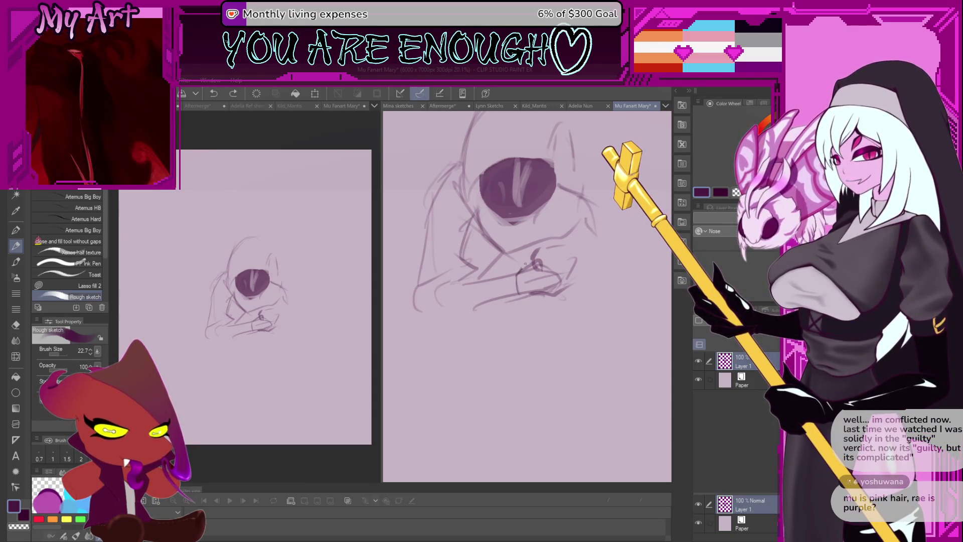
mouse_move(531, 259)
mouse_down()
mouse_move(524, 281)
mouse_move(536, 271)
mouse_up()
key(ctrl+z)
key(ctrl+z)
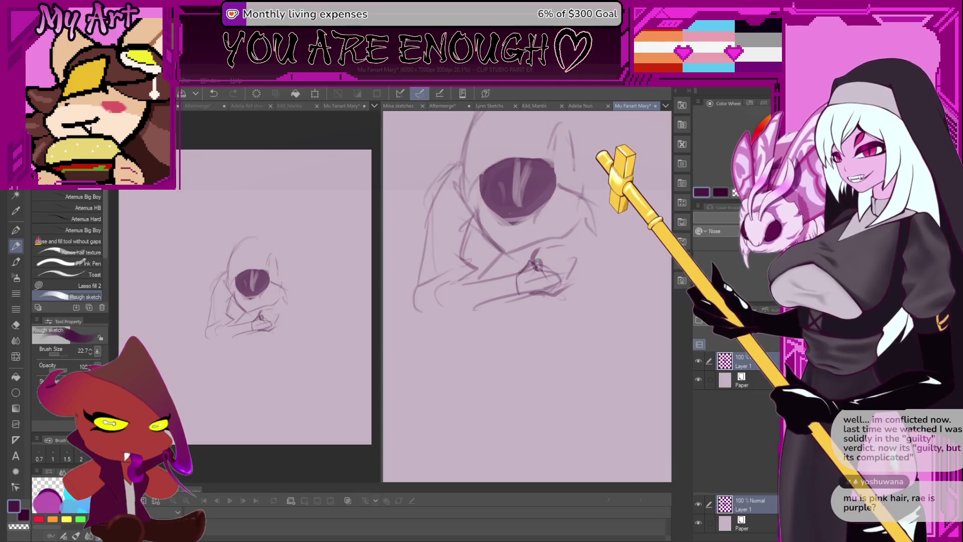
mouse_move(540, 258)
mouse_down()
mouse_move(570, 299)
mouse_move(585, 265)
mouse_move(559, 267)
mouse_up()
key(m)
key(p)
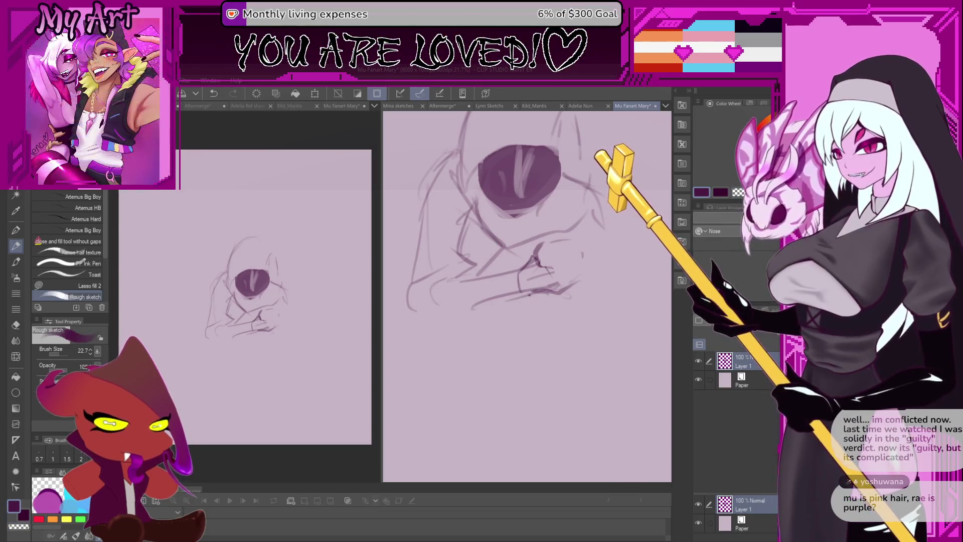
key(m)
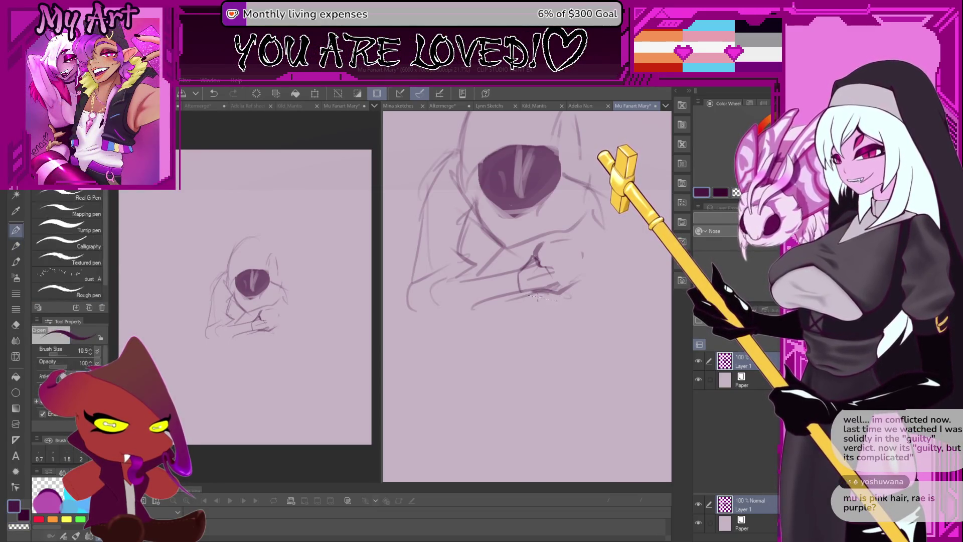
key(p)
key(ctrl+d)
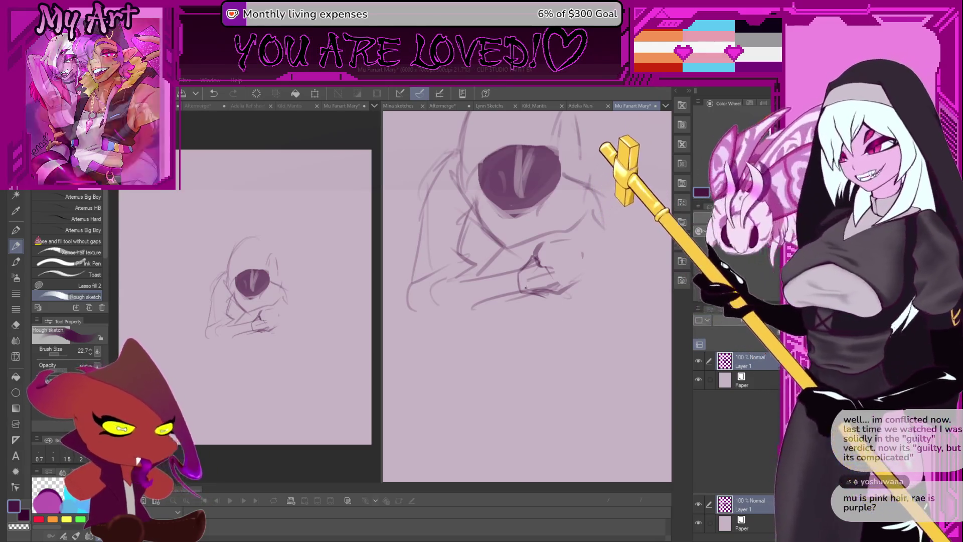
Lasso the hand strokes below the face and nudge them slightly down and right.
key(m)
mouse_move(505, 274)
mouse_down()
mouse_move(560, 293)
mouse_move(522, 269)
mouse_move(507, 275)
mouse_move(511, 259)
mouse_up()
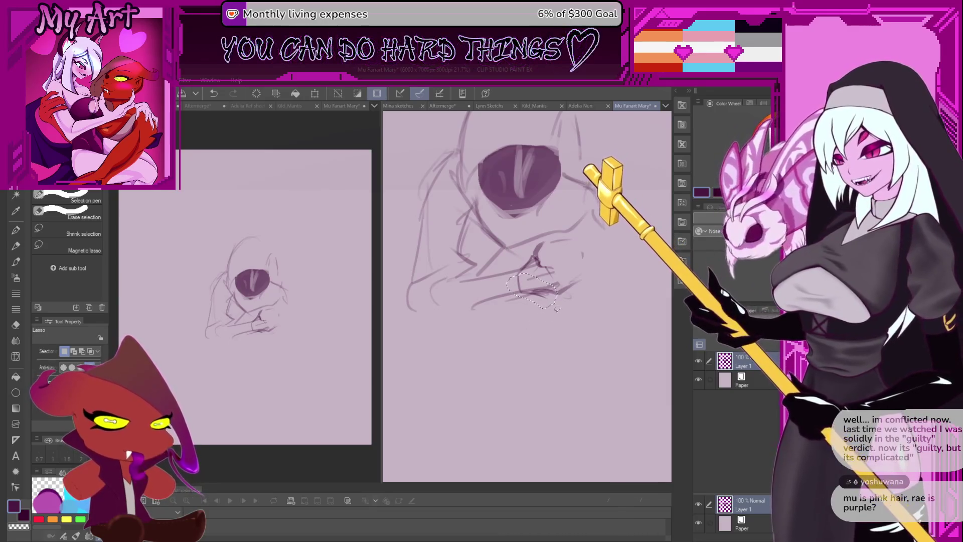
drag(543, 288, 544, 291)
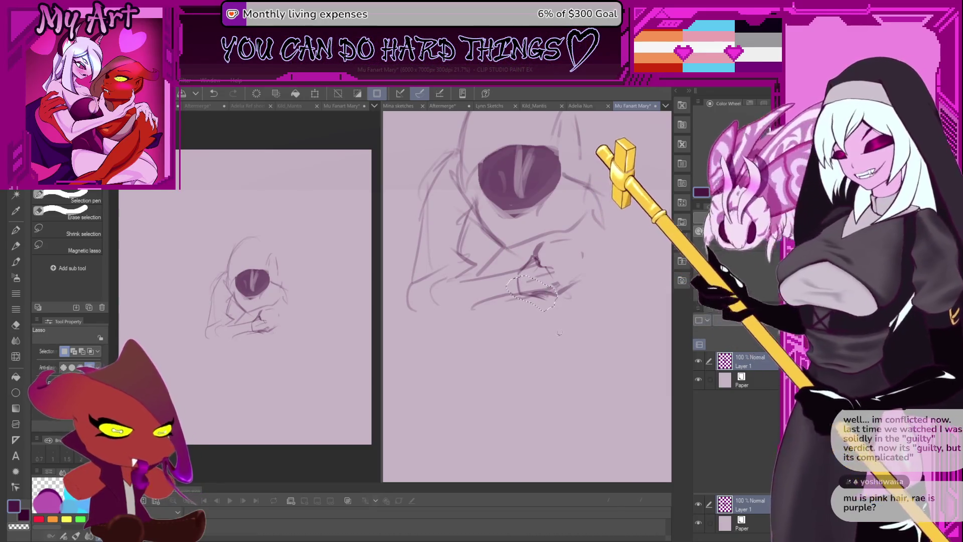
key(ctrl+d)
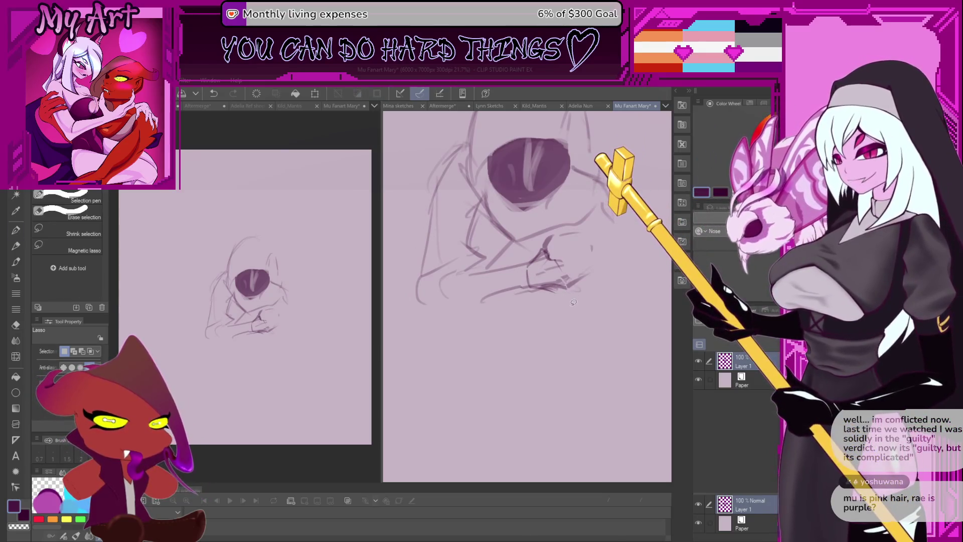
Add short lines around the hand with the Rough sketch brush, undo one, and reset the view.
key(b)
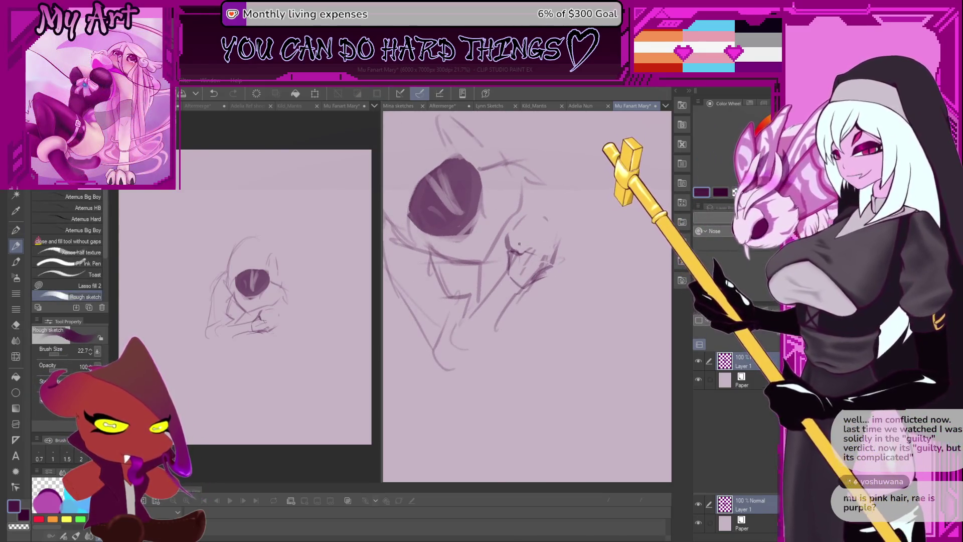
mouse_move(533, 275)
mouse_down()
mouse_move(559, 263)
mouse_move(526, 285)
mouse_up()
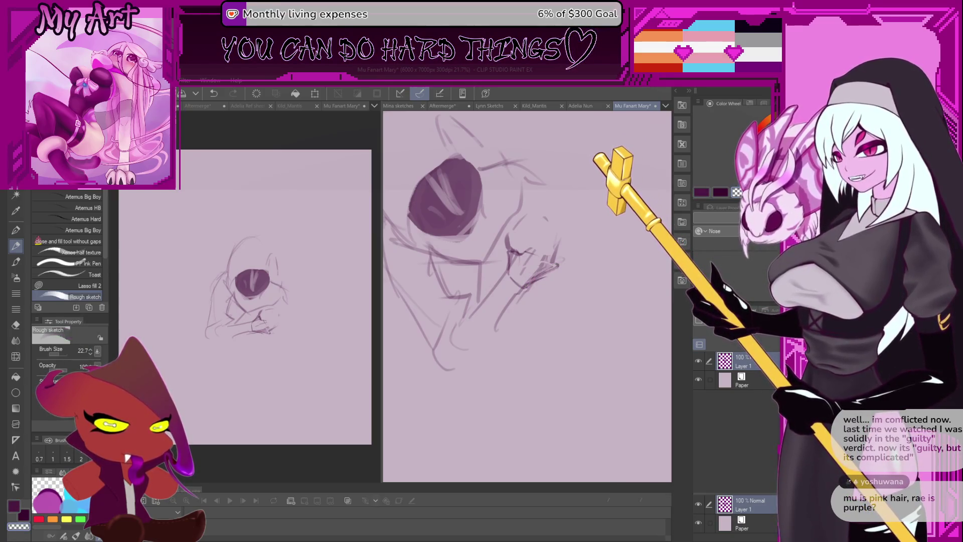
key(ctrl+z)
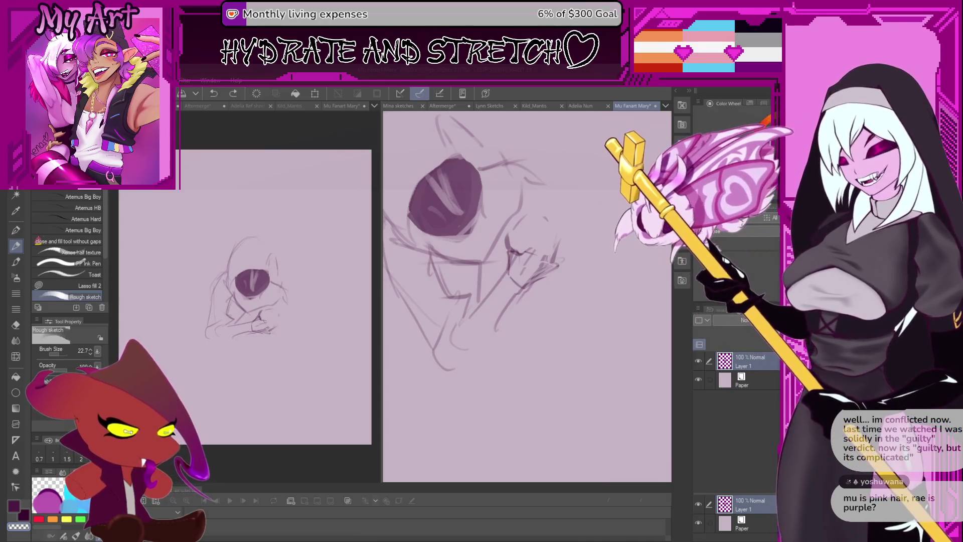
key(ctrl+y)
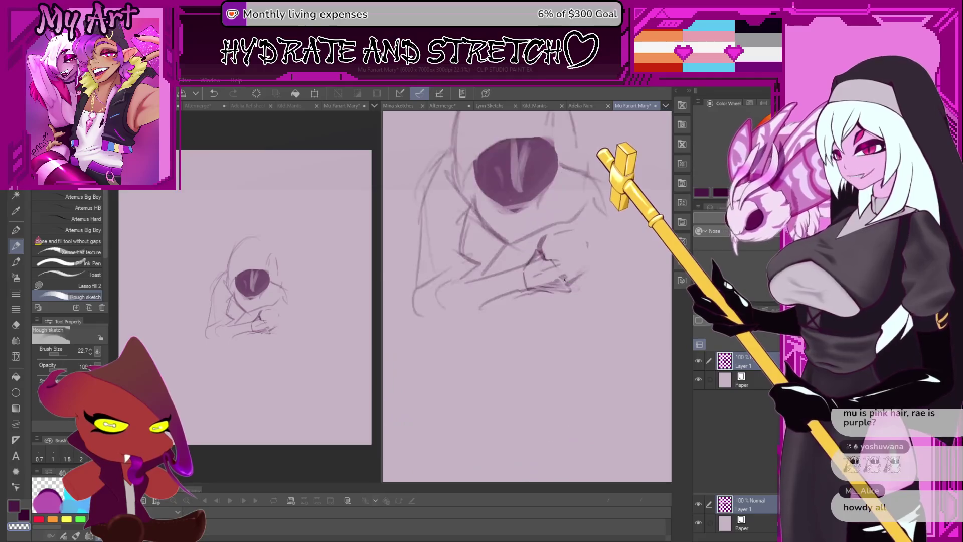
Tilt the page view and sketch new lines for the raised hand, undoing one stroke.
scroll(563, 282, down, 5)
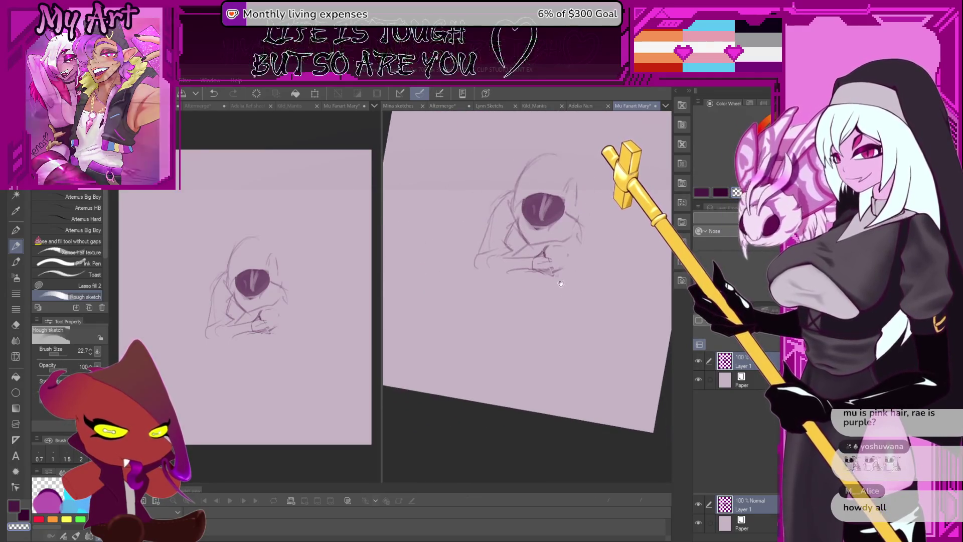
drag(561, 283, 570, 307)
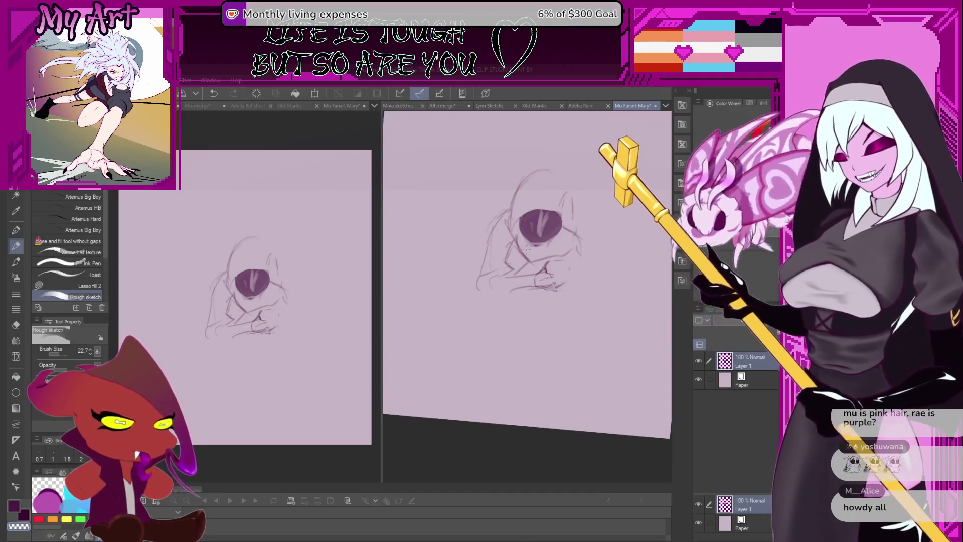
drag(560, 314, 558, 307)
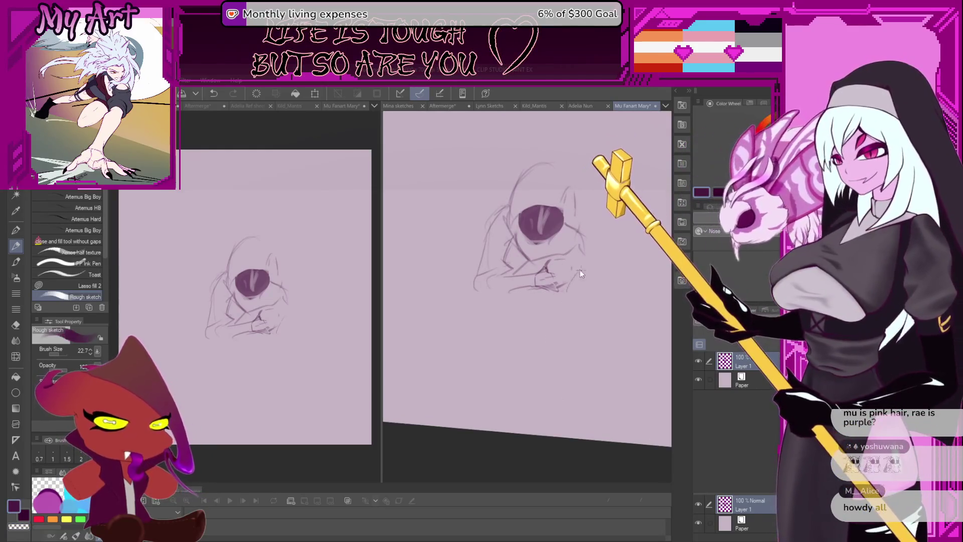
drag(567, 278, 547, 279)
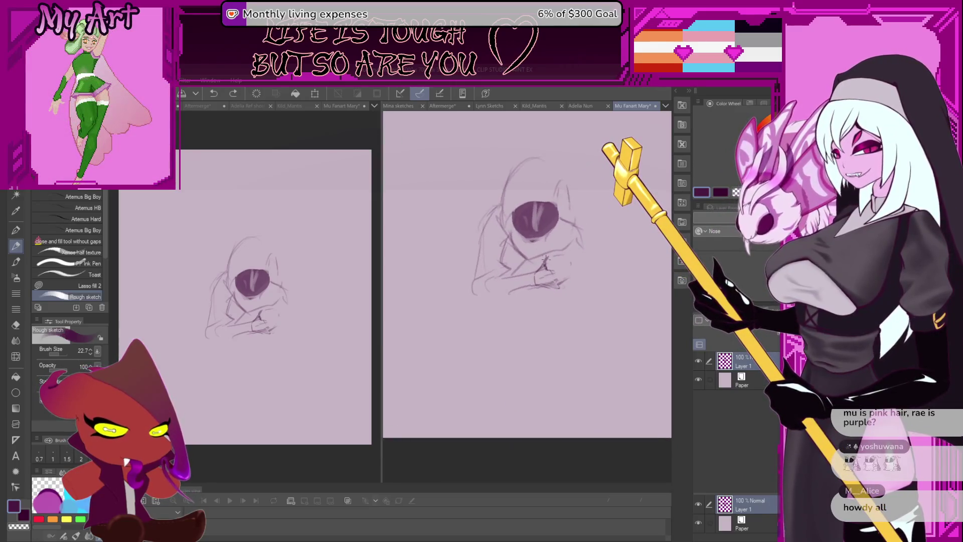
scroll(550, 262, up, 3)
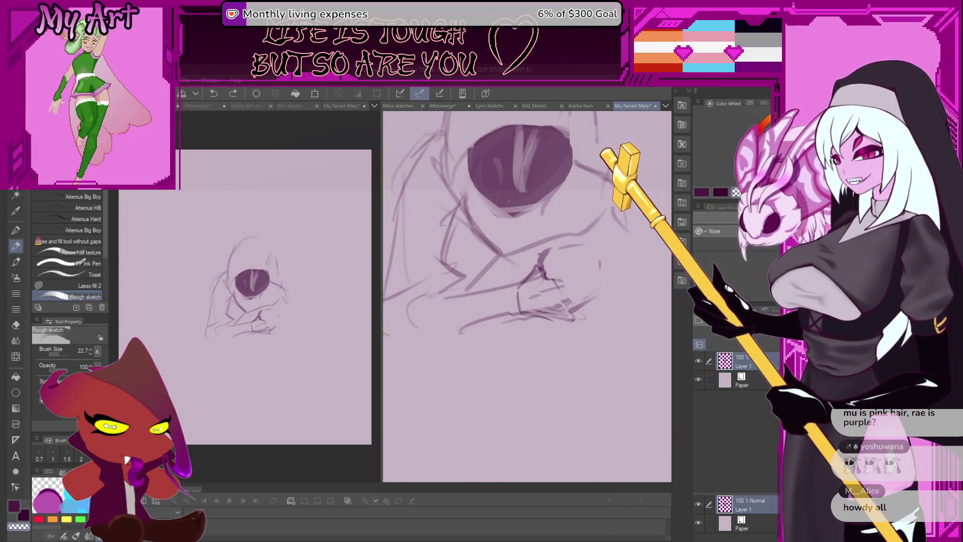
key(m)
mouse_move(550, 271)
mouse_down()
mouse_move(607, 284)
mouse_move(559, 237)
mouse_up()
key(p)
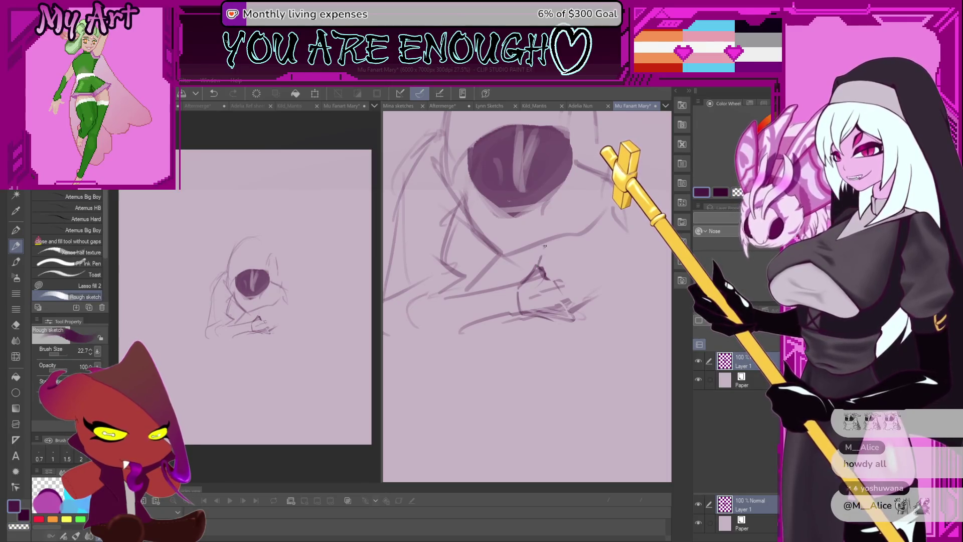
mouse_move(536, 264)
mouse_down()
mouse_move(545, 250)
mouse_move(551, 278)
mouse_move(566, 251)
mouse_move(556, 249)
mouse_move(567, 244)
mouse_move(564, 263)
mouse_move(581, 248)
mouse_move(576, 254)
mouse_up()
key(ctrl+z)
key(ctrl+z)
key(ctrl+z)
key(ctrl+z)
key(ctrl+z)
key(ctrl+z)
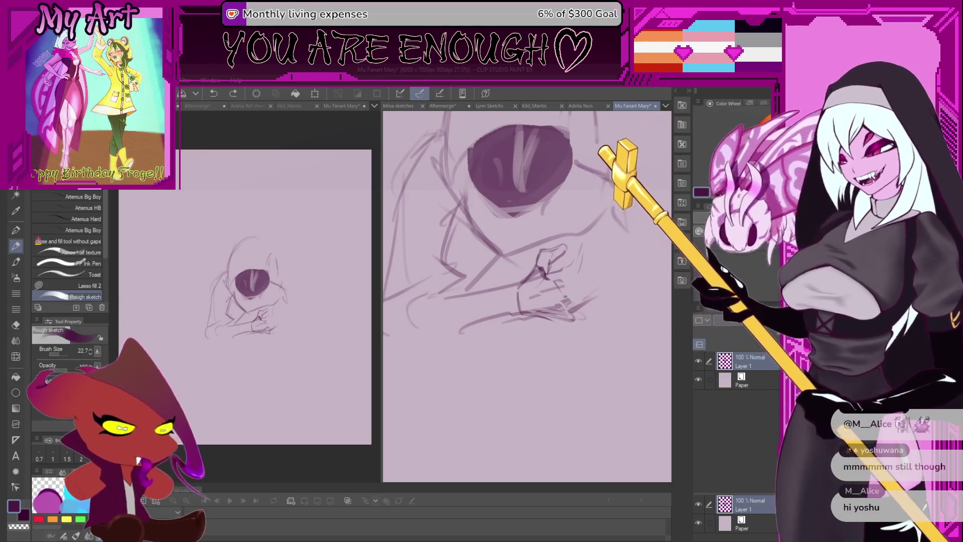
Try a short stroke near the hand in a darker colour, then undo it.
drag(550, 270, 567, 269)
key(x)
key(ctrl+z)
key(ctrl+z)
key(ctrl+z)
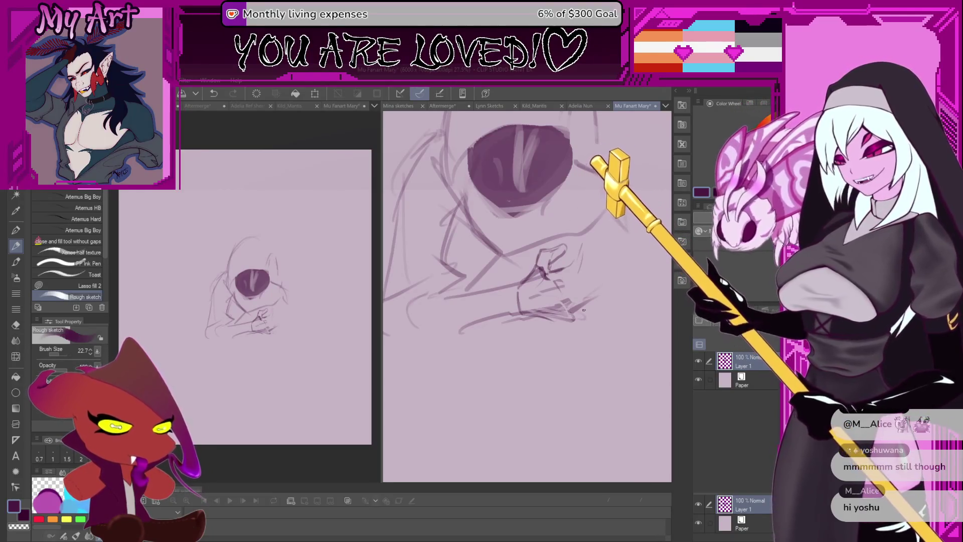
scroll(577, 301, down, 2)
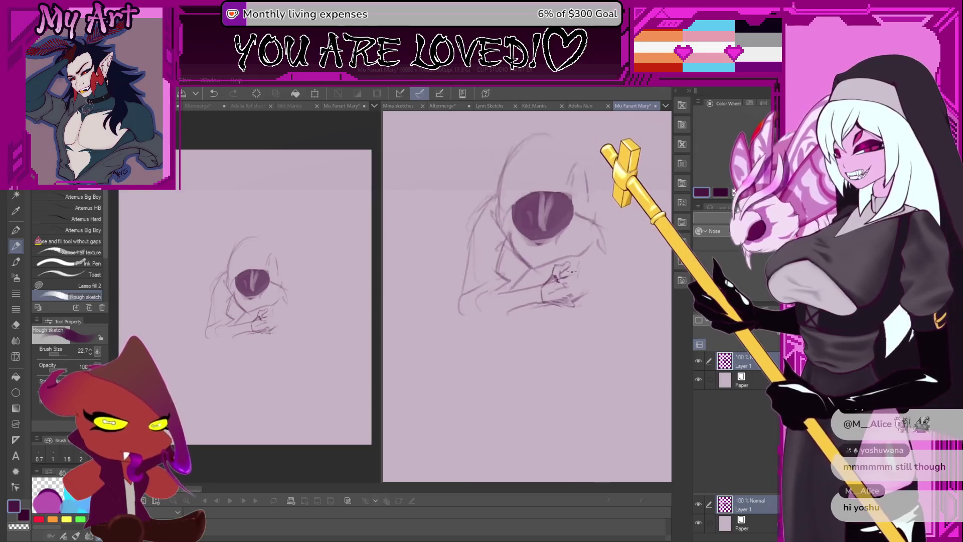
scroll(582, 311, up, 2)
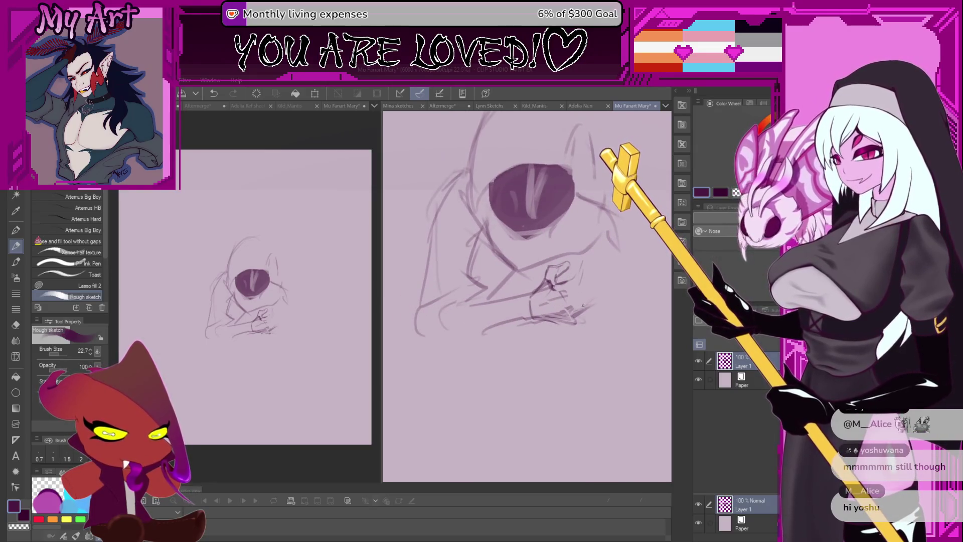
Lasso-delete the unwanted hand strokes and draw new upward strokes for the hand.
key(m)
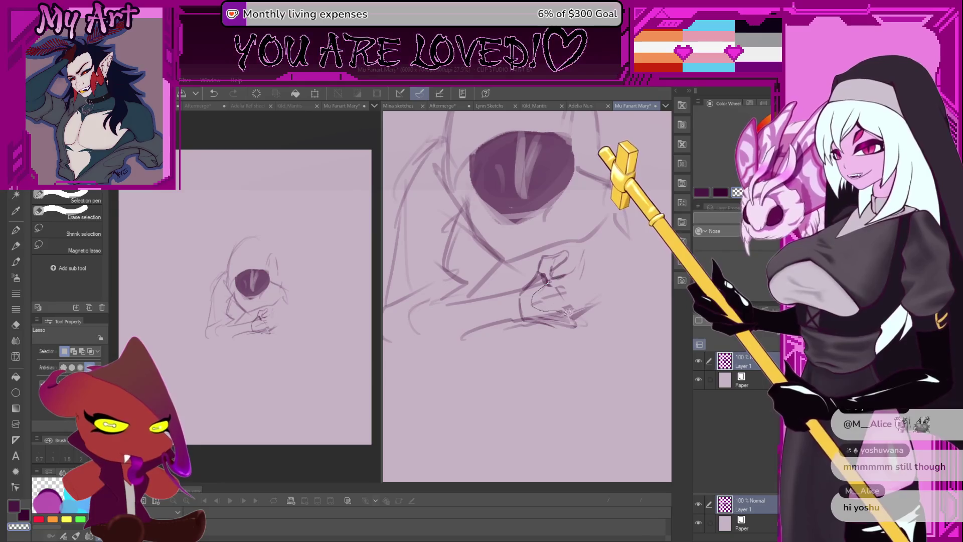
drag(556, 277, 565, 309)
key(Delete)
key(p)
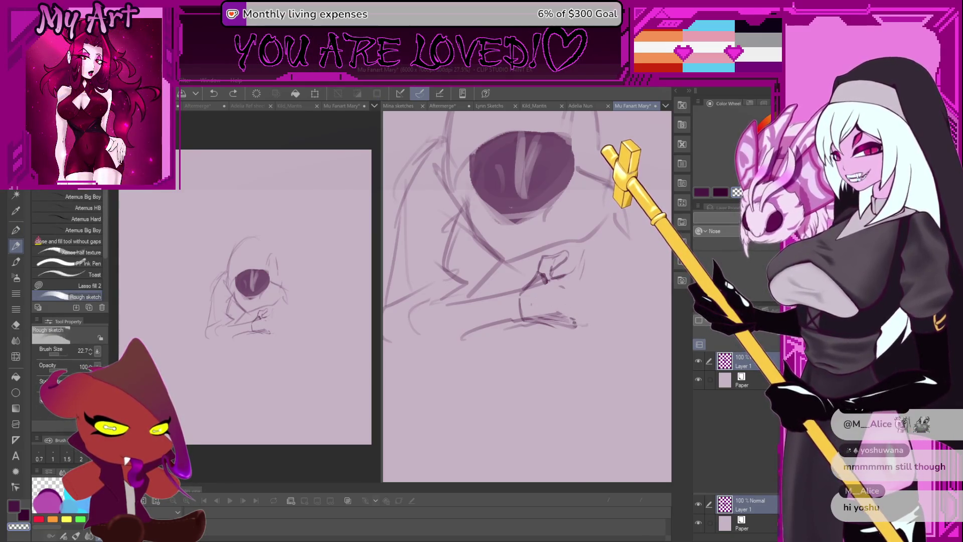
drag(576, 324, 567, 301)
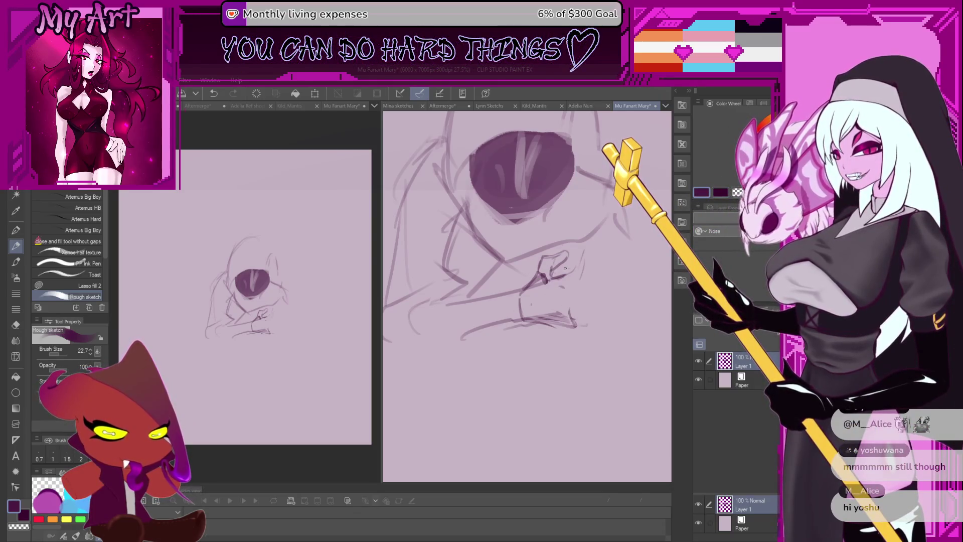
scroll(565, 269, up, 1)
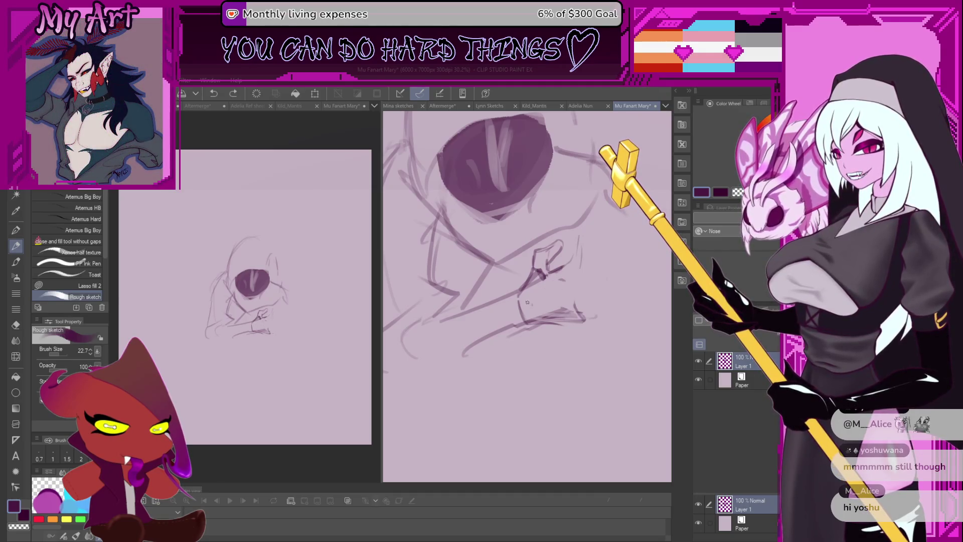
drag(531, 301, 571, 291)
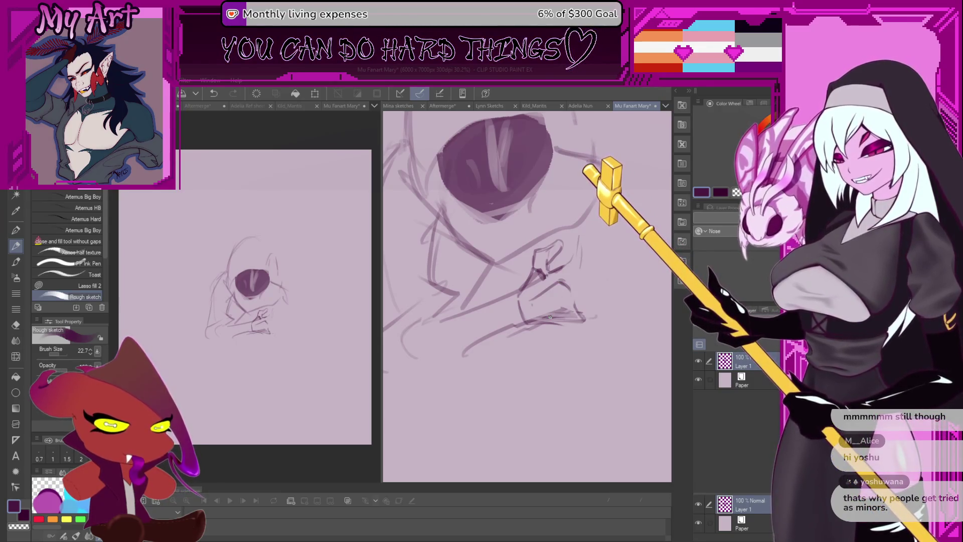
scroll(550, 317, up, 2)
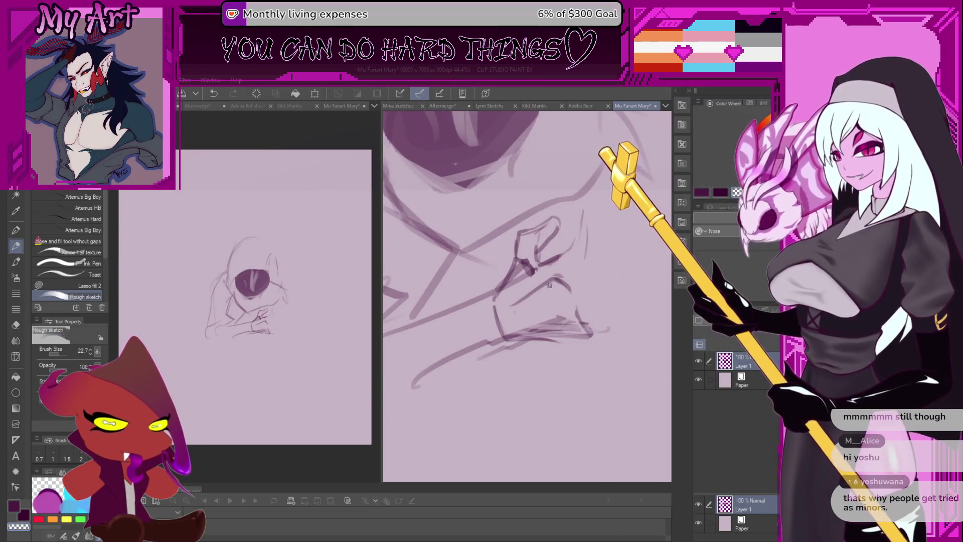
Add a short stroke beside the hand and try a stroke across the palm, then undo it.
scroll(554, 276, down, 3)
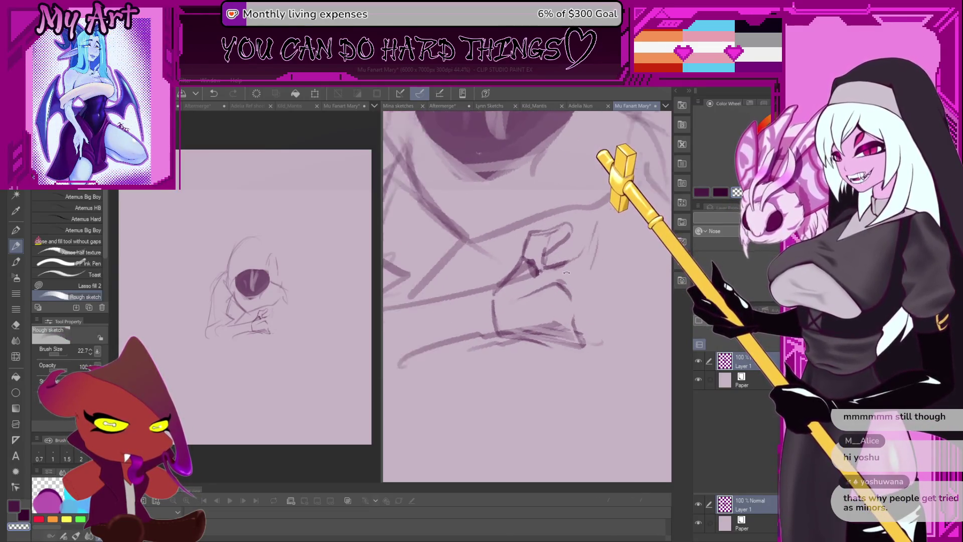
scroll(566, 298, up, 2)
scroll(555, 289, up, 1)
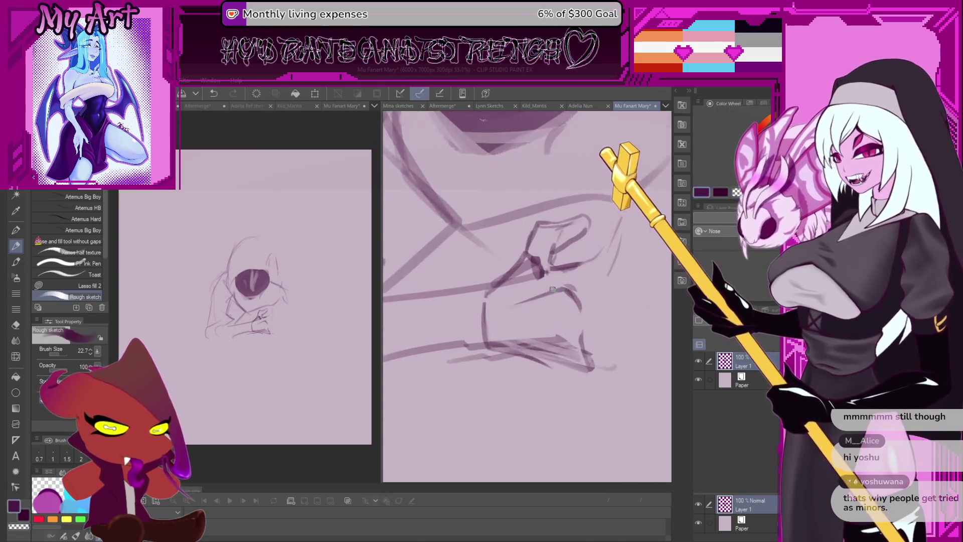
mouse_move(551, 292)
mouse_down()
mouse_move(540, 275)
mouse_move(551, 279)
mouse_up()
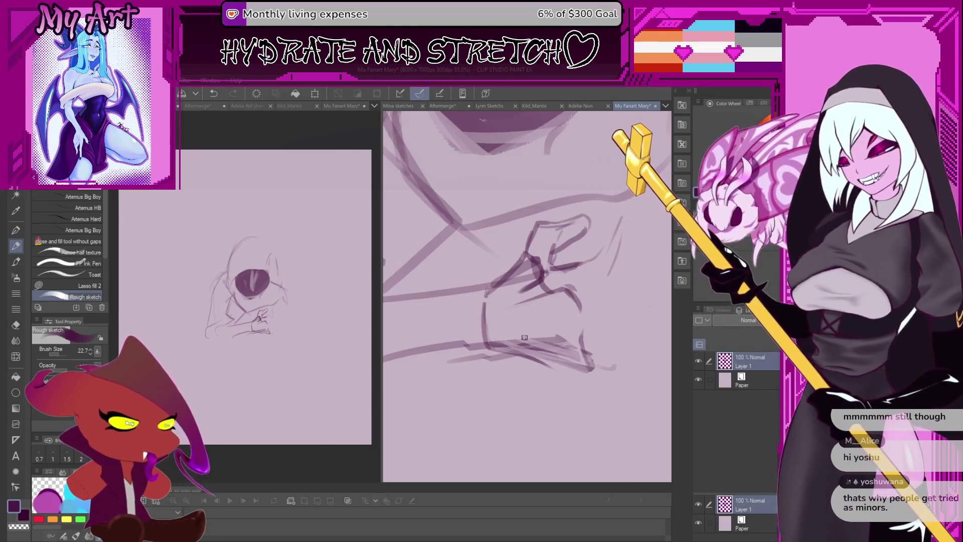
scroll(557, 307, down, 2)
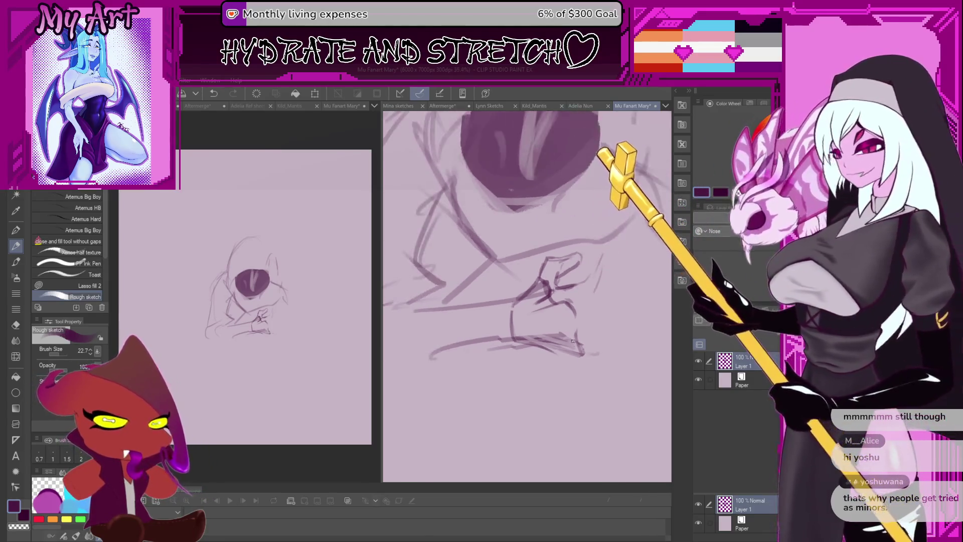
scroll(578, 316, up, 2)
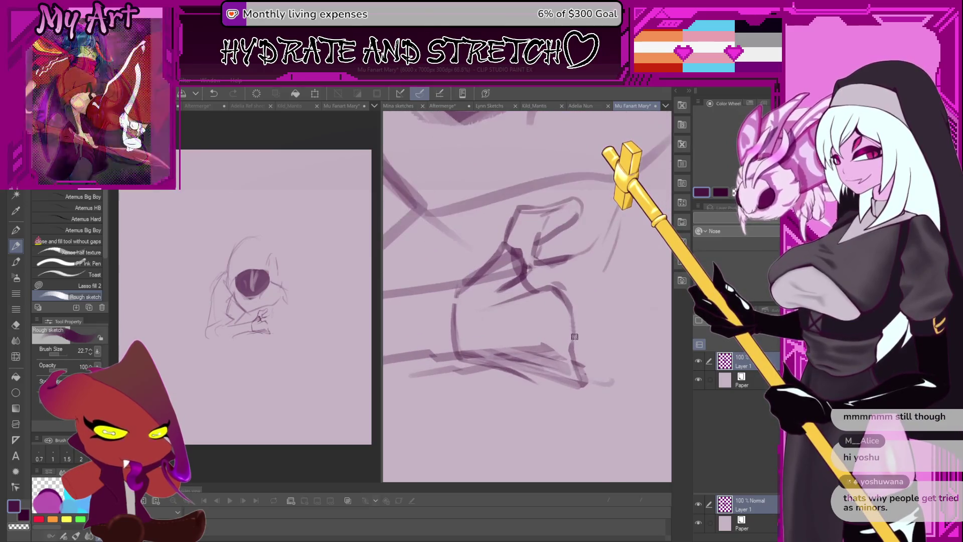
drag(482, 346, 521, 326)
mouse_move(574, 312)
mouse_down()
mouse_move(500, 358)
mouse_move(566, 346)
mouse_up()
key(ctrl+z)
key(ctrl+y)
key(ctrl+z)
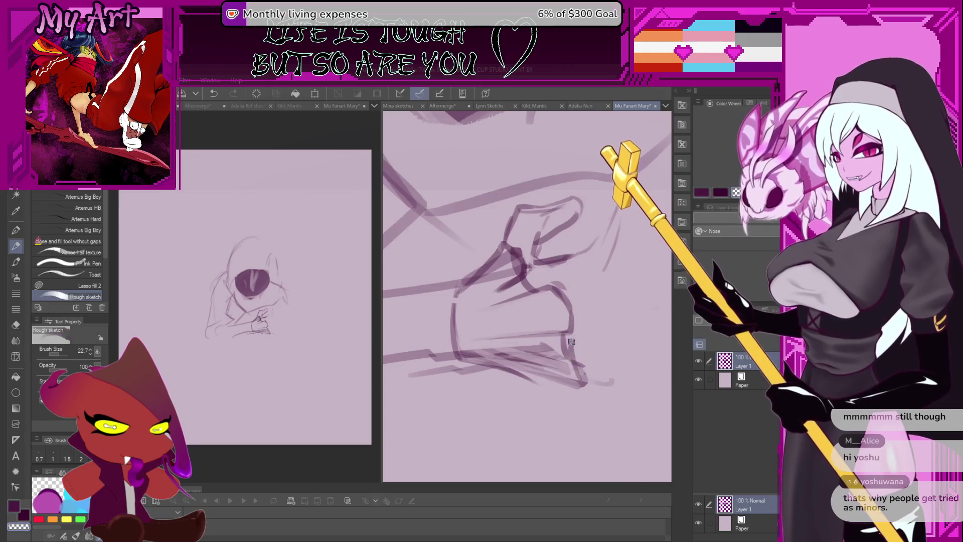
Rotate the view upright and redraw the palm line after a couple of retries.
mouse_move(576, 357)
mouse_down()
mouse_move(462, 311)
mouse_move(504, 349)
mouse_move(559, 376)
mouse_up()
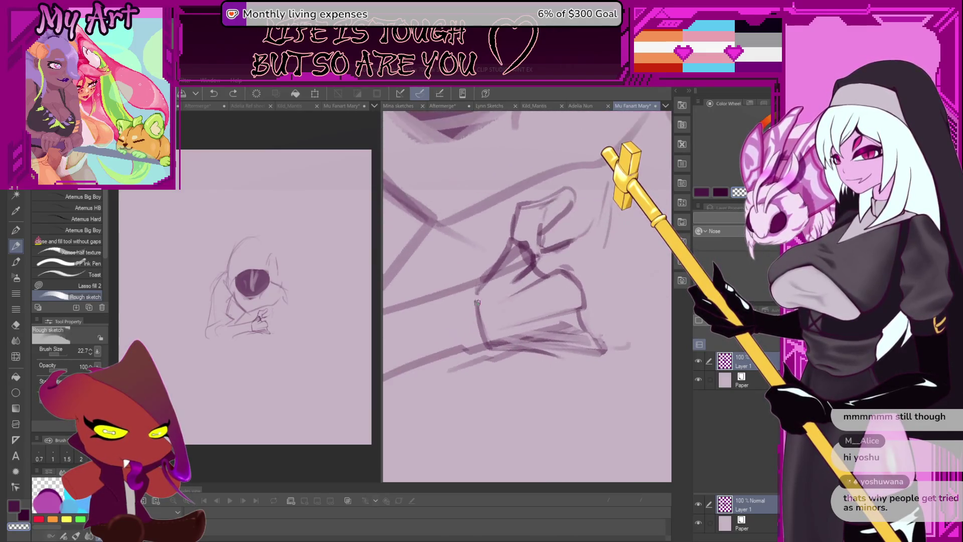
mouse_move(480, 333)
mouse_down()
mouse_move(477, 306)
mouse_move(484, 326)
mouse_up()
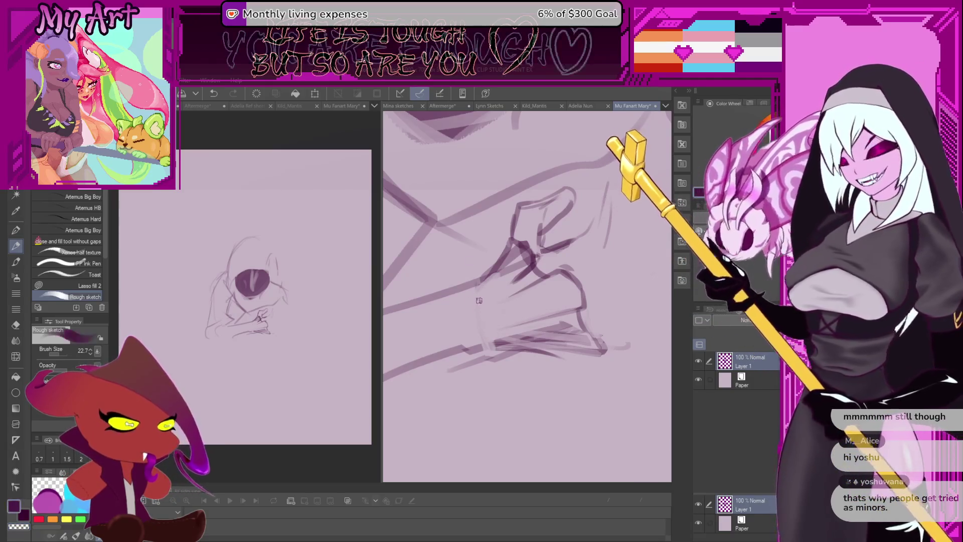
key(ctrl+z)
drag(479, 296, 488, 346)
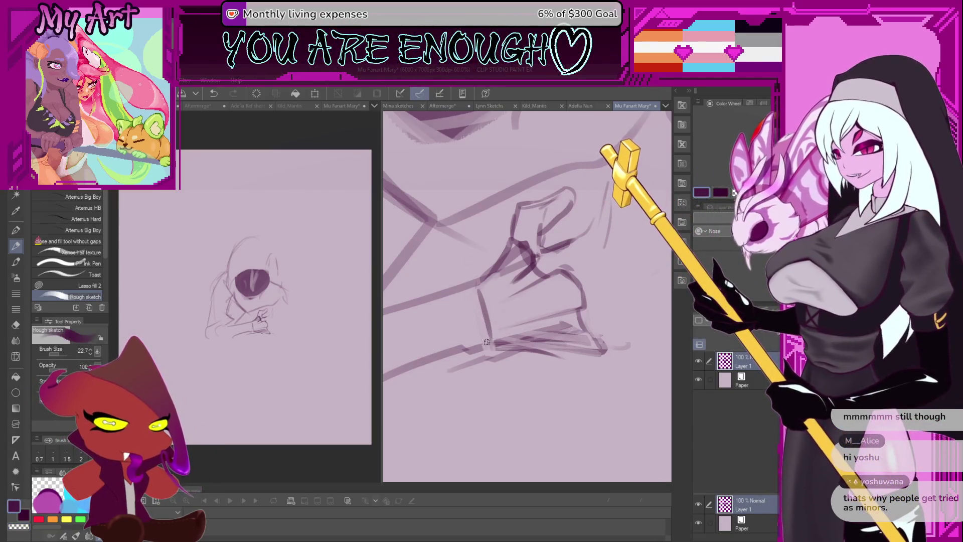
key(ctrl+z)
drag(481, 301, 483, 321)
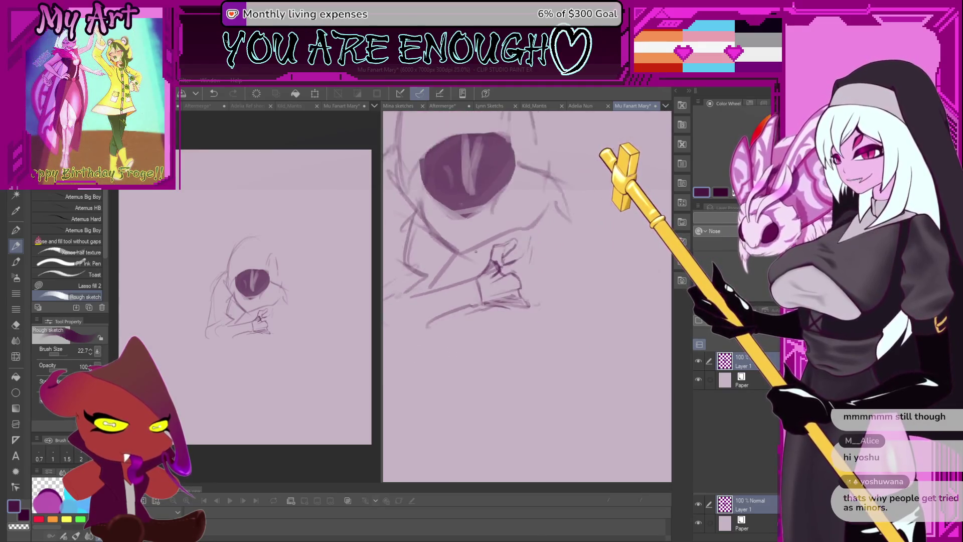
scroll(481, 300, down, 3)
scroll(507, 326, up, 3)
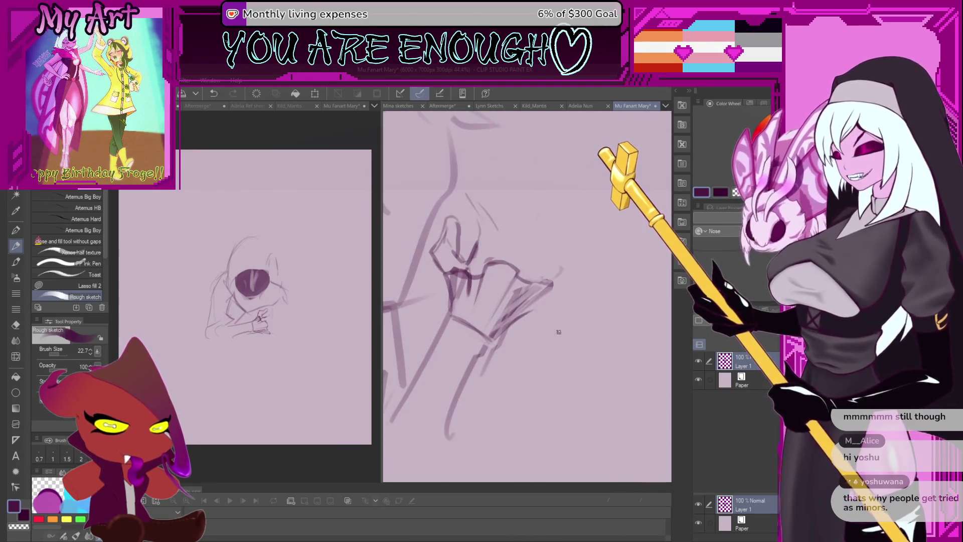
Lasso-erase the messy palm strokes and reduce the brush size to 17.4.
key(m)
scroll(492, 322, up, 1)
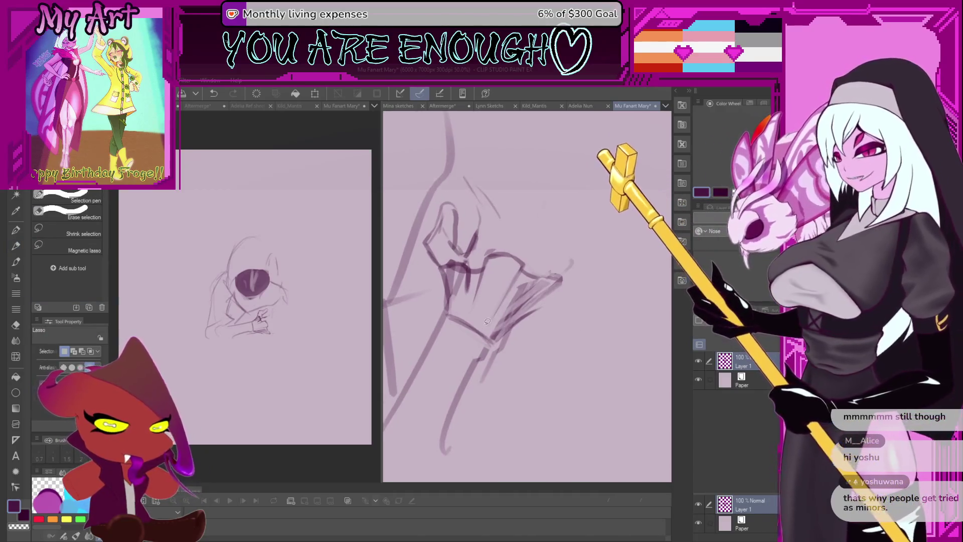
mouse_move(486, 326)
mouse_down()
mouse_move(560, 312)
mouse_move(557, 279)
mouse_move(490, 326)
mouse_move(539, 297)
mouse_up()
key(Delete)
key(ctrl+d)
key(p)
scroll(527, 301, up, 2)
key(ctrl+z)
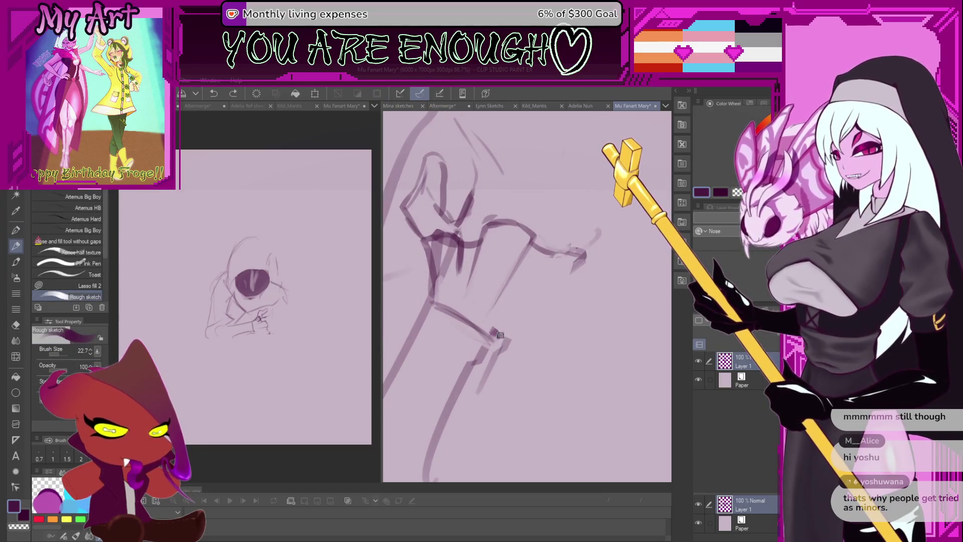
ctrl+alt+drag(497, 331, 576, 285)
key(ctrl+z)
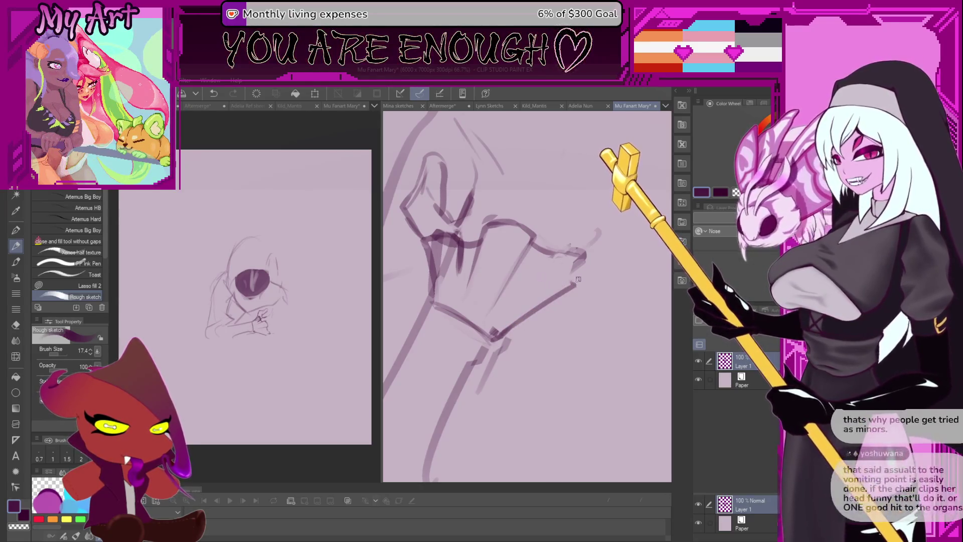
key(ctrl+z)
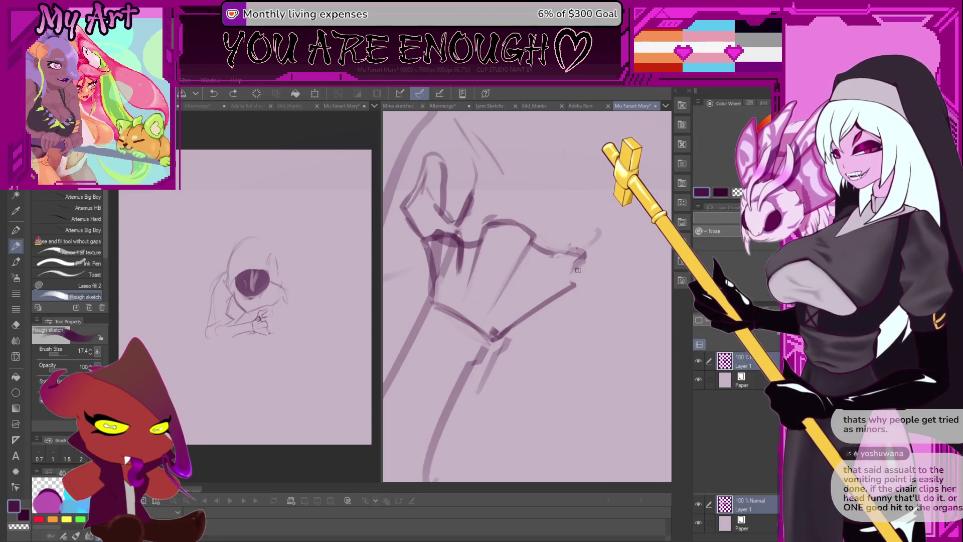
Add a short fingertip stroke, then erase the strokes around the fingertips and rotate the view counterclockwise.
drag(575, 287, 577, 271)
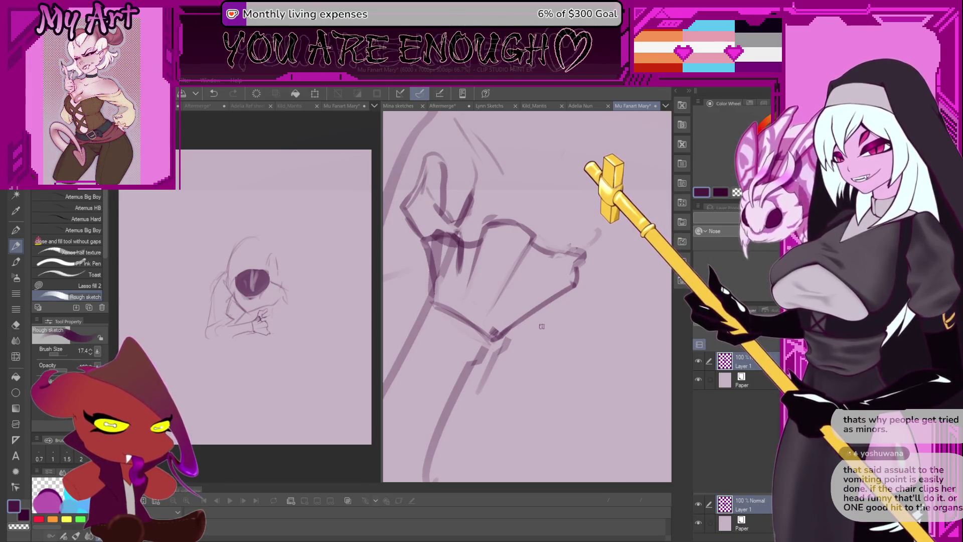
mouse_move(582, 320)
mouse_down()
mouse_move(597, 315)
mouse_move(575, 310)
mouse_move(605, 297)
mouse_move(577, 260)
mouse_move(566, 296)
mouse_move(605, 273)
mouse_move(620, 229)
mouse_up()
key(m)
key(Delete)
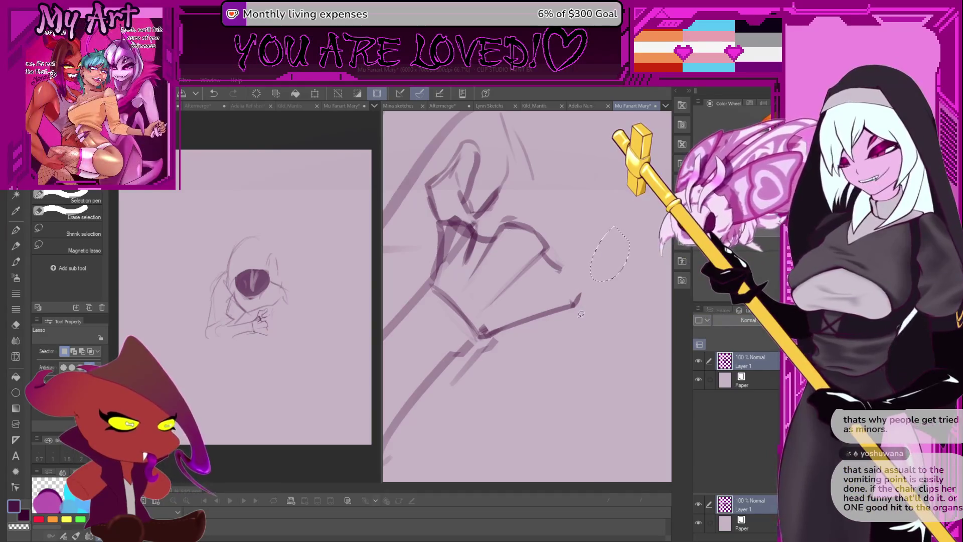
key(p)
key(ctrl+d)
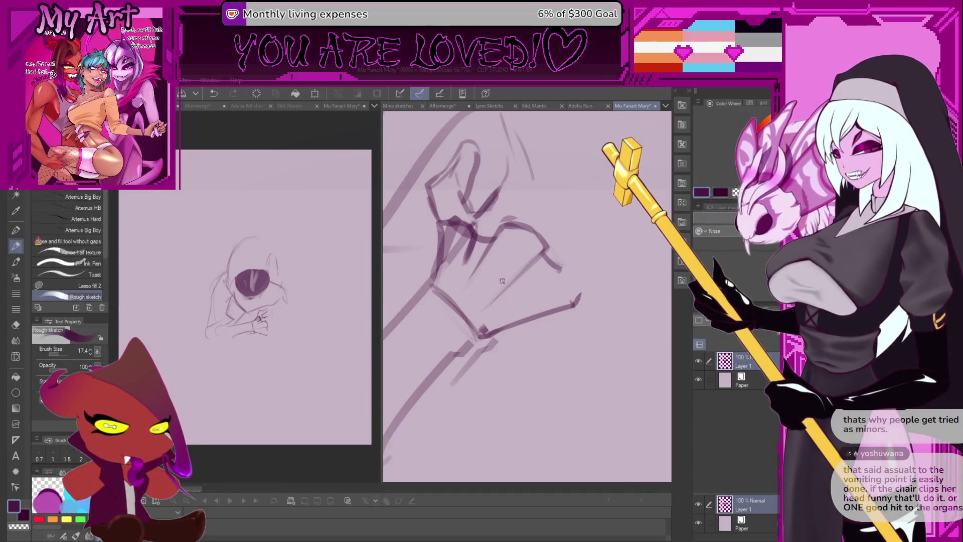
key(minus)
key(minus)
key(minus)
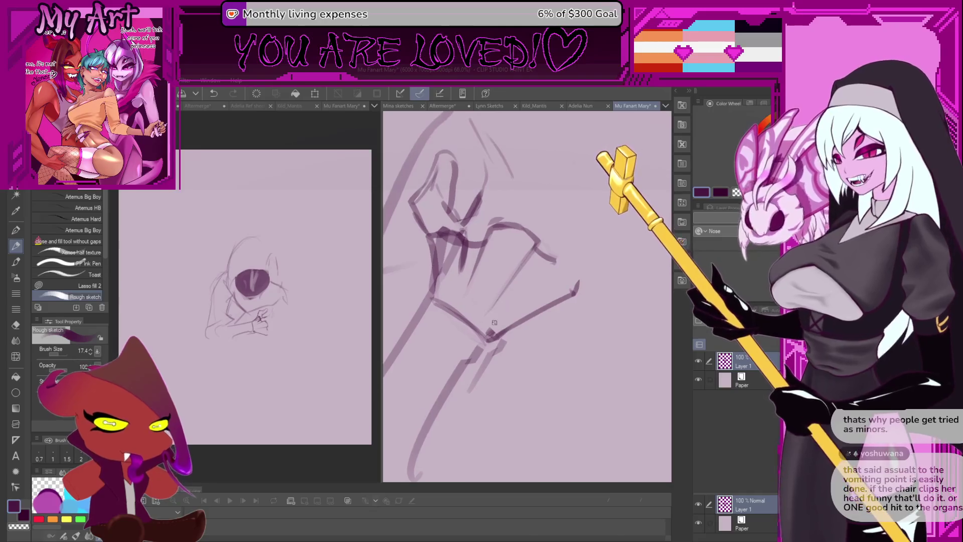
Draw a diagonal line across the palm, retrying it and undoing a transparent-colour erase.
mouse_move(493, 316)
mouse_down()
mouse_move(549, 268)
mouse_move(541, 276)
mouse_up()
key(ctrl+z)
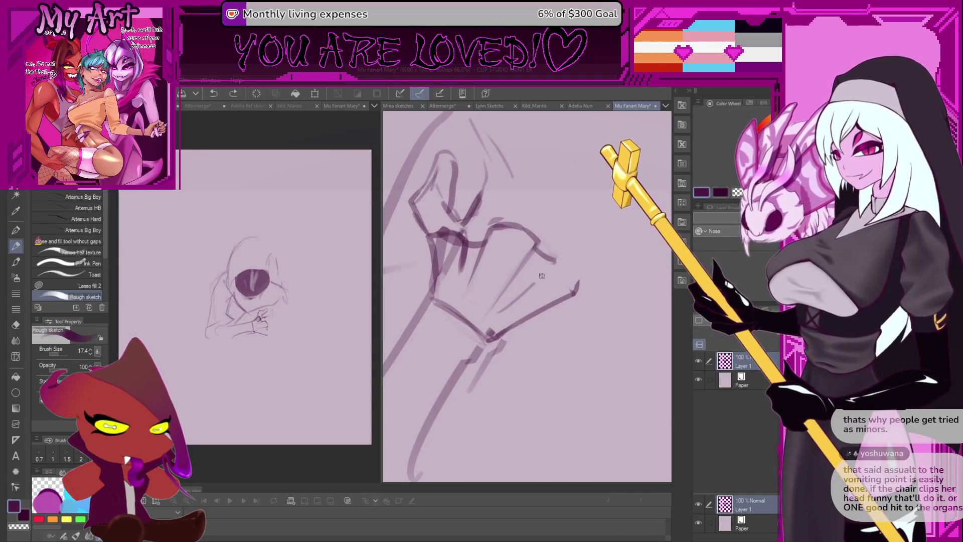
key(ctrl+z)
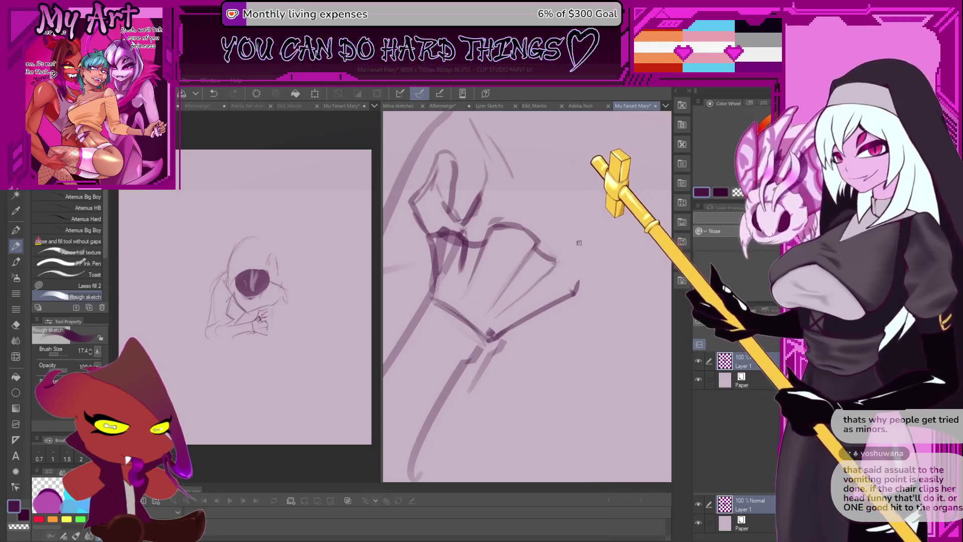
key(ctrl+z)
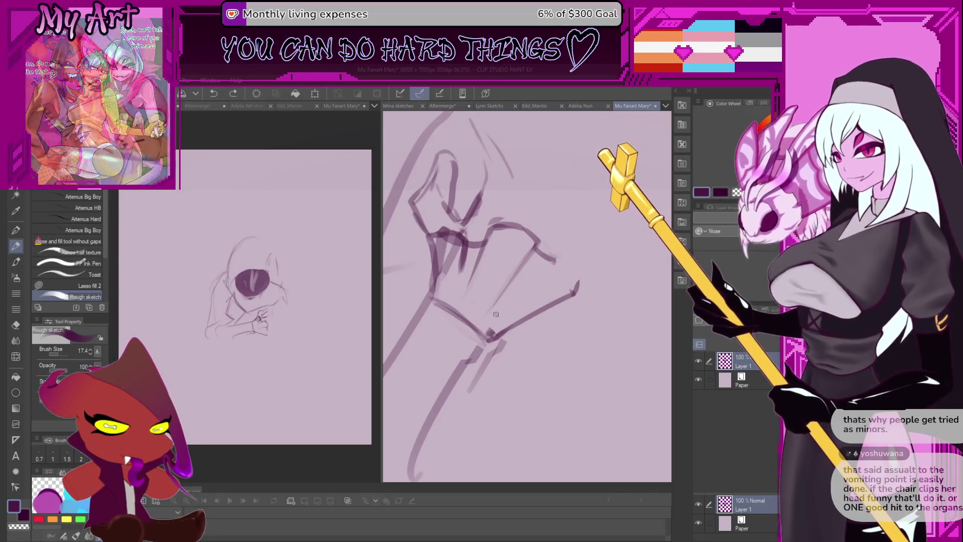
drag(495, 315, 555, 263)
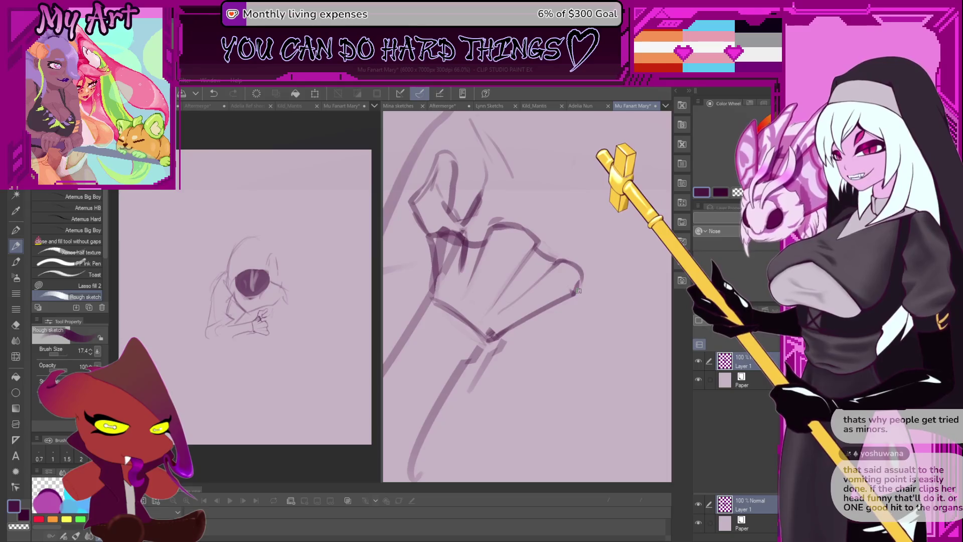
key(c)
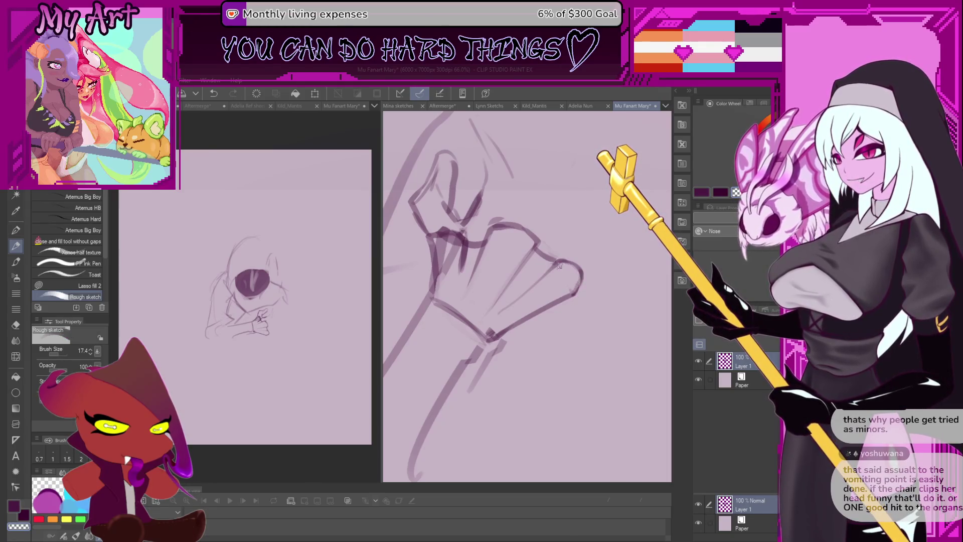
key(ctrl+z)
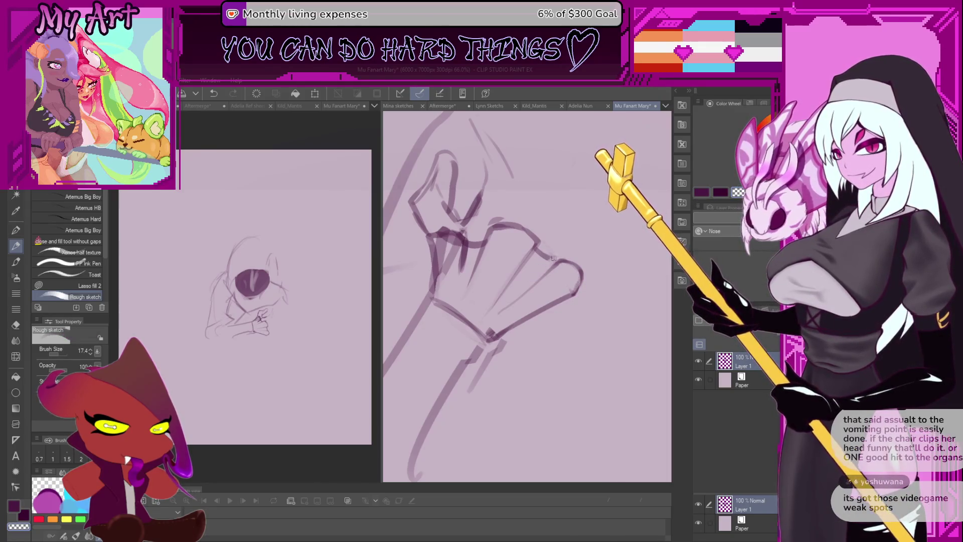
scroll(552, 258, up, 2)
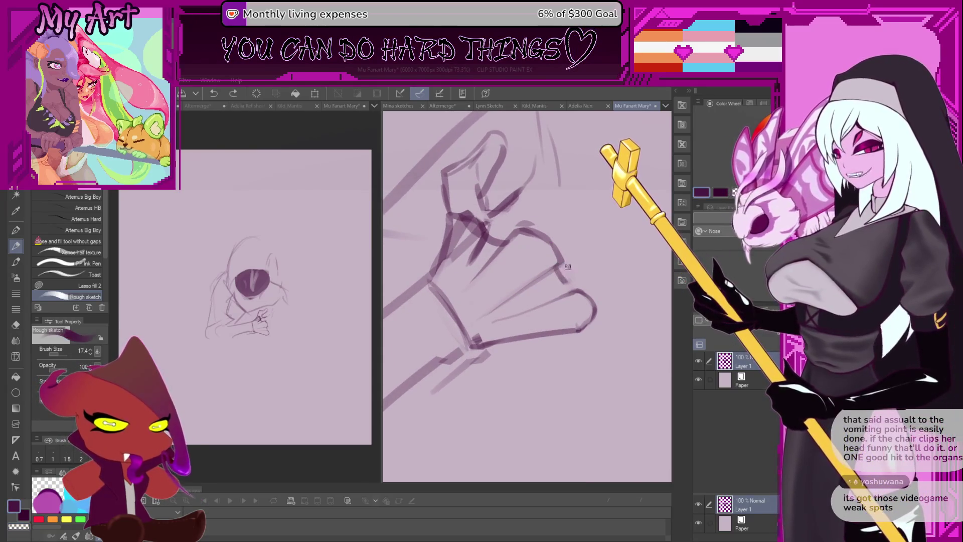
key(ctrl+y)
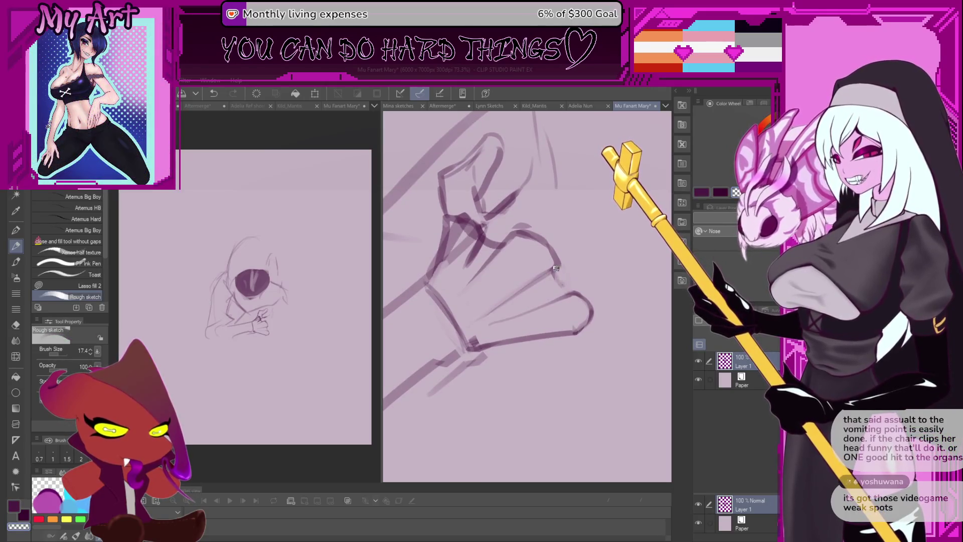
key(ctrl+z)
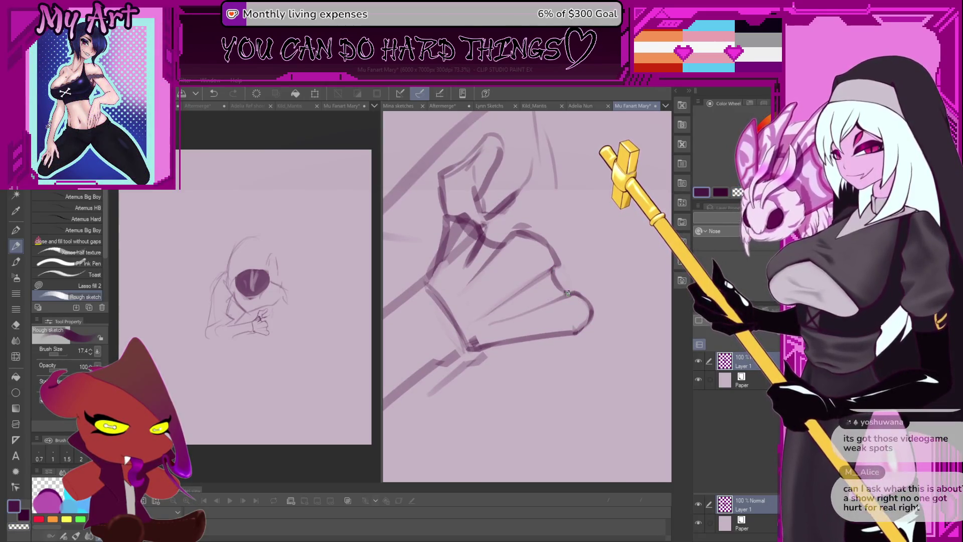
scroll(602, 261, down, 4)
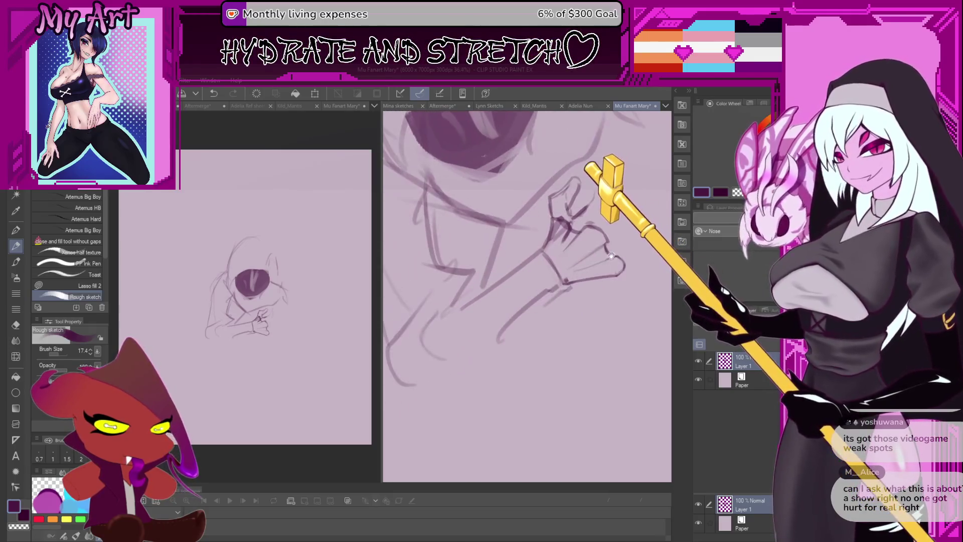
scroll(611, 256, down, 4)
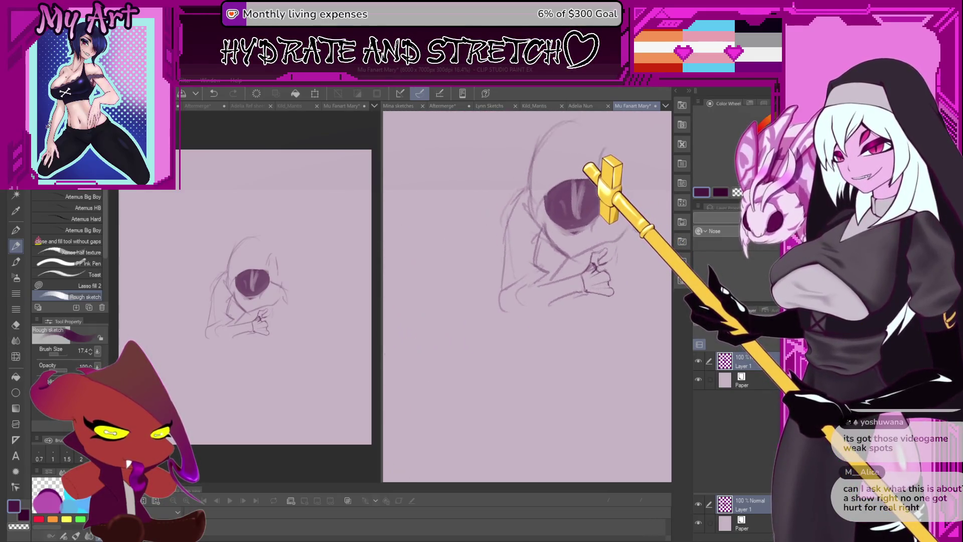
mouse_move(595, 309)
mouse_down()
mouse_move(582, 322)
mouse_move(592, 317)
mouse_up()
scroll(593, 316, down, 3)
scroll(602, 301, up, 4)
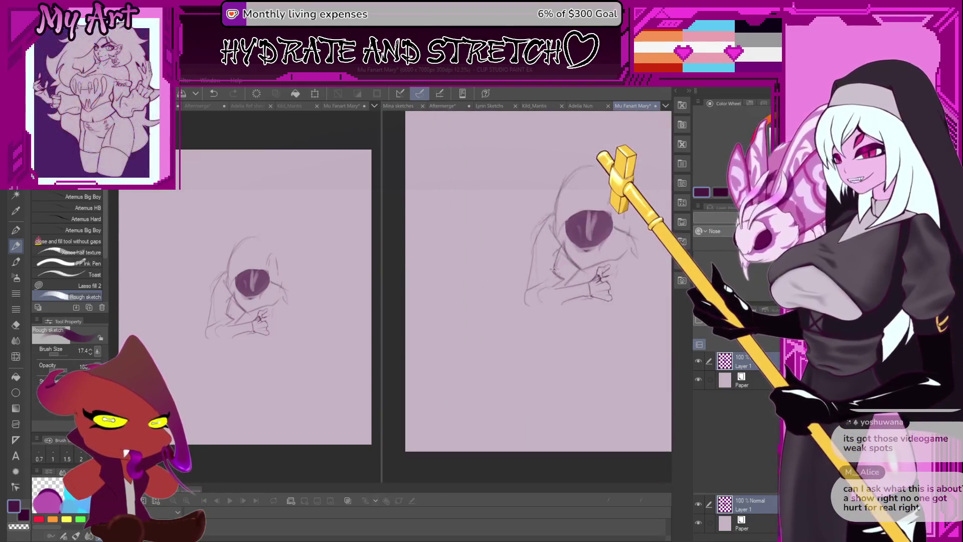
scroll(605, 292, up, 3)
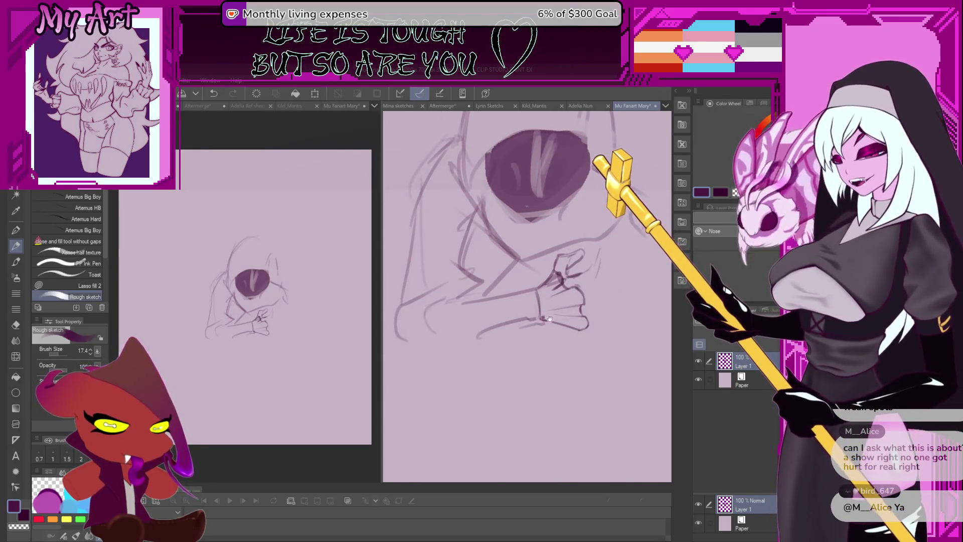
drag(588, 291, 587, 307)
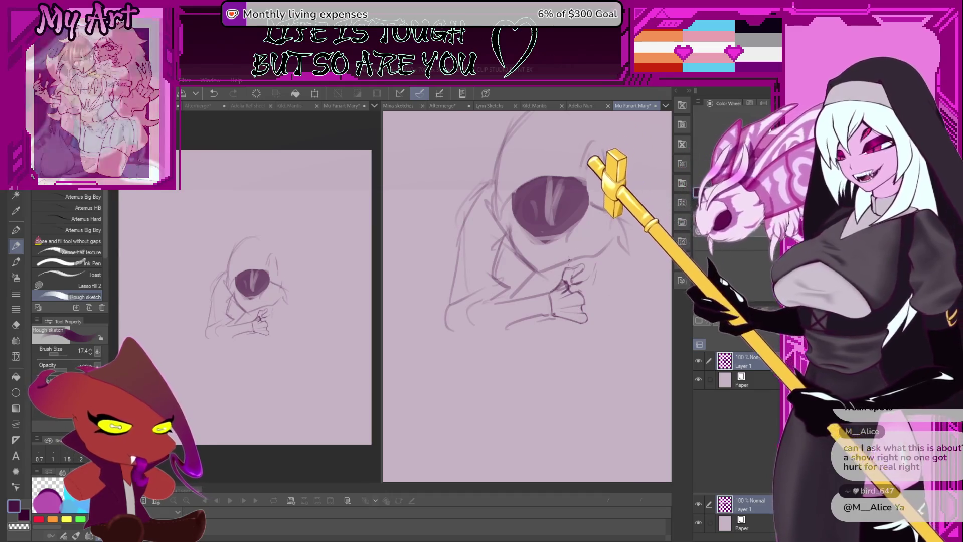
drag(563, 260, 555, 257)
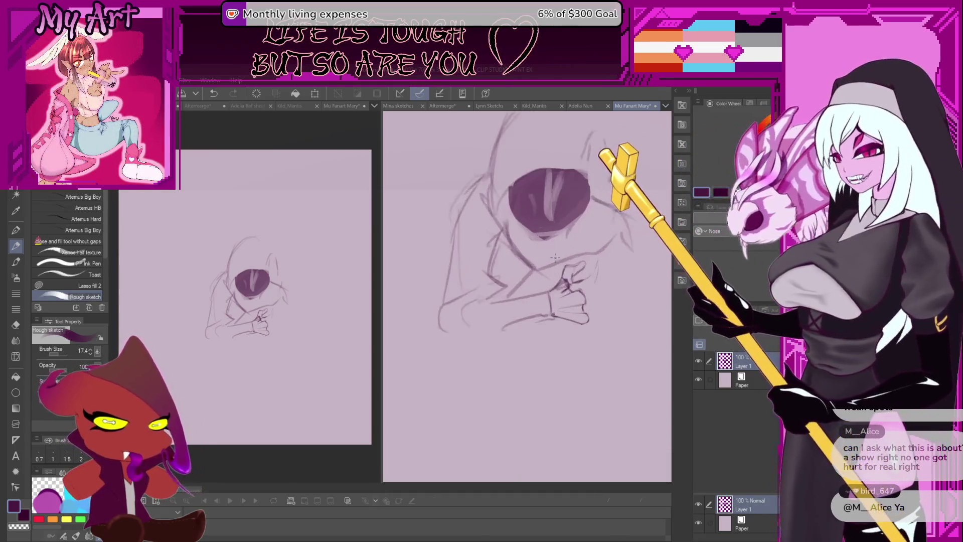
drag(538, 309, 522, 318)
key(m)
key(ctrl+d)
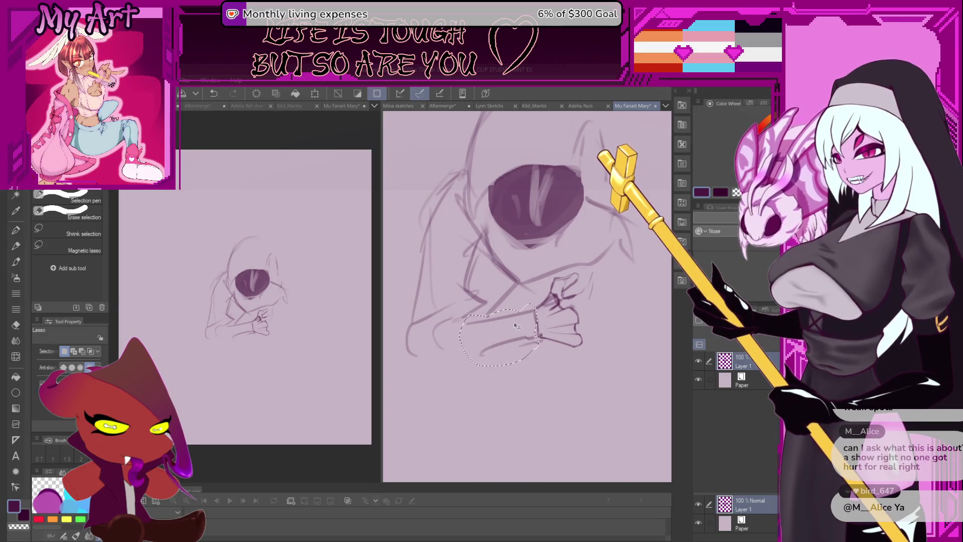
key(p)
key(p)
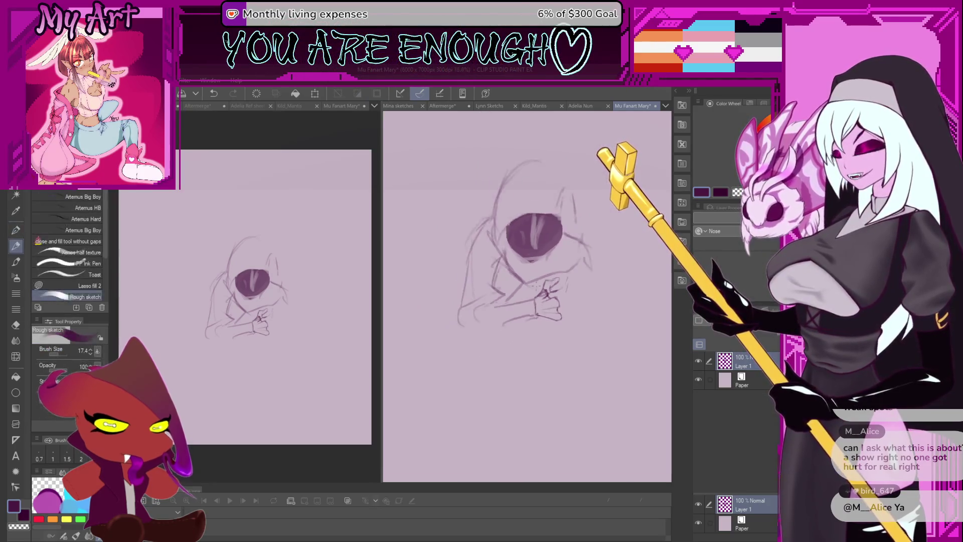
scroll(524, 322, down, 2)
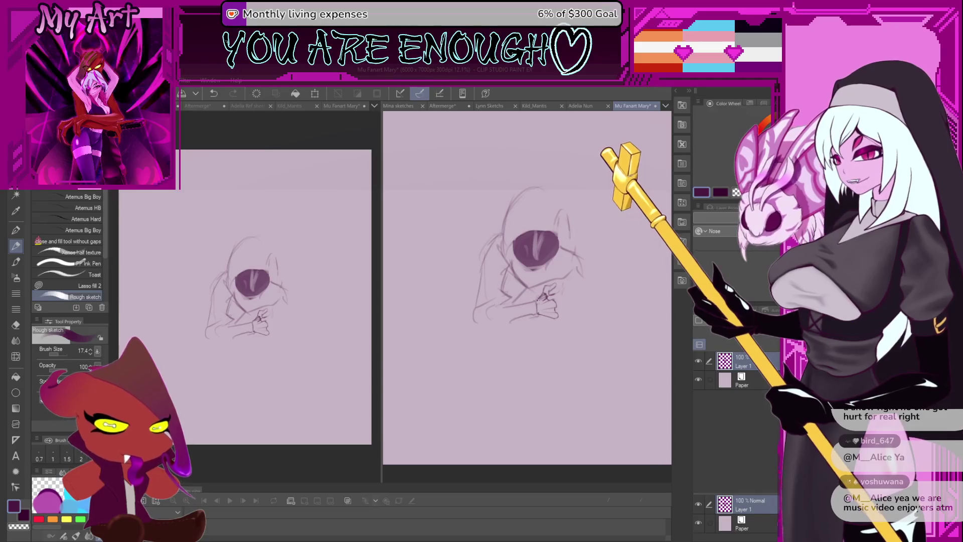
Draw a short stroke beside the hand, then zoom out and recentre the figure.
scroll(538, 301, up, 3)
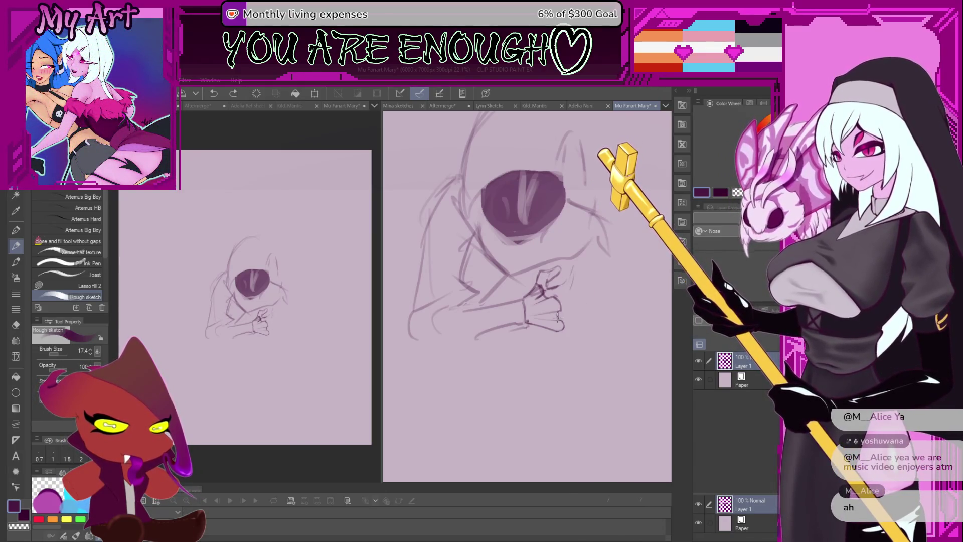
drag(558, 317, 577, 315)
scroll(552, 301, down, 3)
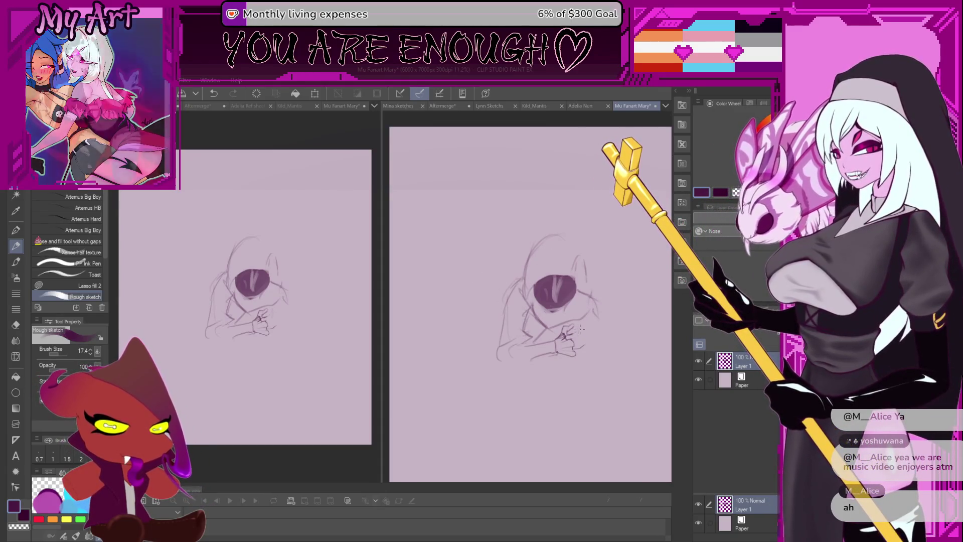
drag(523, 318, 481, 313)
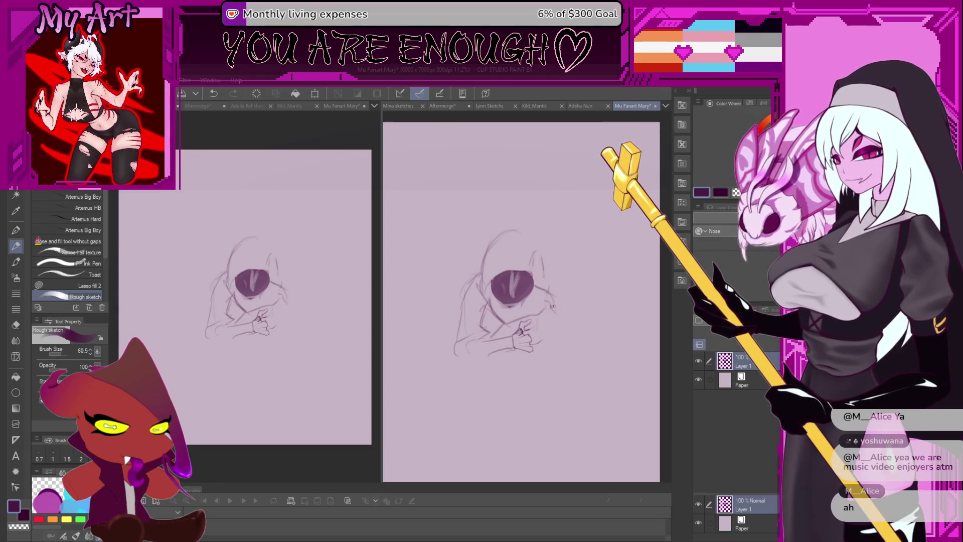
Pick a new colour and draw long robe lines down the figure's lower body, retrying a few.
scroll(537, 305, down, 2)
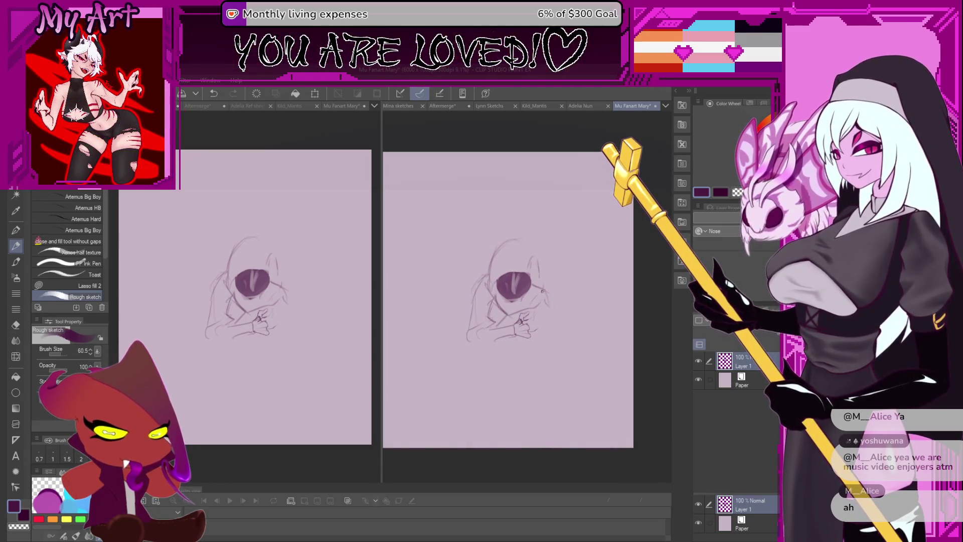
alt+click(530, 302)
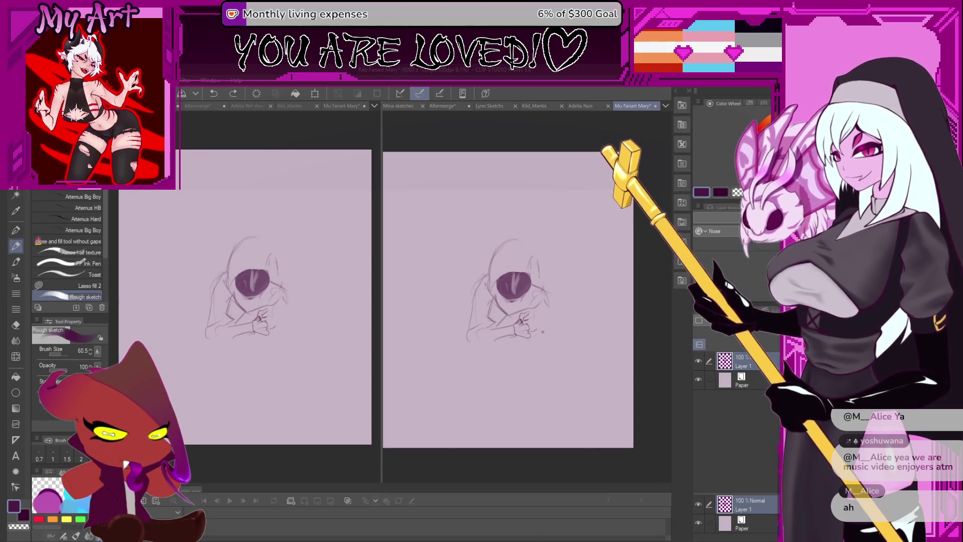
mouse_move(543, 327)
mouse_down()
mouse_move(552, 340)
mouse_move(543, 381)
mouse_move(536, 346)
mouse_up()
key(ctrl+z)
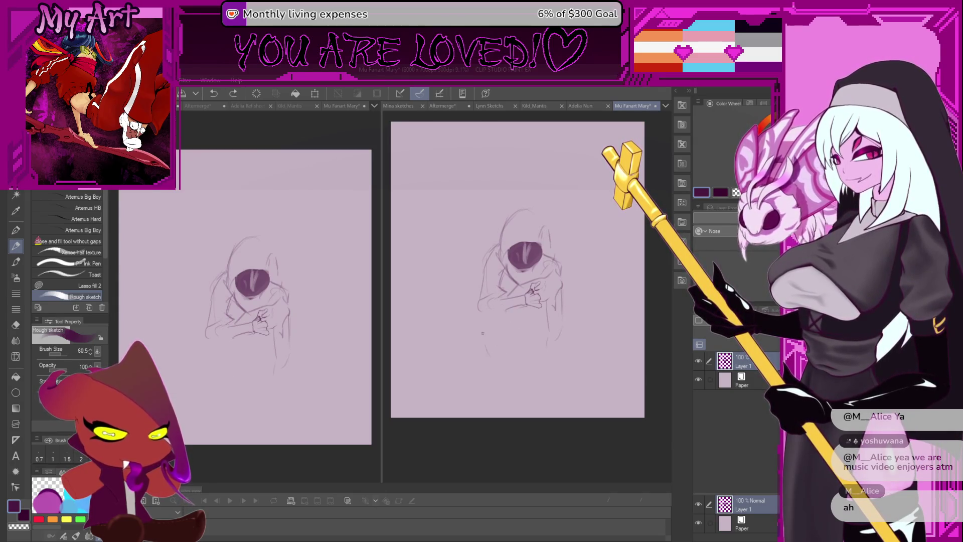
drag(486, 321, 473, 361)
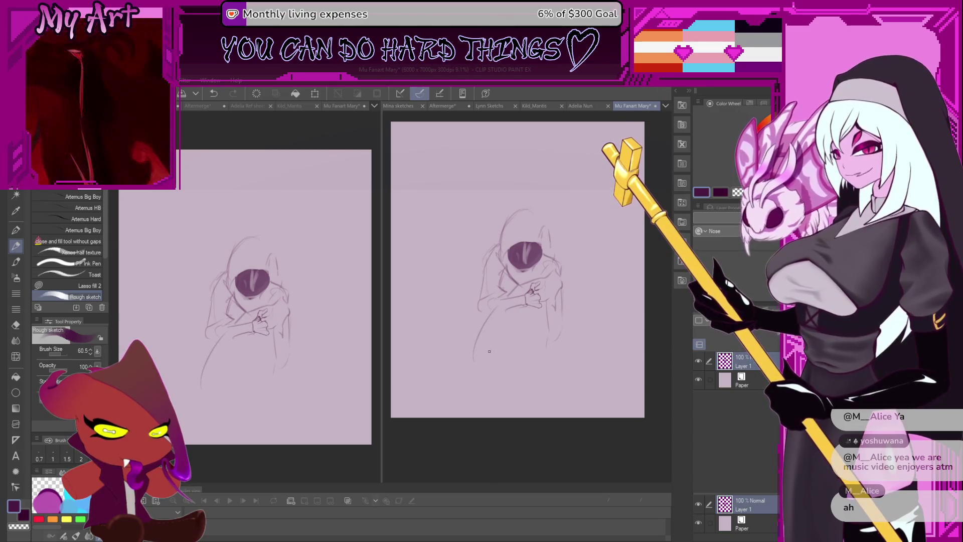
key(ctrl+z)
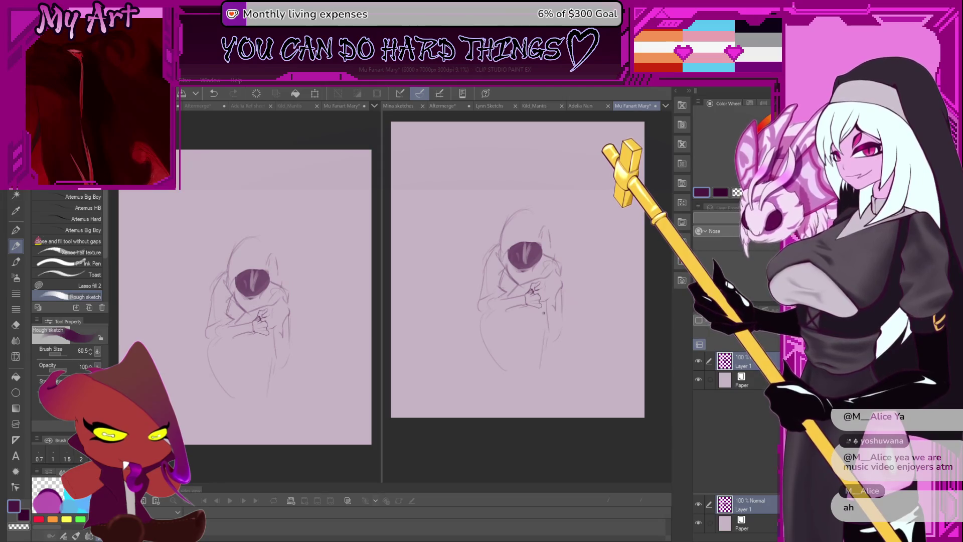
key(ctrl+z)
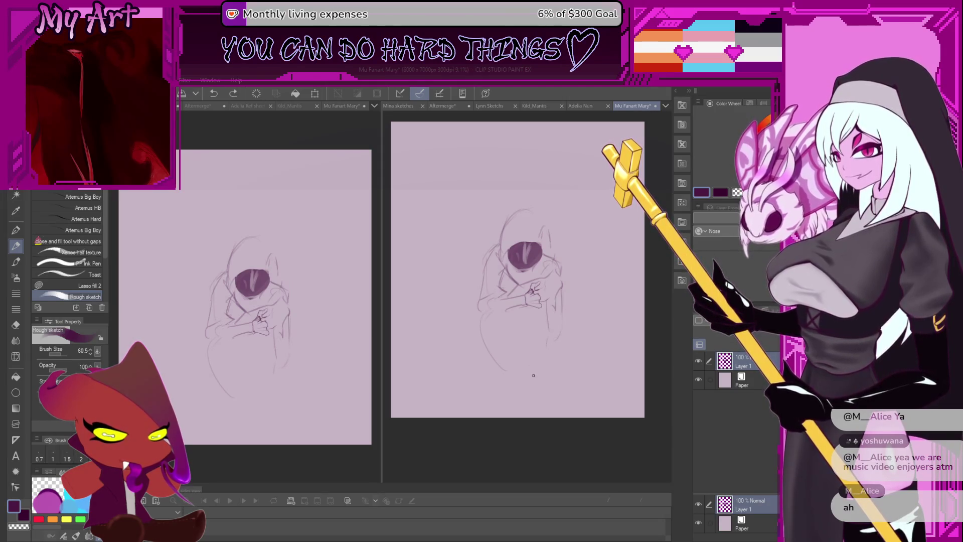
drag(560, 323, 539, 374)
drag(528, 353, 517, 384)
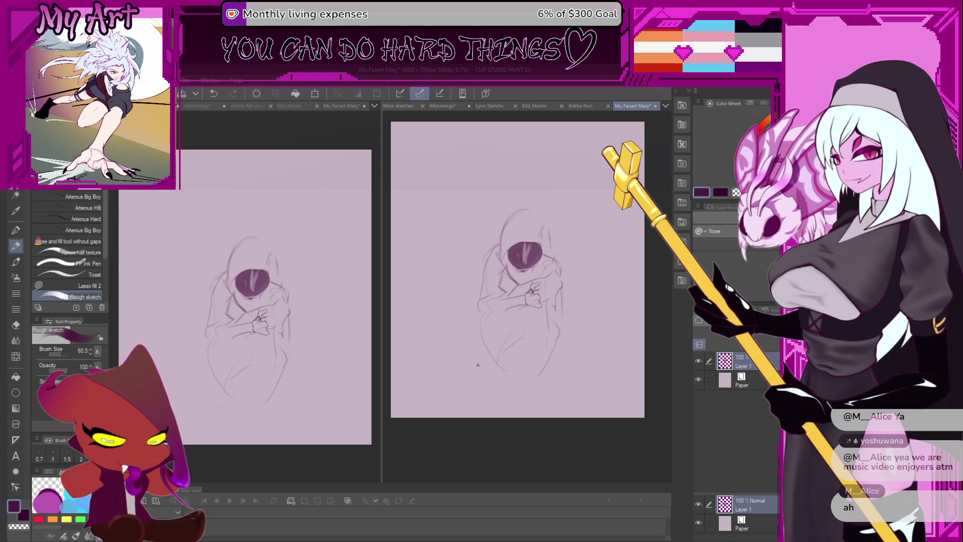
Add short robe strokes and a line at the robe's lower right.
drag(492, 316, 498, 316)
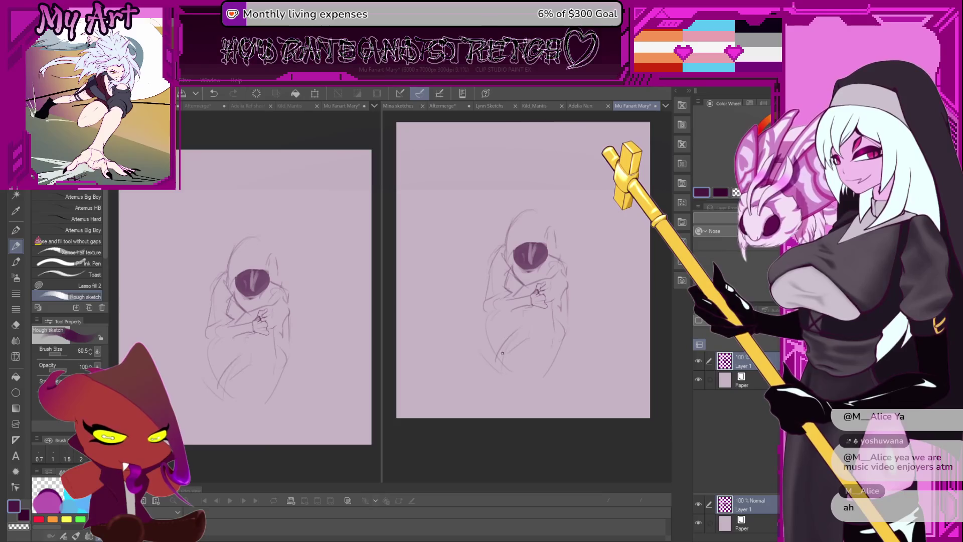
mouse_move(530, 329)
mouse_down()
mouse_move(508, 364)
mouse_move(541, 349)
mouse_up()
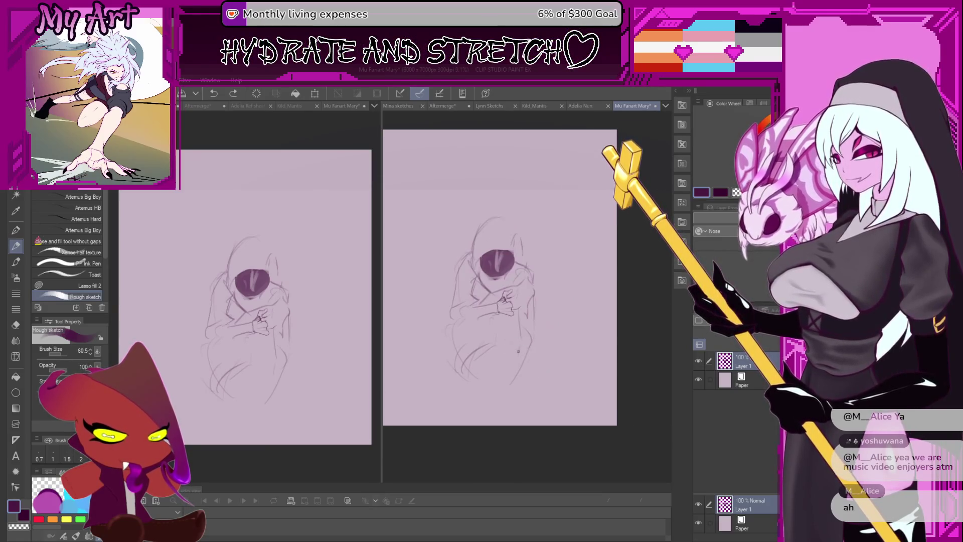
drag(536, 314, 532, 306)
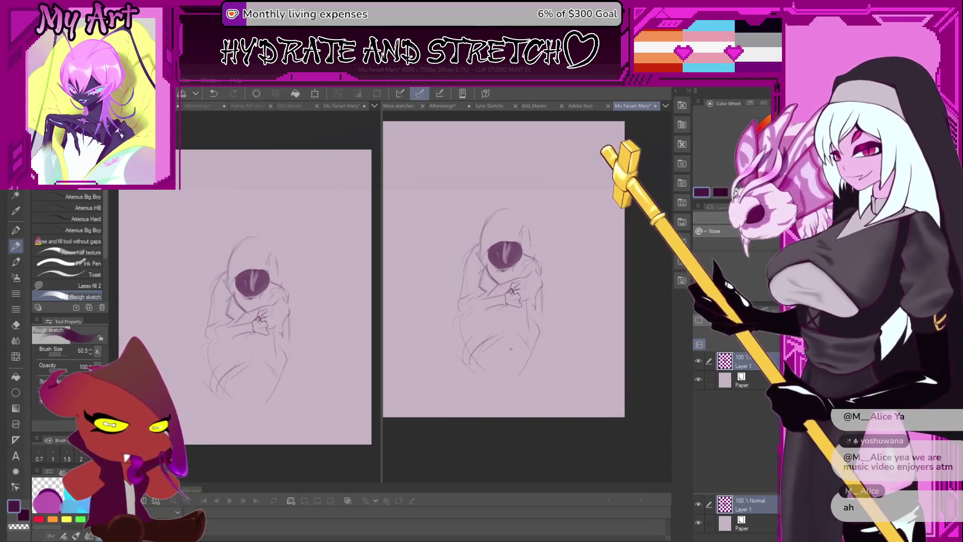
key(ctrl+z)
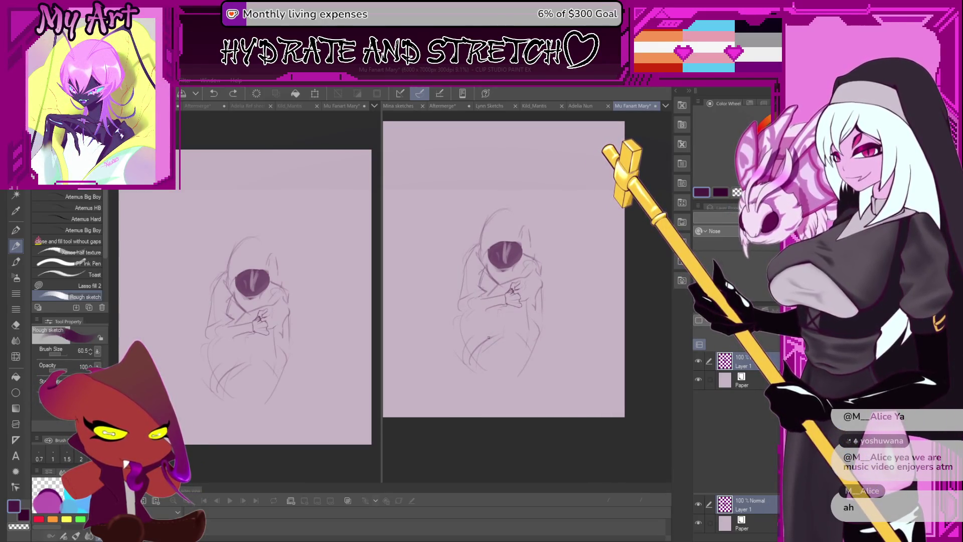
drag(490, 338, 494, 334)
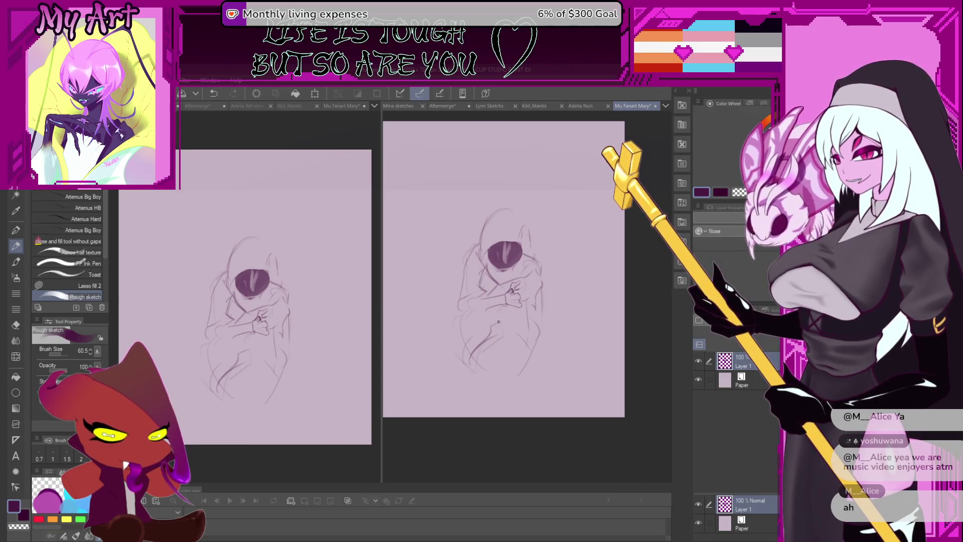
drag(504, 321, 508, 319)
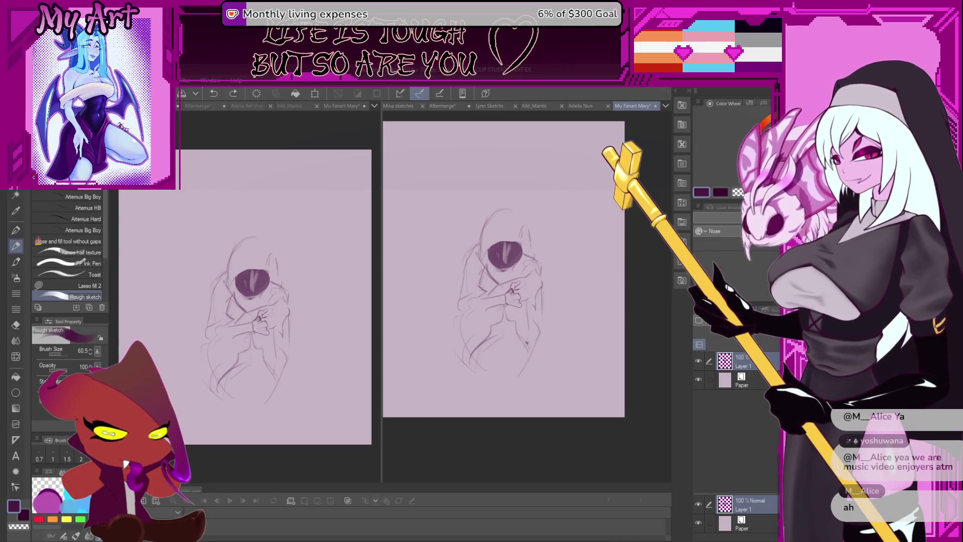
key(ctrl+z)
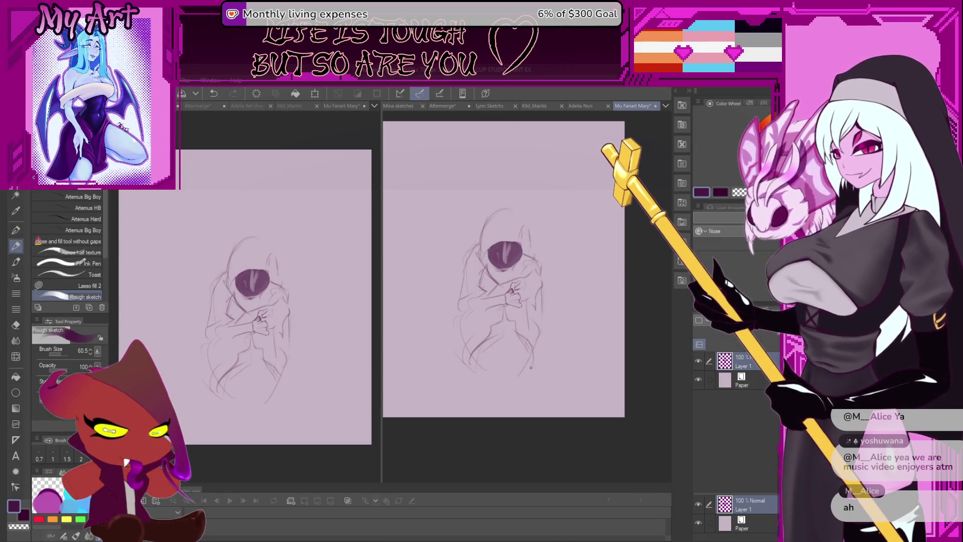
drag(543, 331, 531, 364)
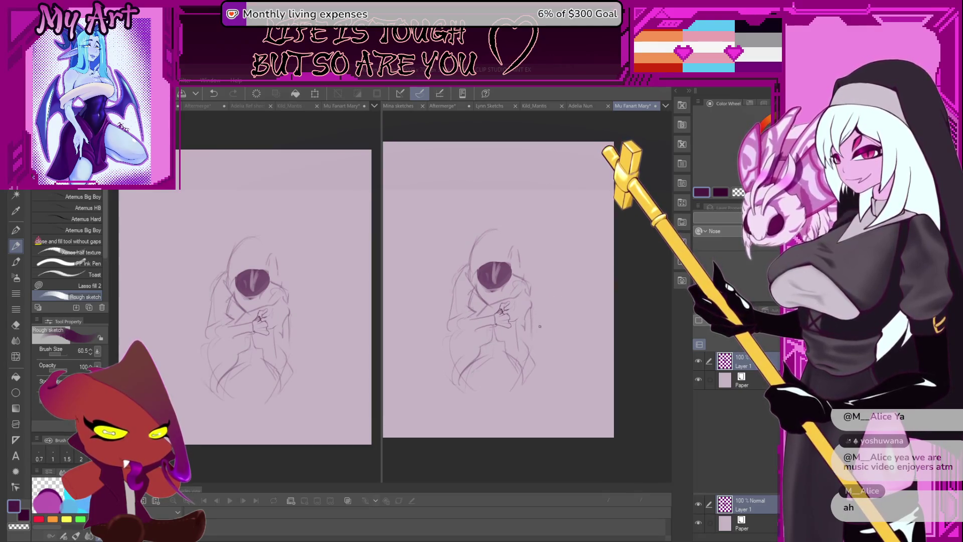
Zoom out to the full page, cancel a transform, and copy-paste the sketch layer.
key(ctrl+minus)
key(ctrl+t)
click(522, 390)
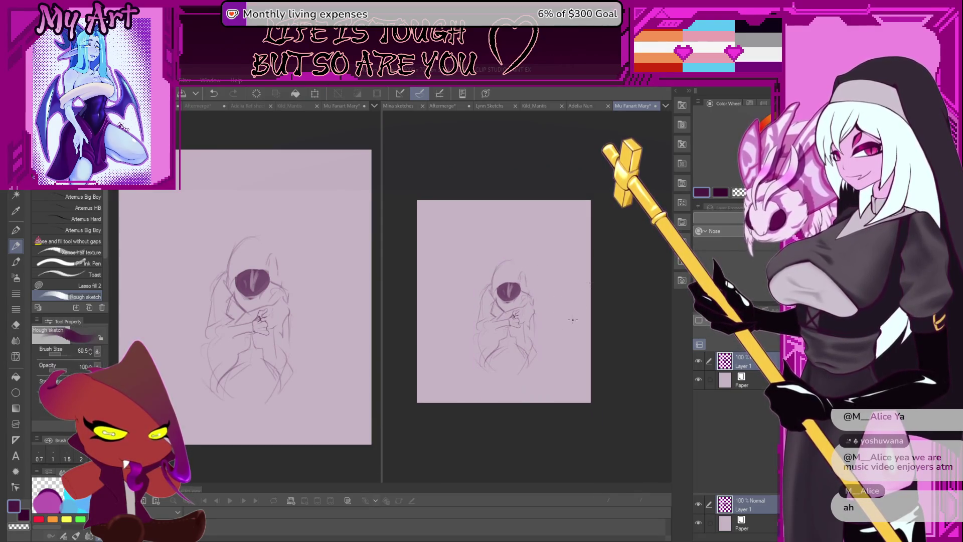
key(k)
key(ctrl+c)
key(ctrl+v)
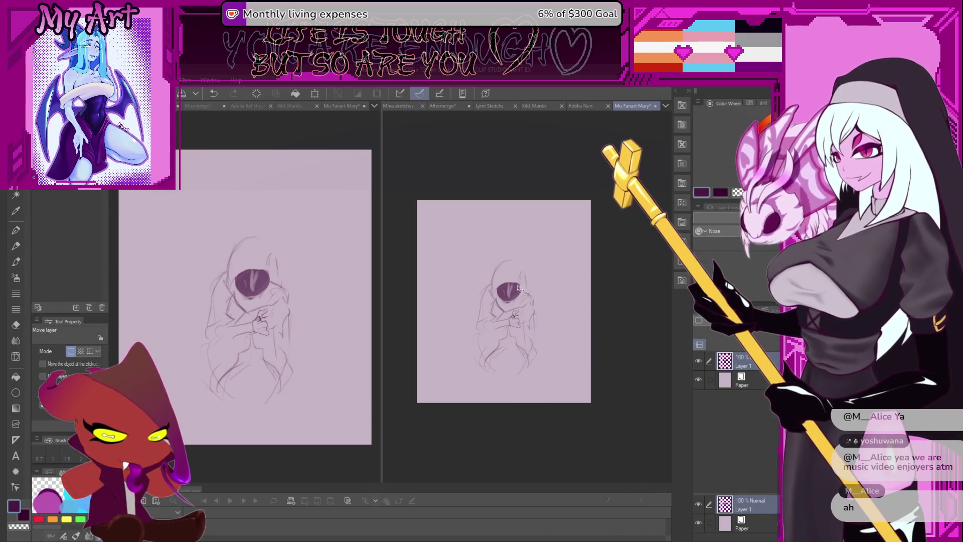
Move the copied sketch up and left and hide the original Layer 1.
drag(520, 318, 469, 272)
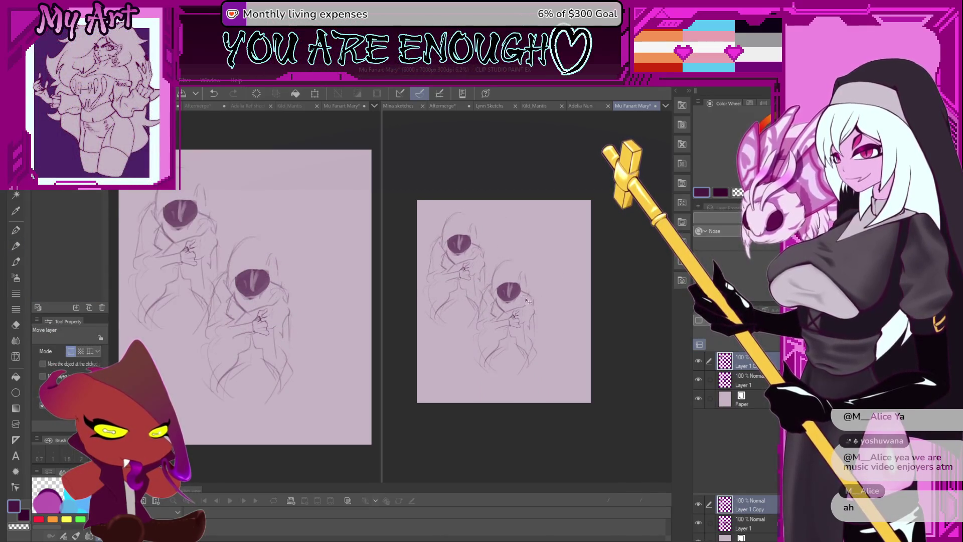
click(732, 384)
click(699, 380)
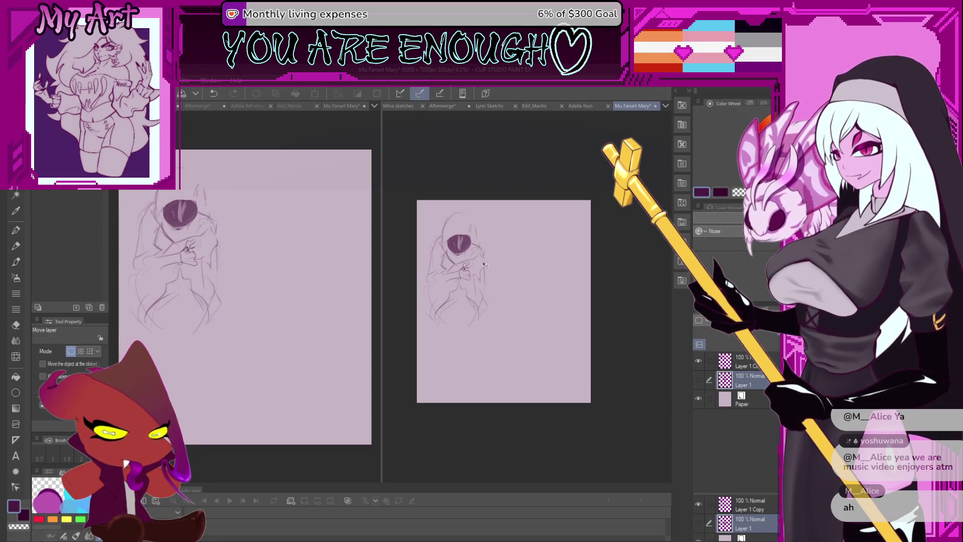
Select Layer 1 Copy and transform it to nudge the sketch into place.
click(743, 361)
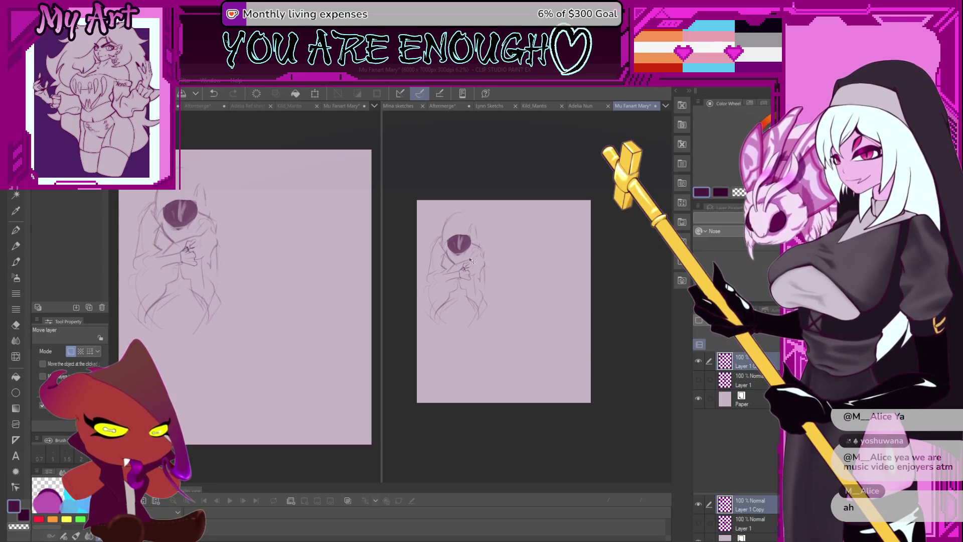
key(p)
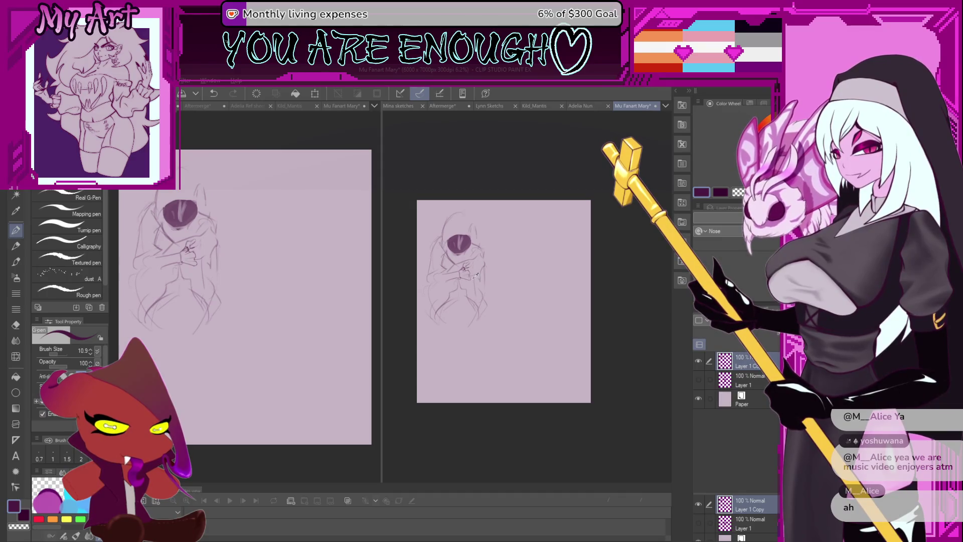
key(ctrl+t)
mouse_move(516, 280)
mouse_down()
mouse_move(475, 321)
mouse_move(543, 292)
mouse_up()
key(Return)
Delete the lassoed lower half of the figure and return to the Rough sketch pen.
key(m)
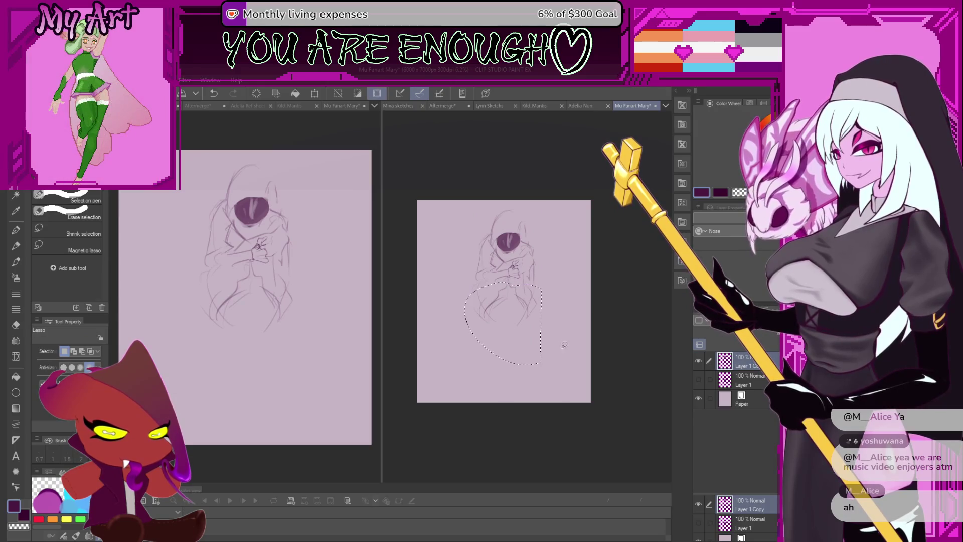
key(Delete)
key(p)
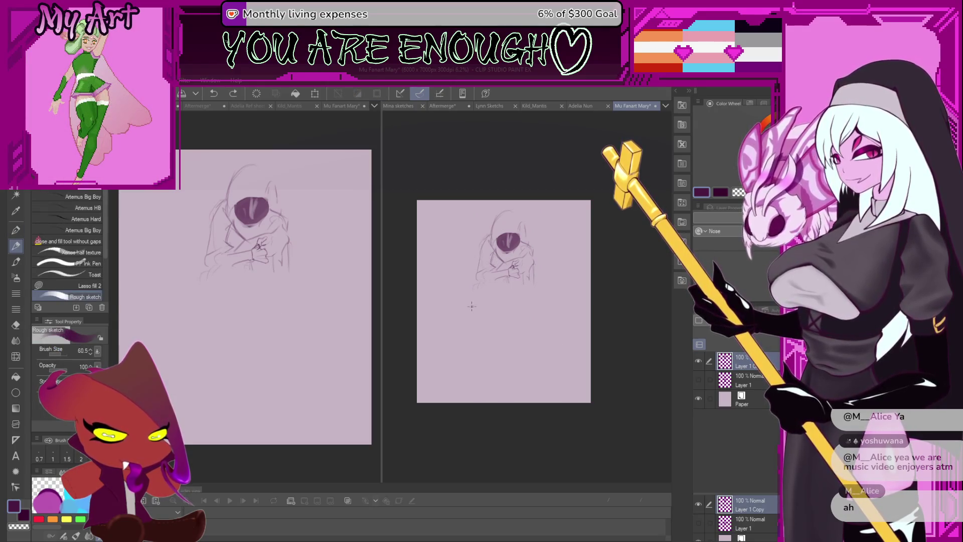
key(ctrl+z)
Draw the robe's left and right edge lines down from the body, retrying the left one.
drag(491, 284, 486, 328)
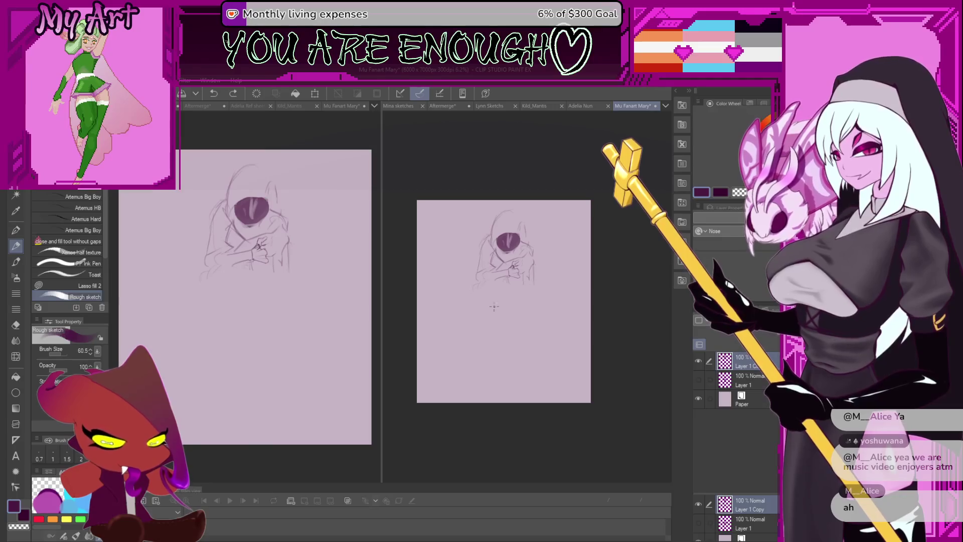
key(ctrl+z)
drag(493, 284, 489, 328)
key(ctrl+z)
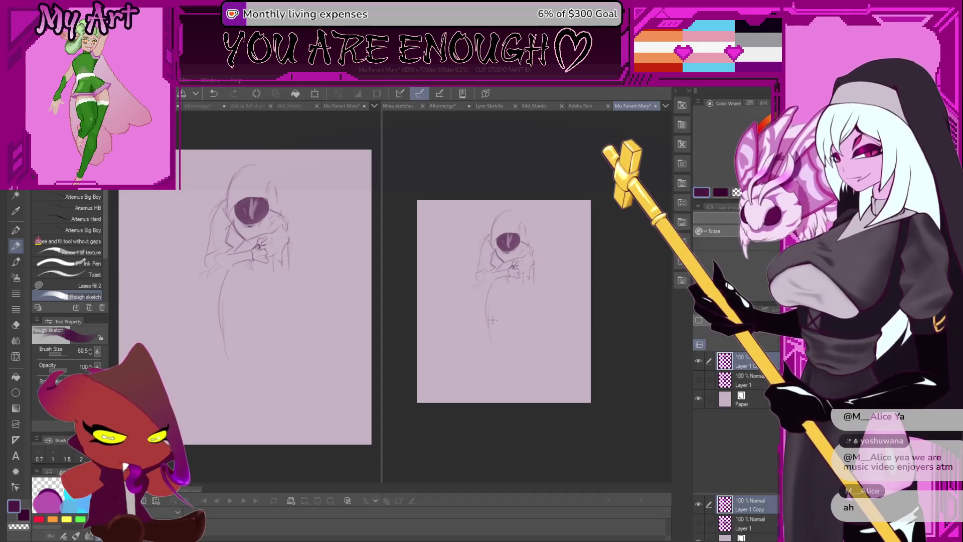
drag(508, 294, 491, 346)
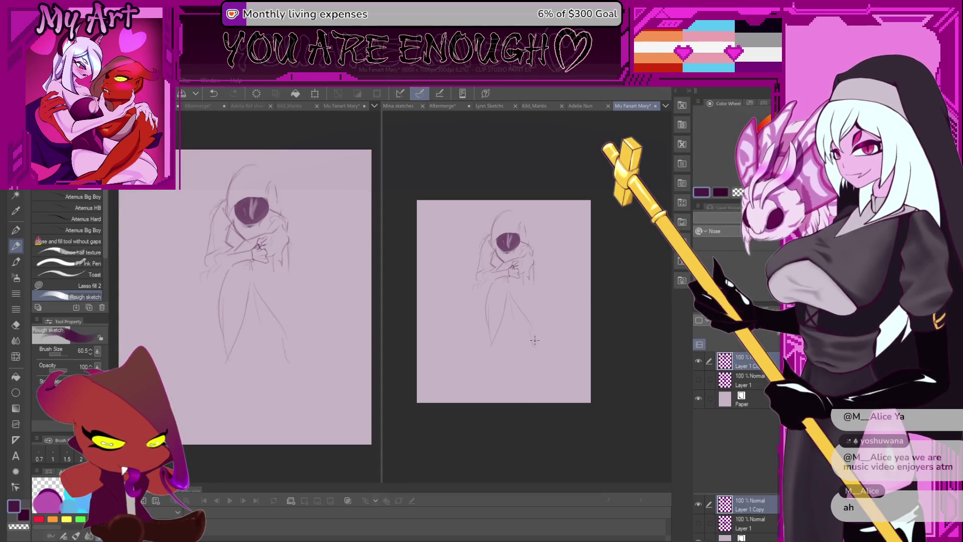
mouse_move(531, 356)
mouse_down()
mouse_move(523, 284)
mouse_move(514, 303)
mouse_move(576, 312)
mouse_move(539, 297)
mouse_up()
Try another line on the robe's left side, then undo it.
key(m)
key(p)
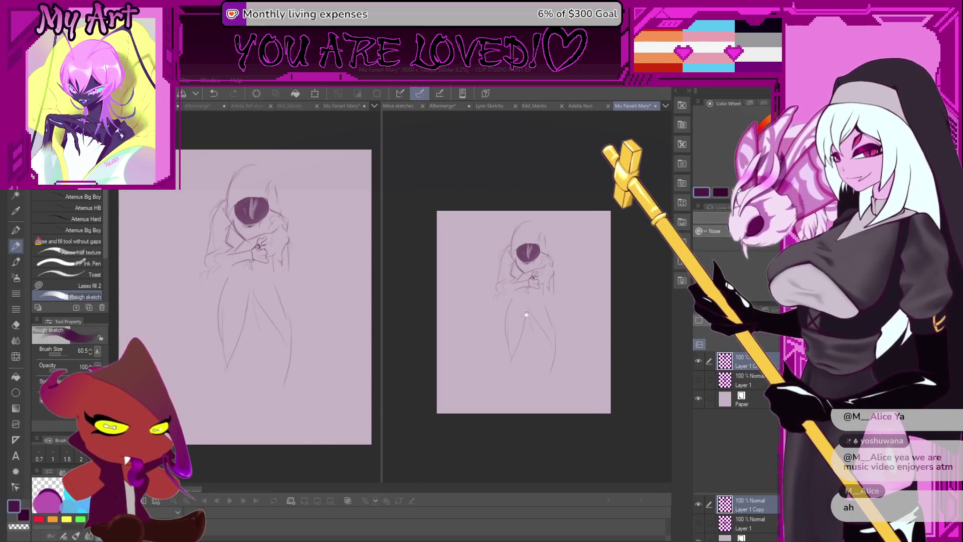
drag(527, 315, 517, 303)
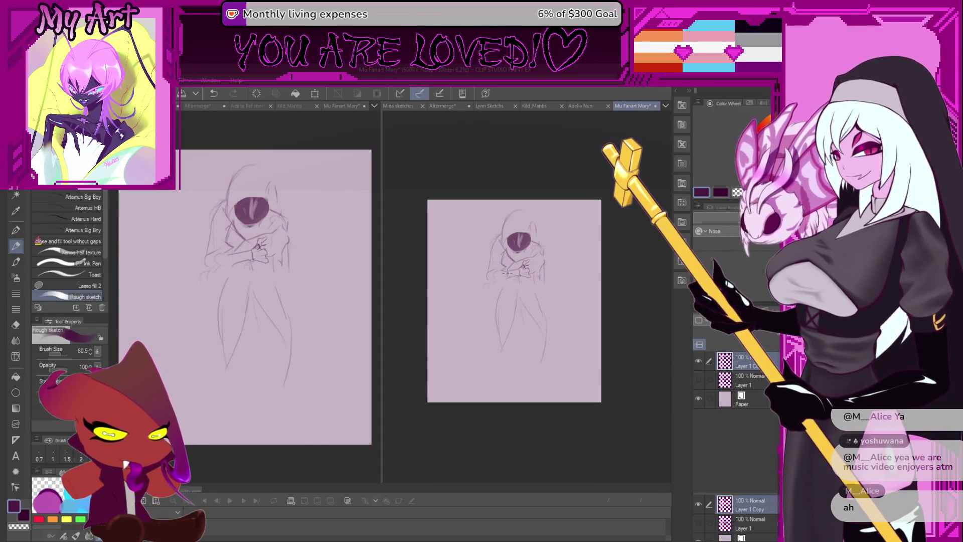
drag(512, 279, 497, 313)
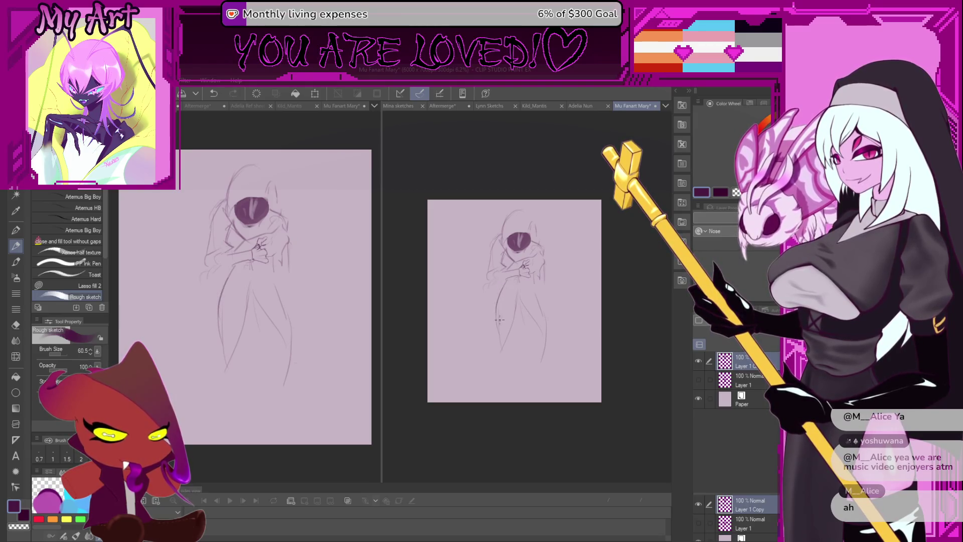
key(ctrl+z)
key(ctrl+z)
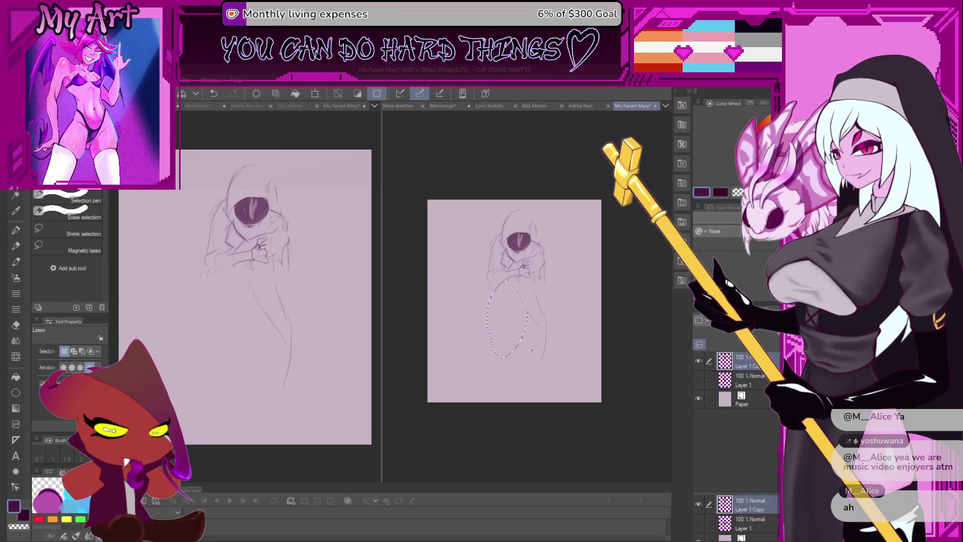
Sketch a long leg line down from the torso, redrawing it to reach lower.
drag(516, 287, 499, 317)
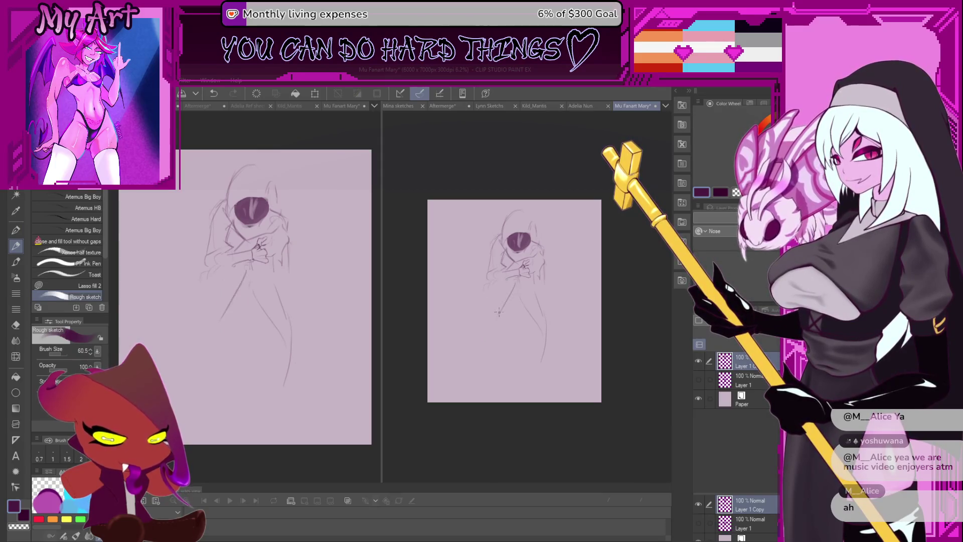
key(ctrl+z)
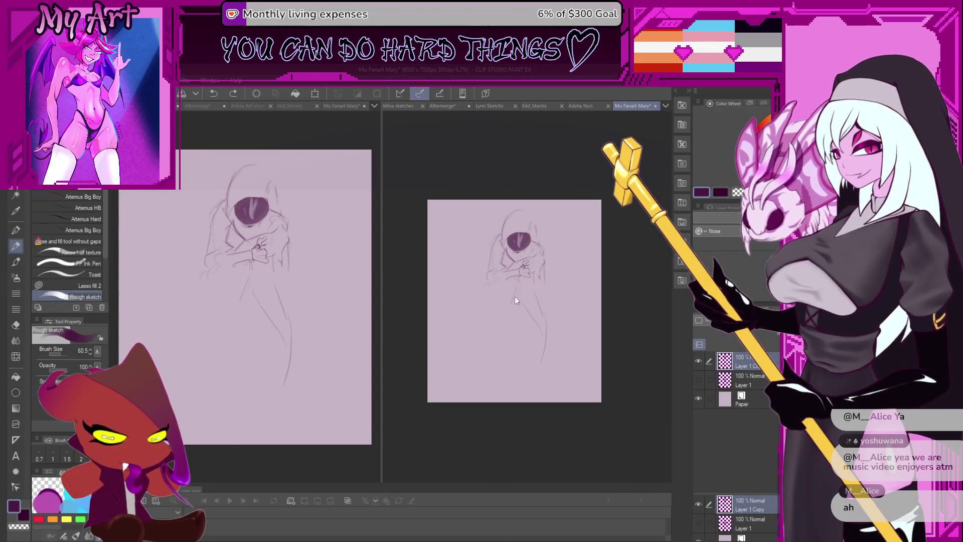
drag(518, 284, 499, 330)
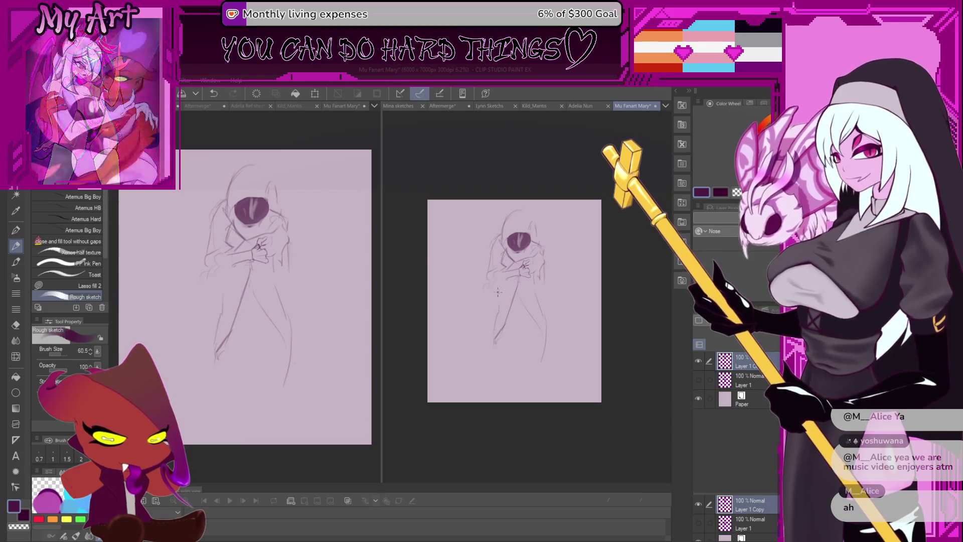
drag(517, 285, 495, 344)
scroll(537, 297, down, 2)
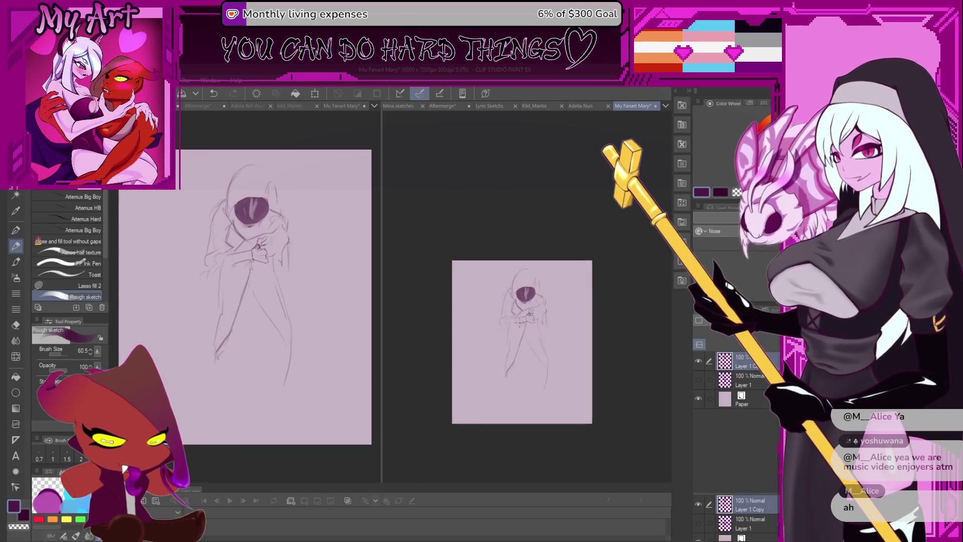
scroll(507, 290, up, 2)
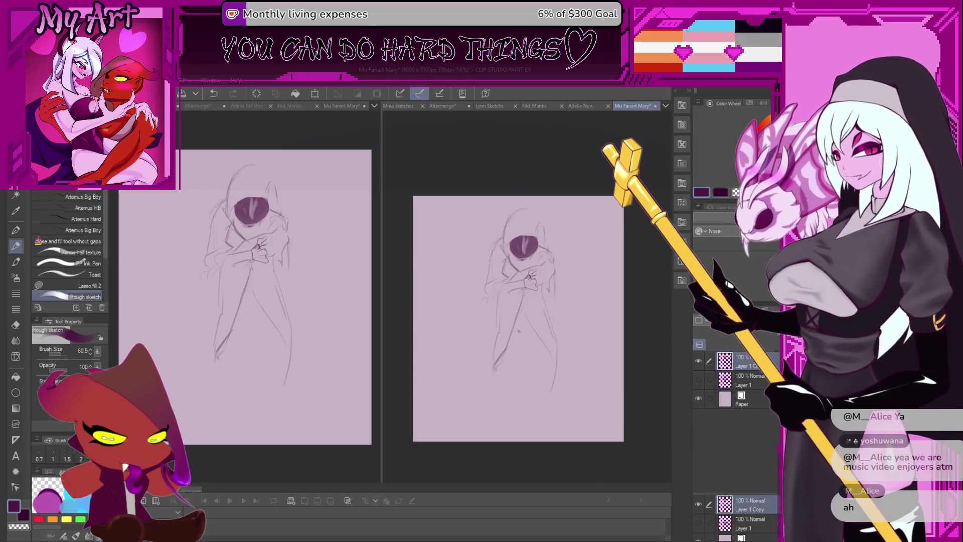
Toggle the drawing colour back to dark purple, undo the last change, and add a small body mark.
key(c)
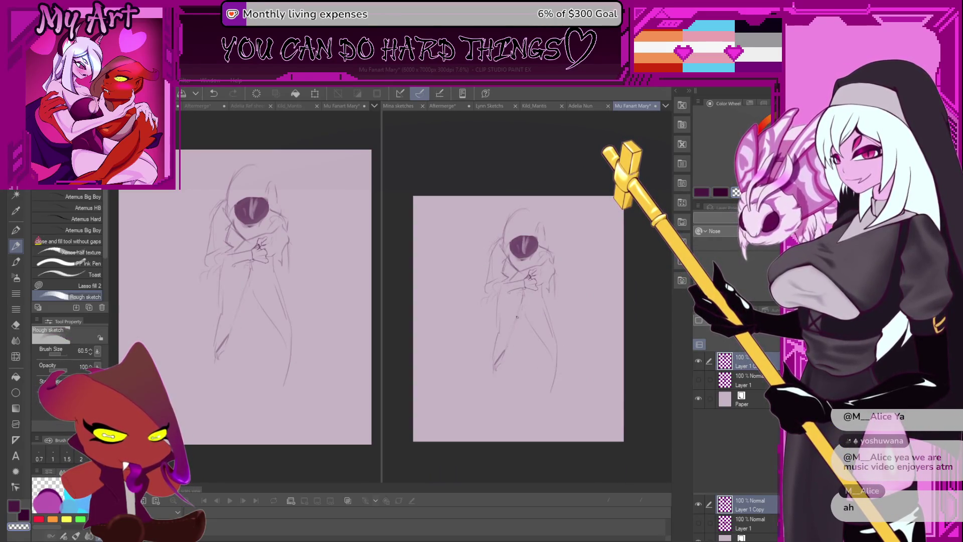
key(c)
key(ctrl+z)
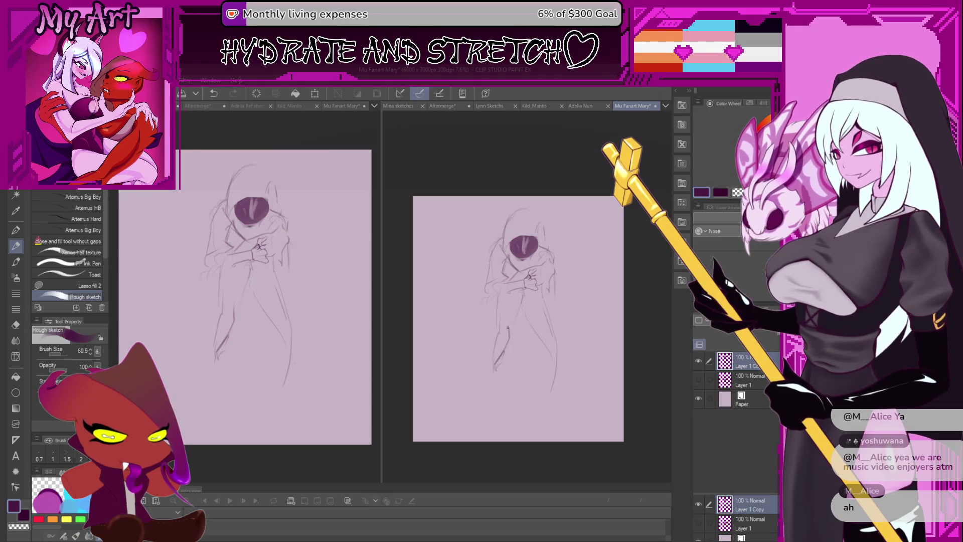
click(524, 300)
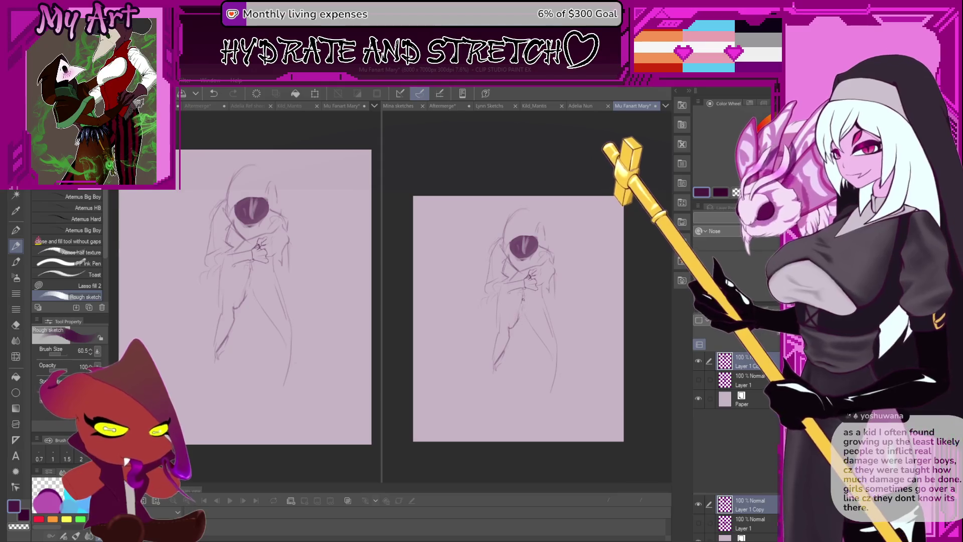
drag(524, 300, 517, 279)
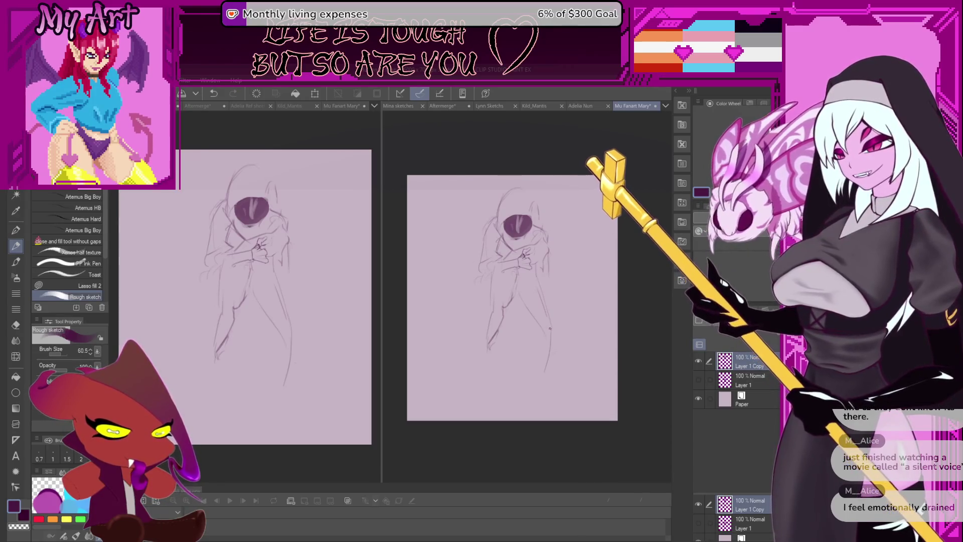
scroll(504, 337, up, 2)
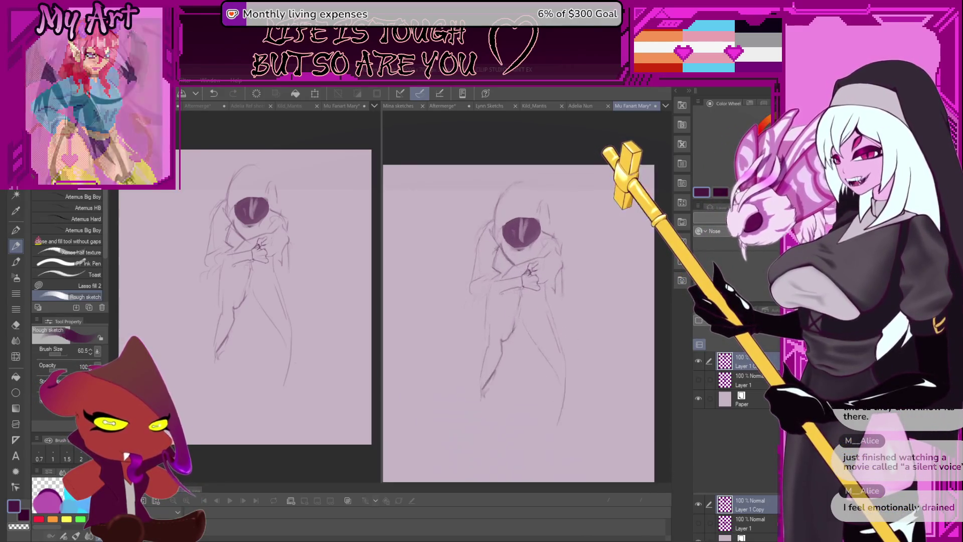
scroll(504, 337, down, 2)
scroll(504, 337, down, 2)
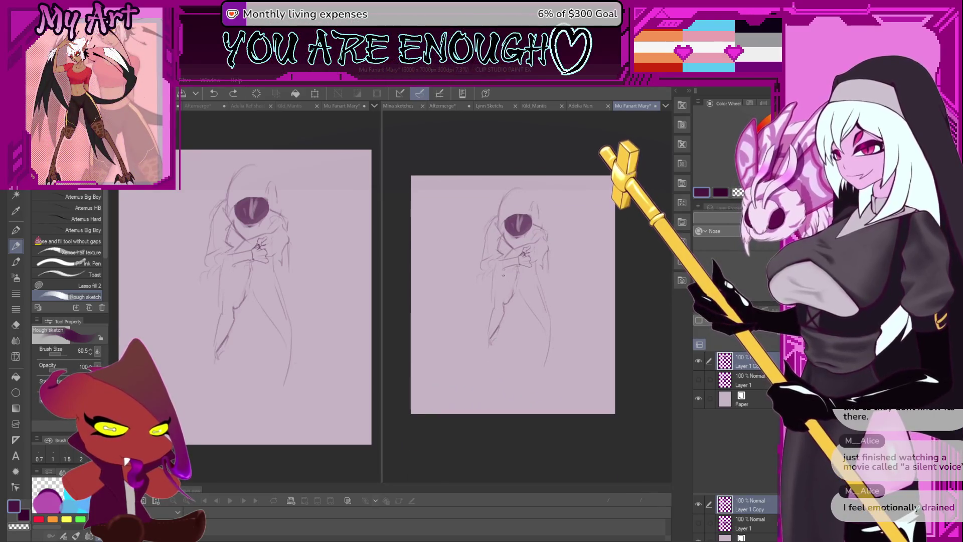
Lasso the figure's lower body for rework.
key(m)
drag(502, 279, 569, 331)
drag(529, 277, 502, 279)
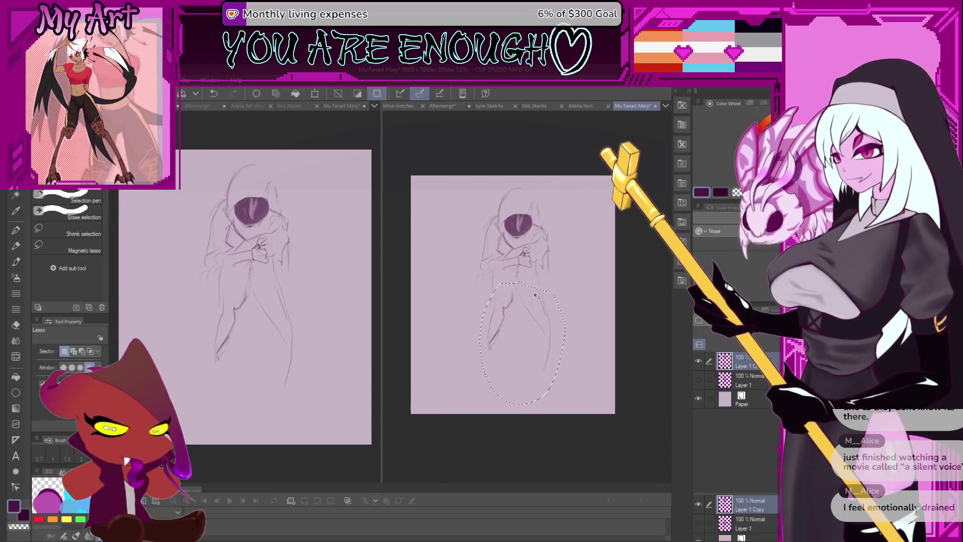
Erase the selected lower-body lines, deselect, and add small rough marks with the pen.
key(Delete)
key(ctrl+d)
key(p)
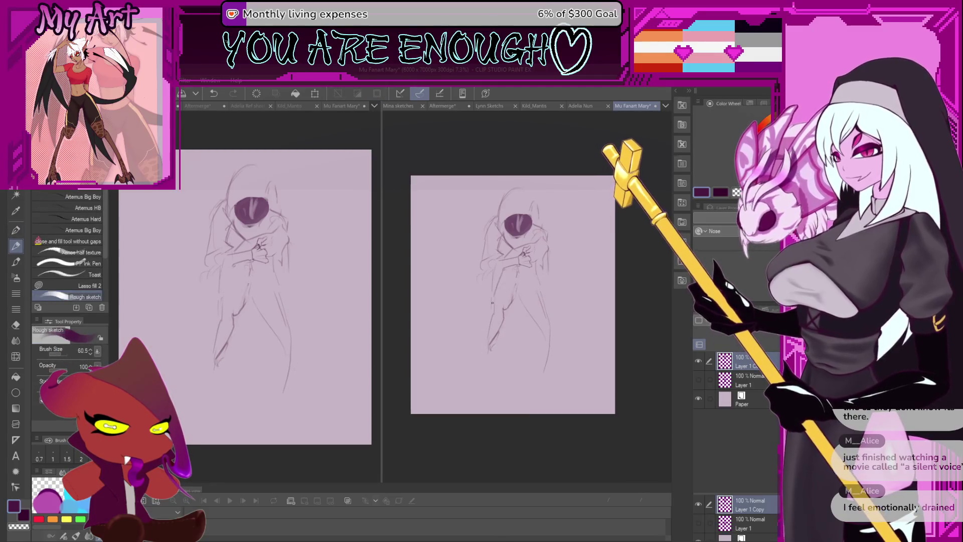
click(474, 247)
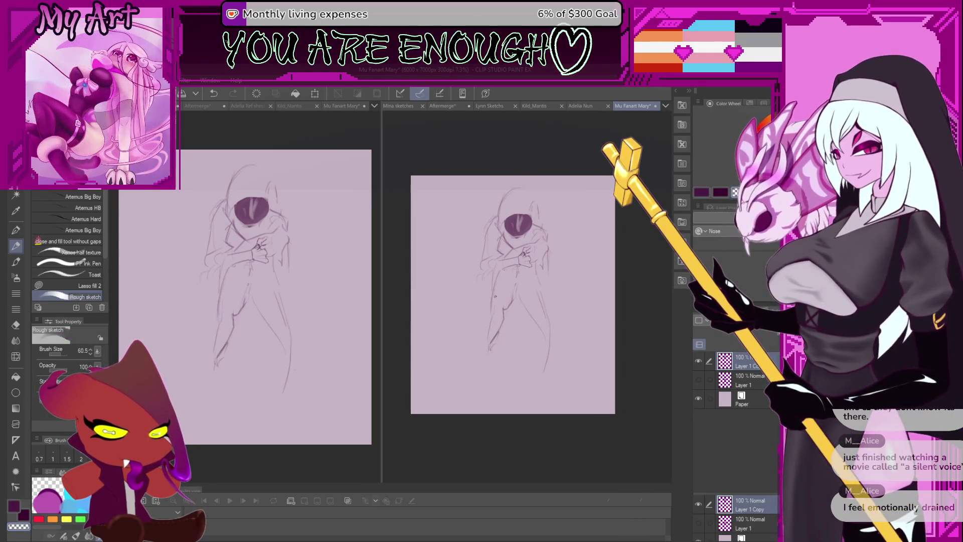
drag(488, 312, 490, 314)
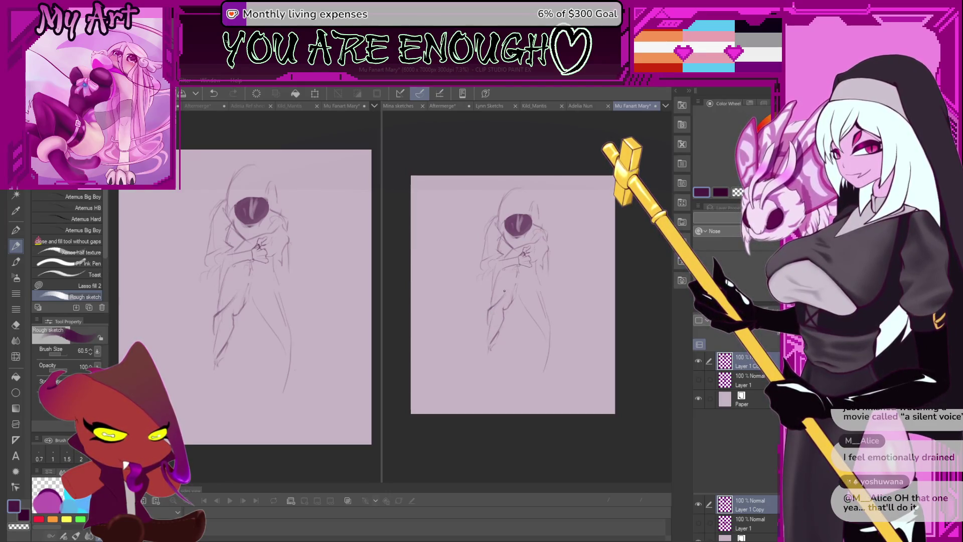
Lasso the lower-left leg area, drop the selection, and return to the rough pen.
key(m)
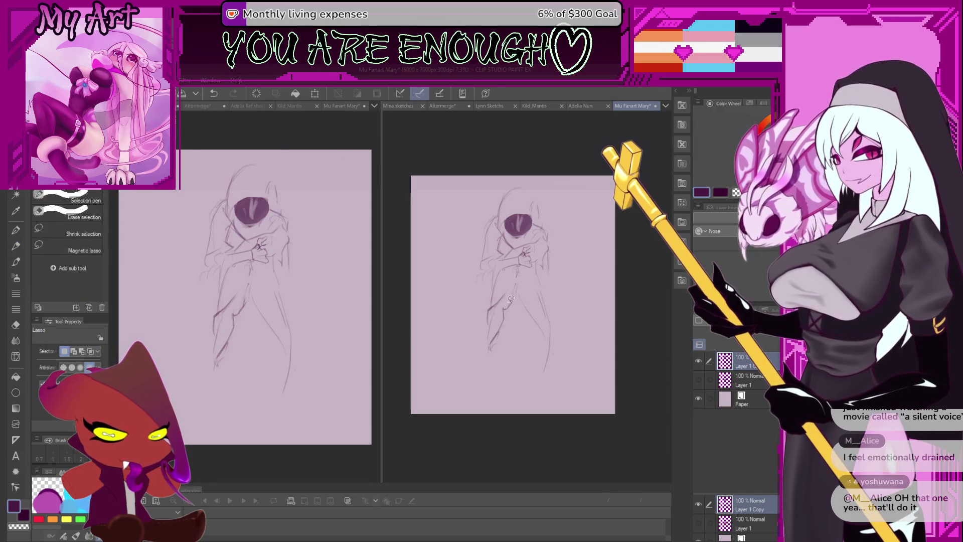
mouse_move(516, 286)
mouse_down()
mouse_move(487, 357)
mouse_move(516, 302)
mouse_up()
key(ctrl+d)
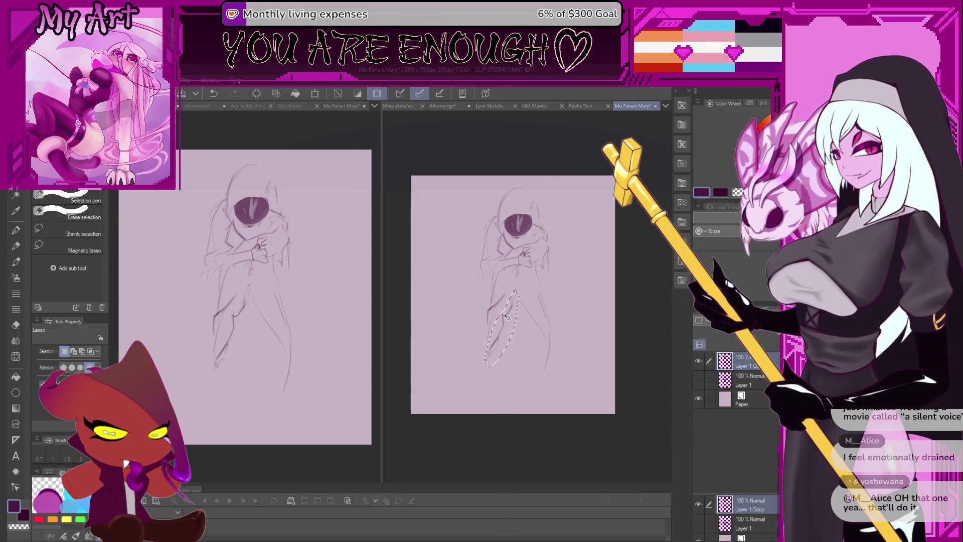
key(p)
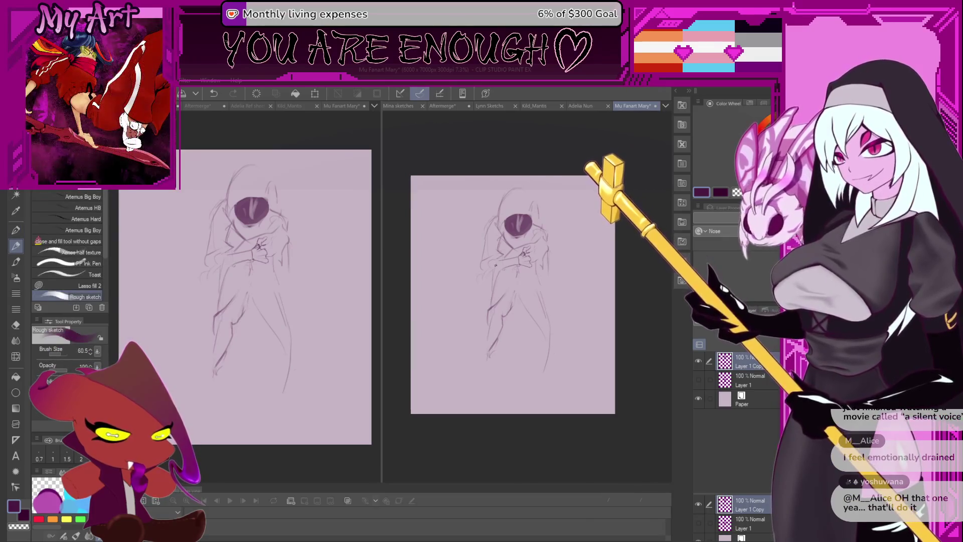
drag(501, 311, 527, 295)
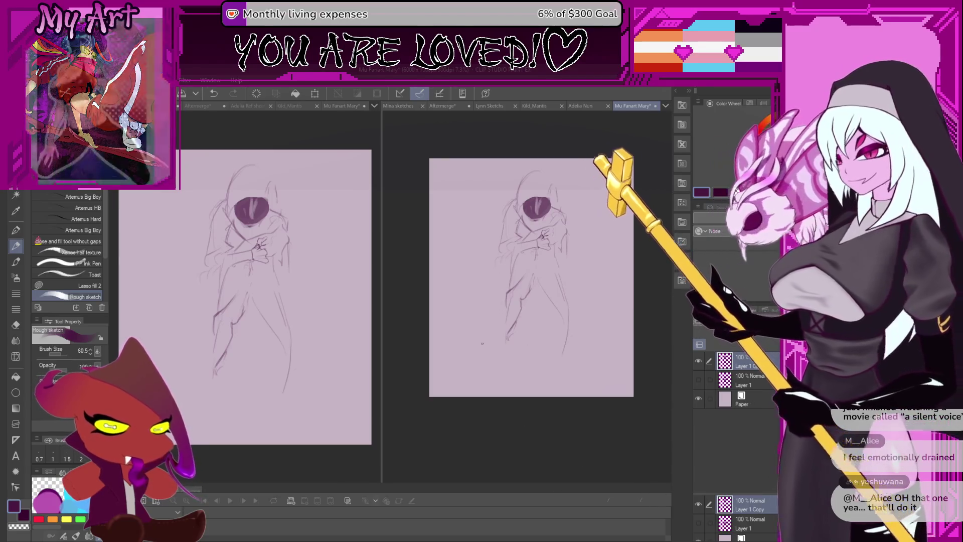
drag(503, 283, 480, 294)
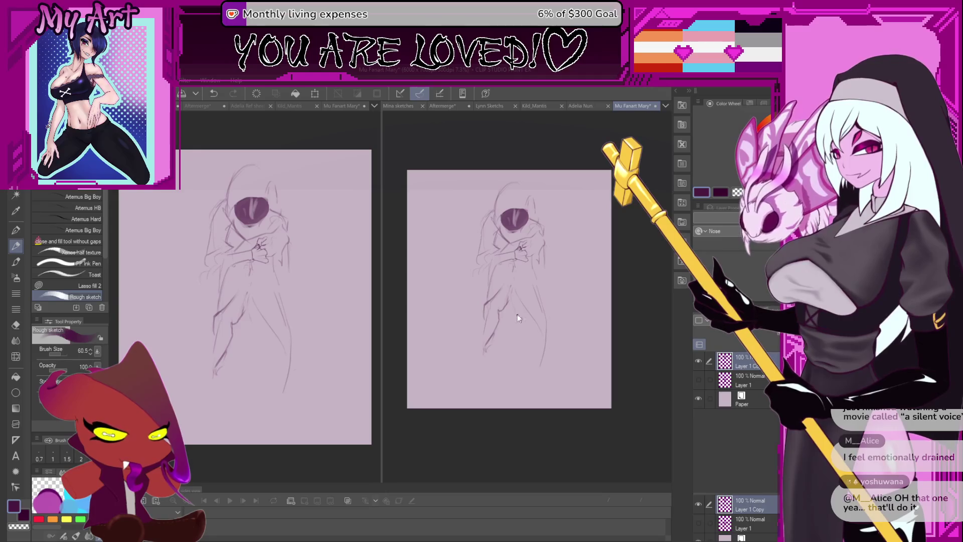
Undo stray strokes, sketch short inner-leg lines, and switch back to dark purple.
key(ctrl+z)
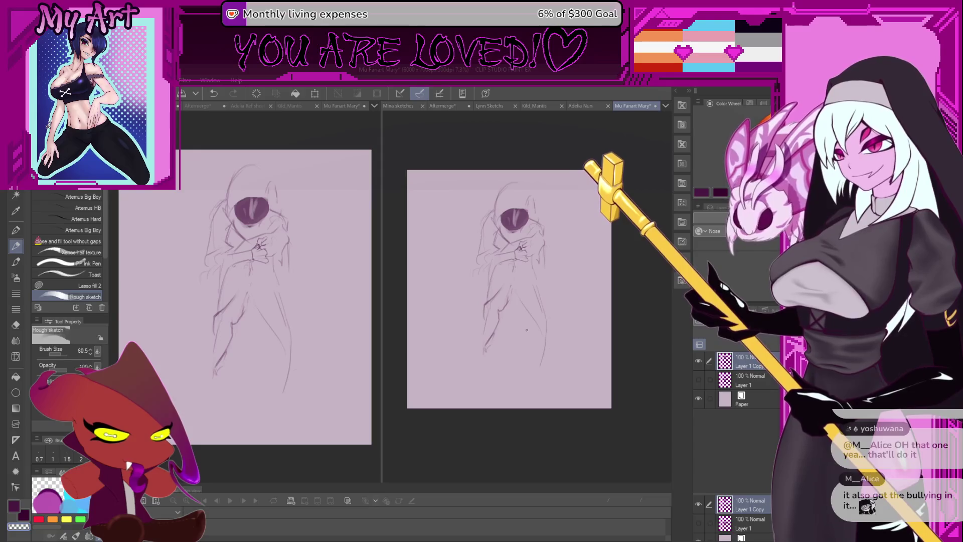
key(ctrl+z)
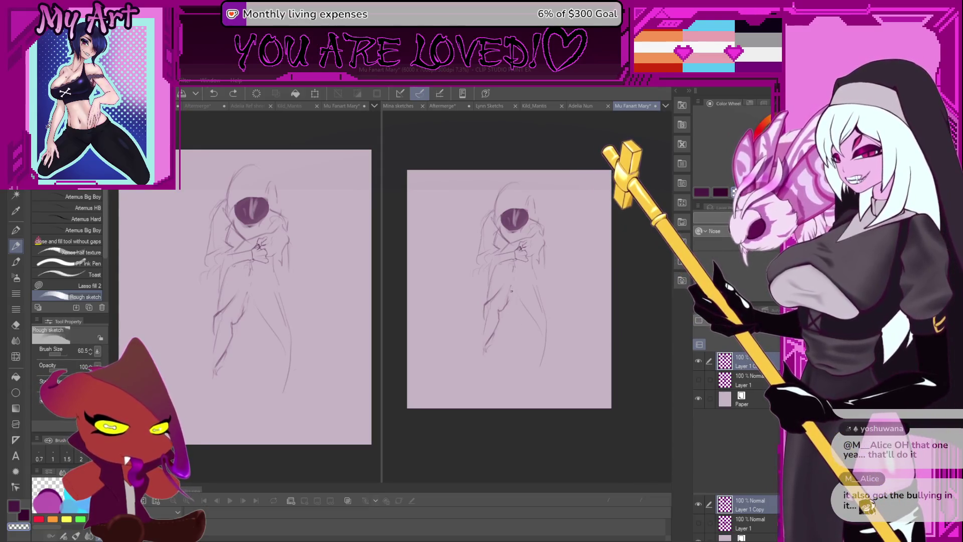
click(530, 315)
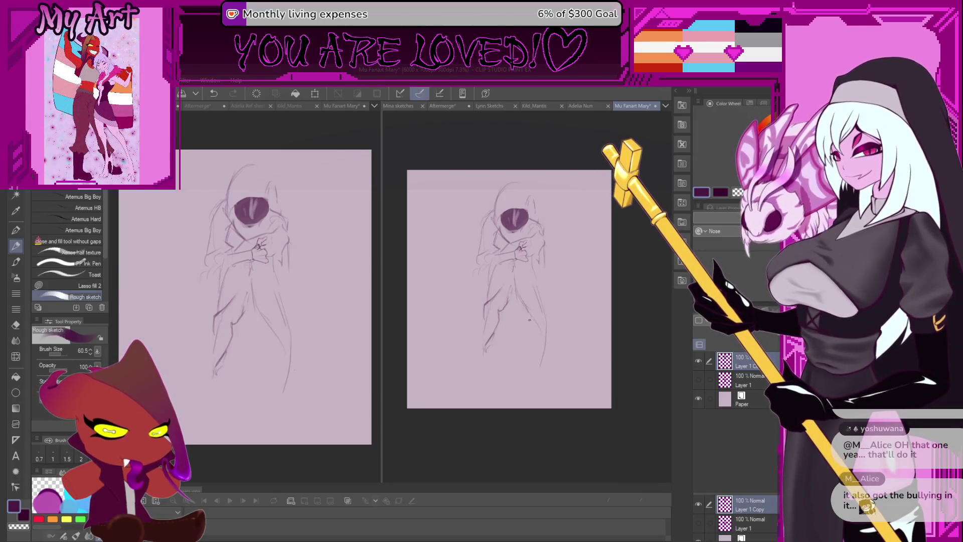
drag(530, 320, 528, 304)
key(ctrl+z)
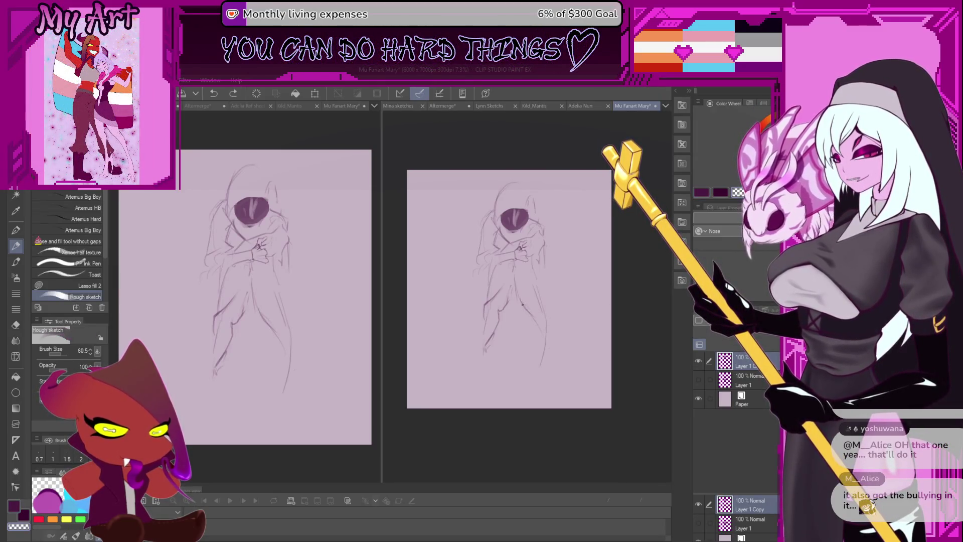
key(c)
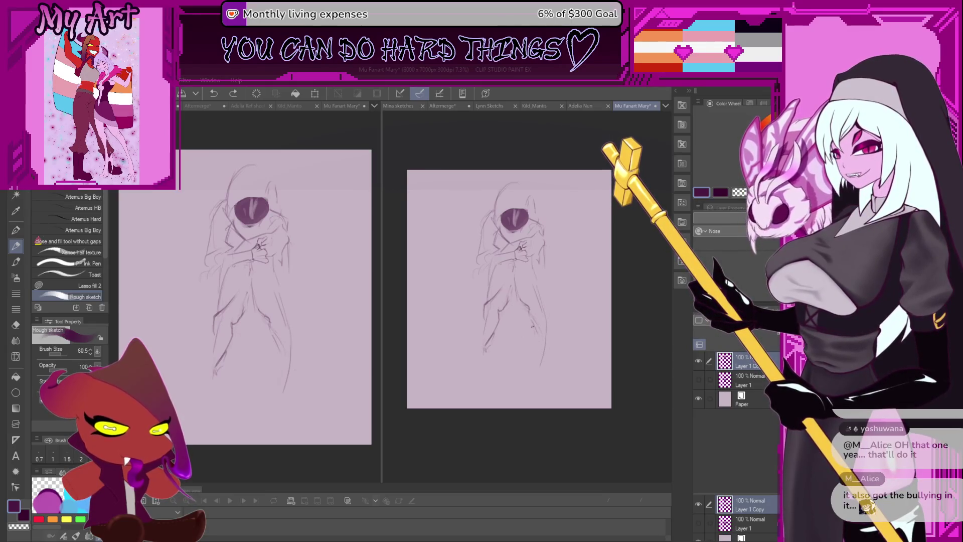
Lasso the lower body and transform it down and to the left.
key(ctrl+z)
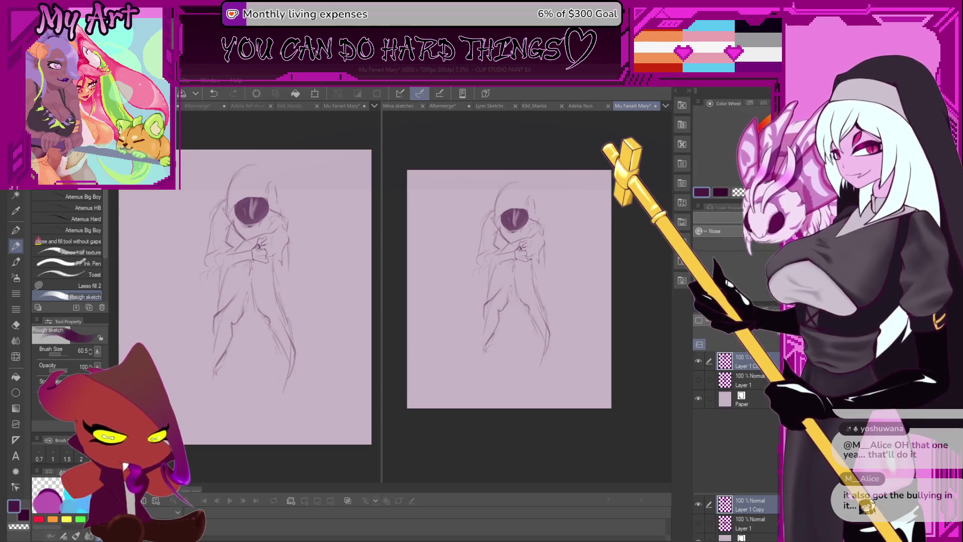
scroll(551, 203, down, 3)
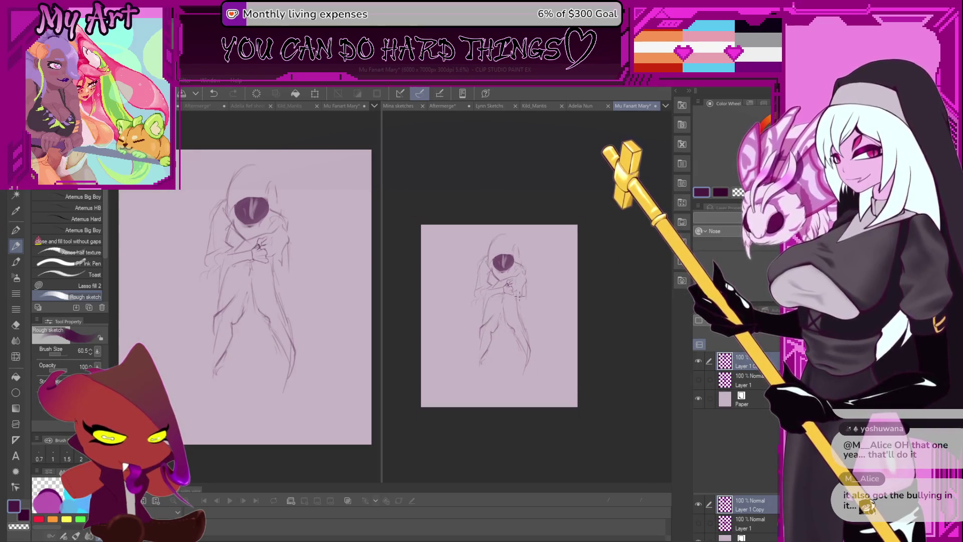
key(m)
mouse_move(498, 297)
mouse_down()
mouse_move(556, 368)
mouse_move(532, 317)
mouse_up()
key(ctrl+t)
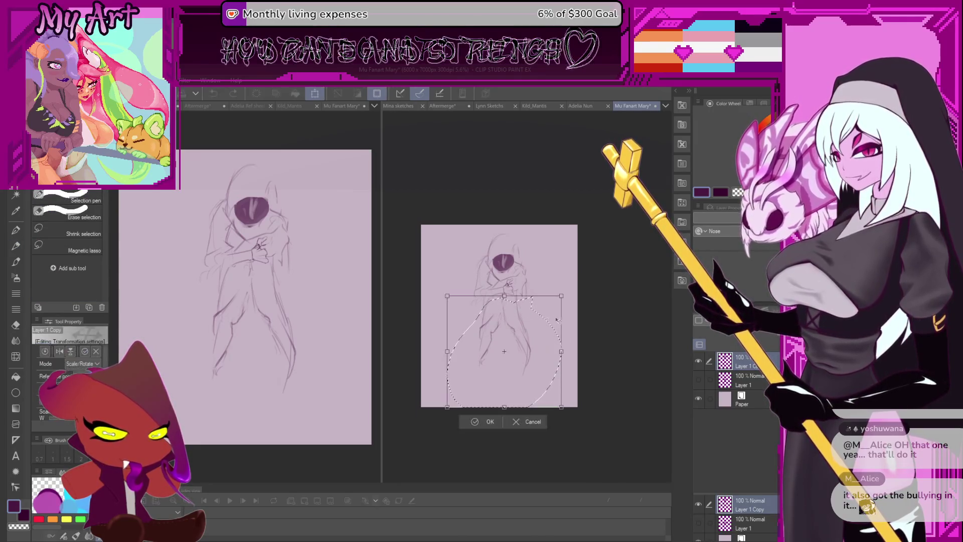
drag(548, 343, 543, 358)
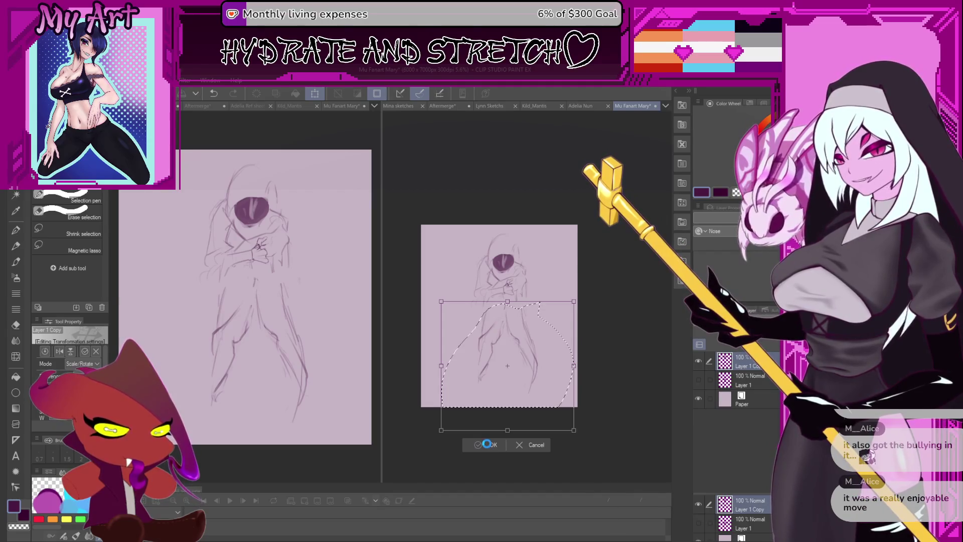
click(487, 443)
Lasso the whole hooded figure and reposition it with a transform.
mouse_move(511, 211)
mouse_down()
mouse_move(560, 399)
mouse_move(554, 201)
mouse_up()
key(ctrl+t)
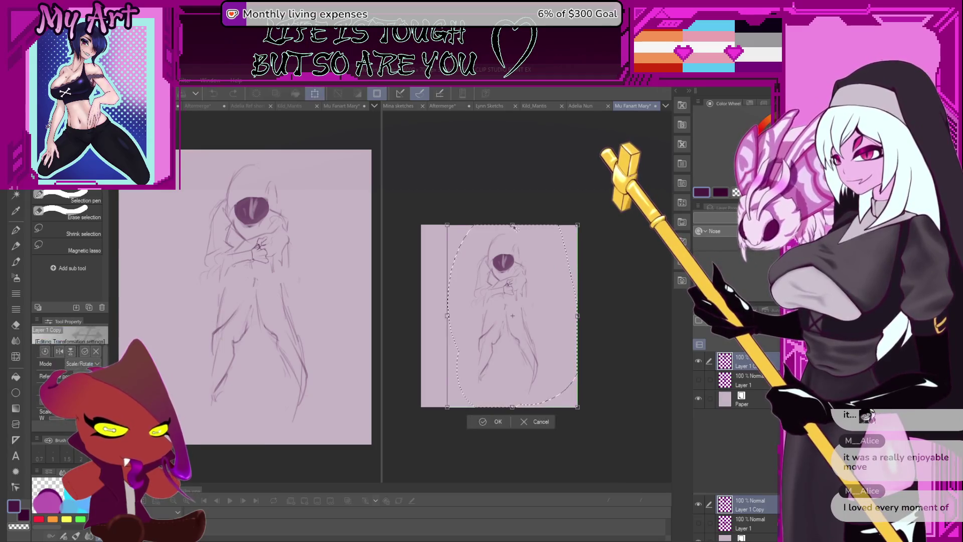
mouse_move(511, 249)
mouse_down()
mouse_move(511, 275)
mouse_move(511, 249)
mouse_up()
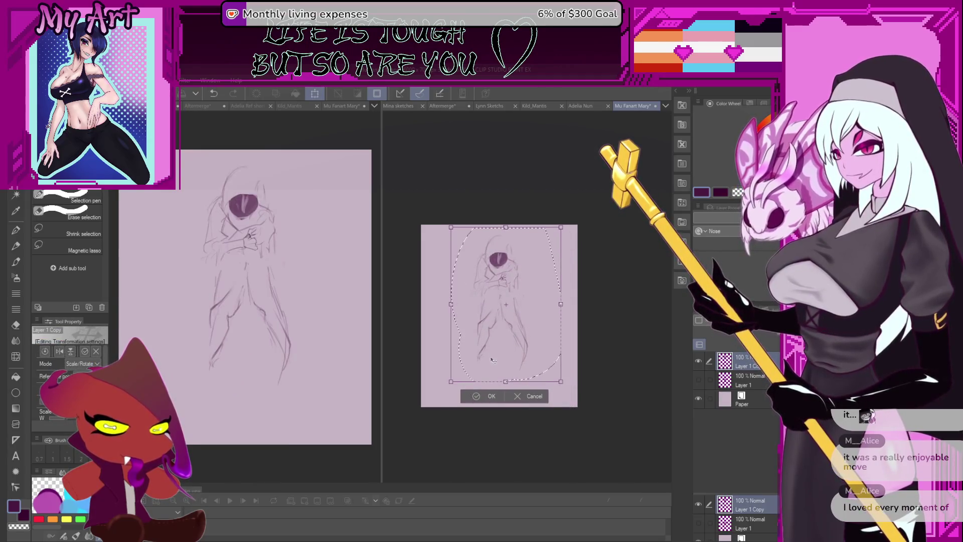
click(490, 396)
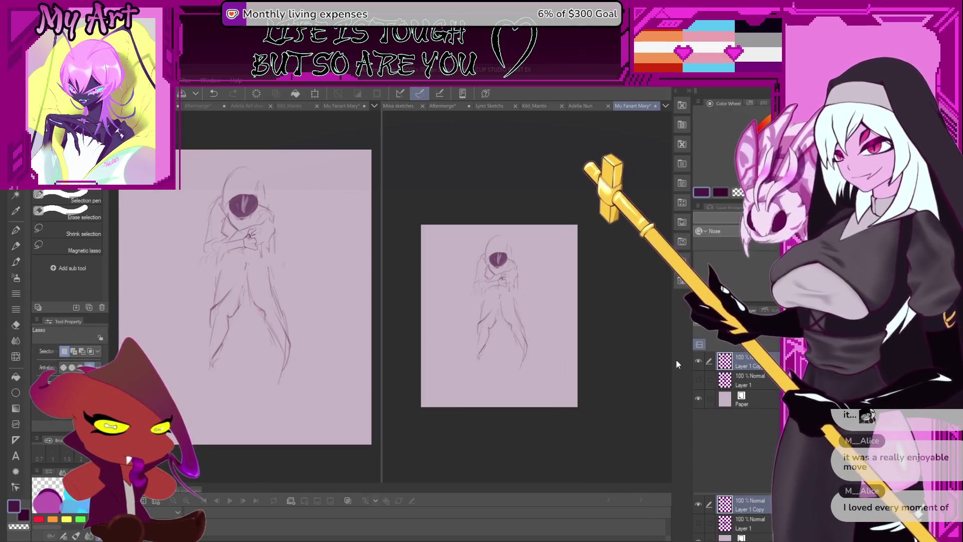
Compare the original sketch with Layer 1 Copy by toggling their visibility.
click(698, 360)
click(698, 380)
click(702, 380)
click(700, 361)
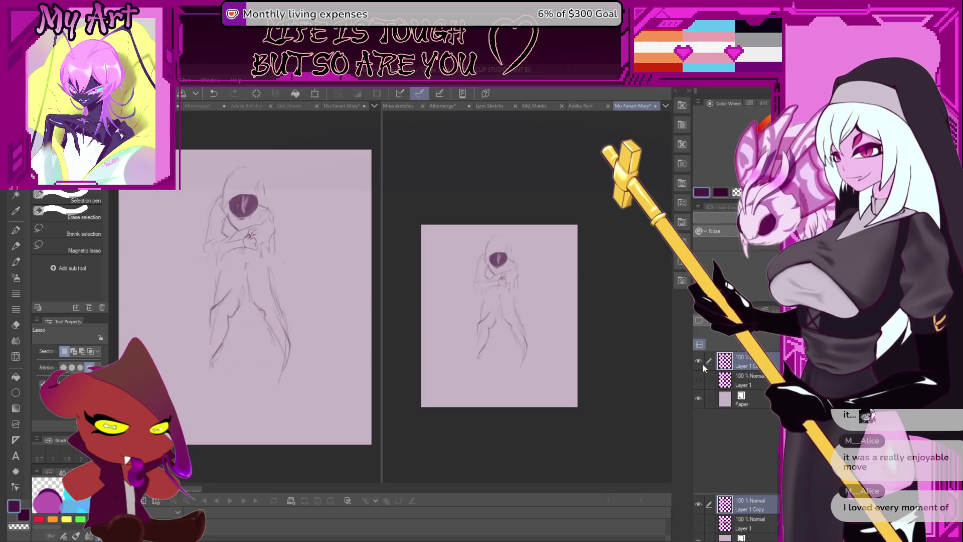
Sketch jagged strokes along the lower robe edge, undoing misfires.
key(p)
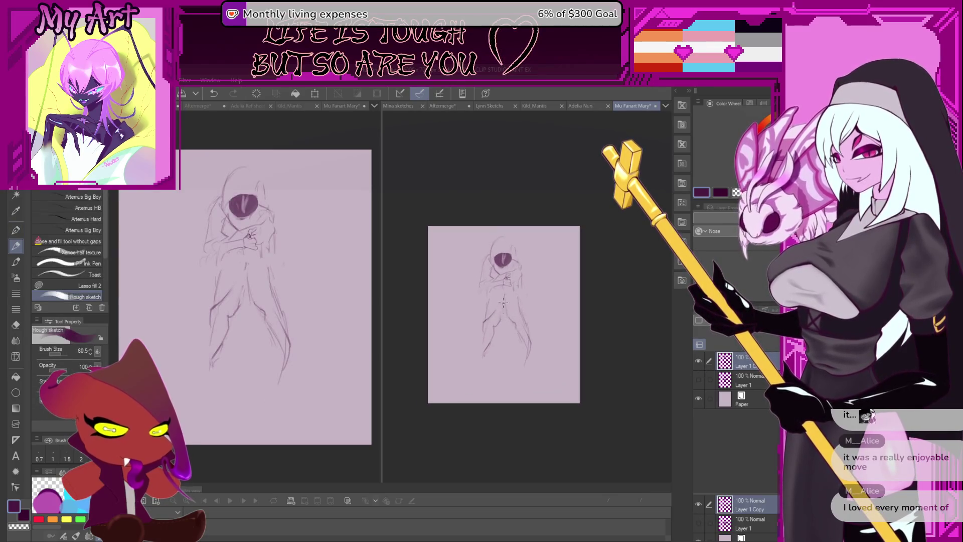
key(ctrl+z)
scroll(501, 341, up, 1)
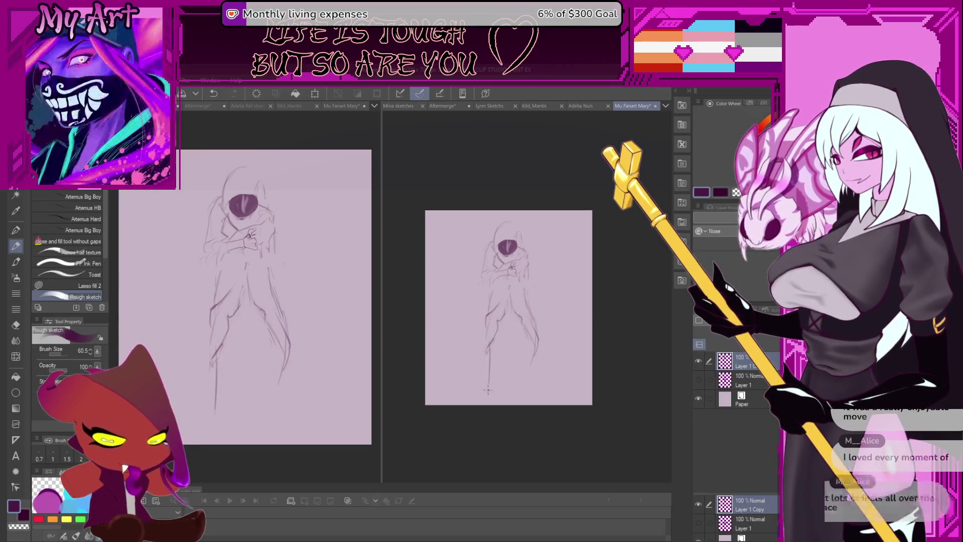
drag(491, 382, 508, 344)
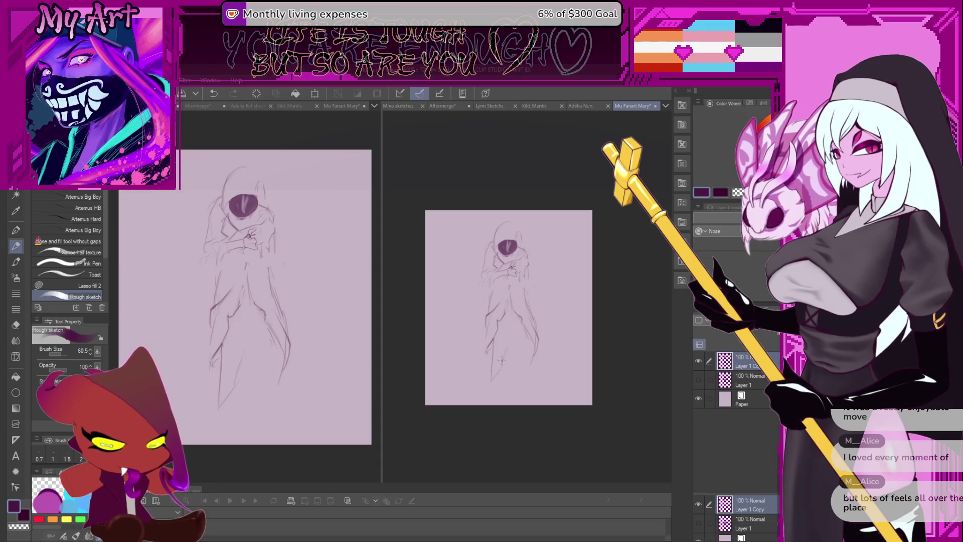
key(ctrl+z)
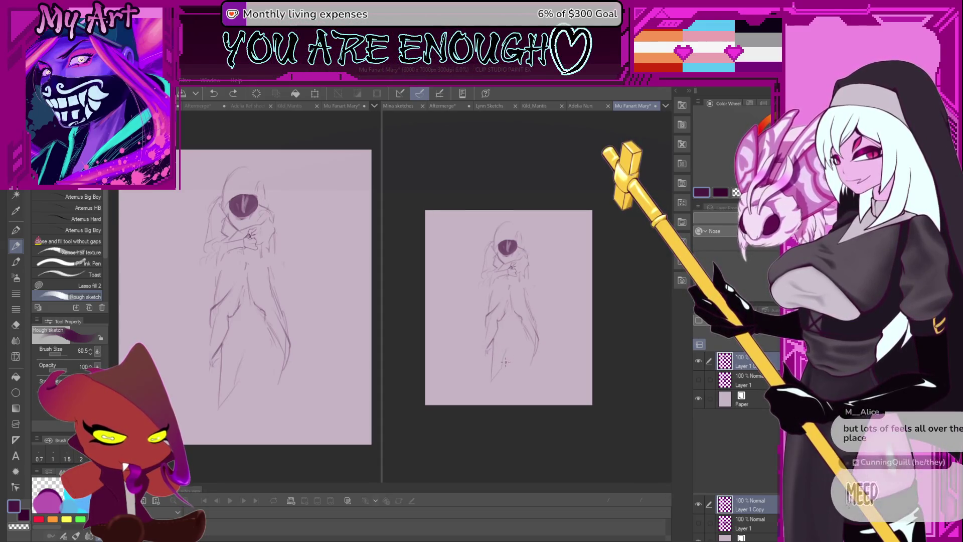
drag(511, 357, 504, 358)
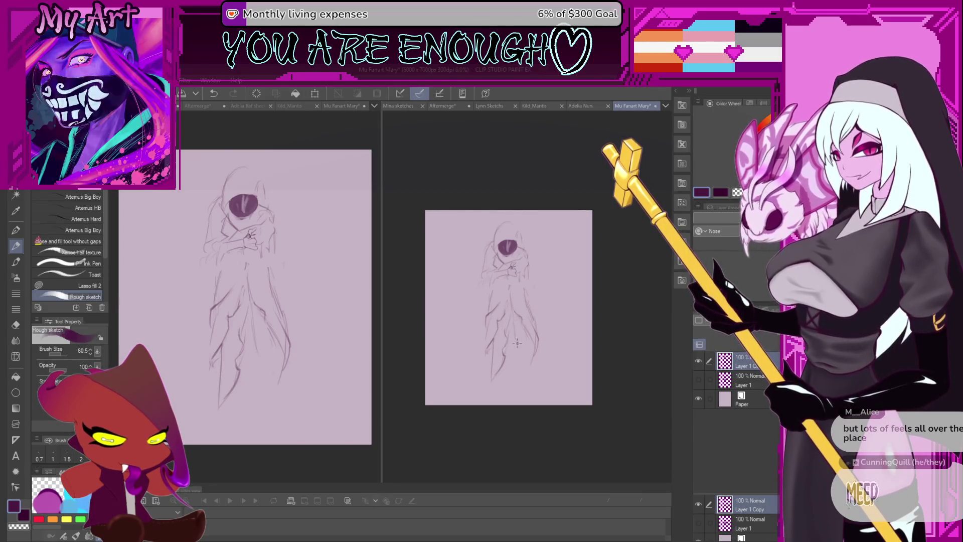
key(ctrl+z)
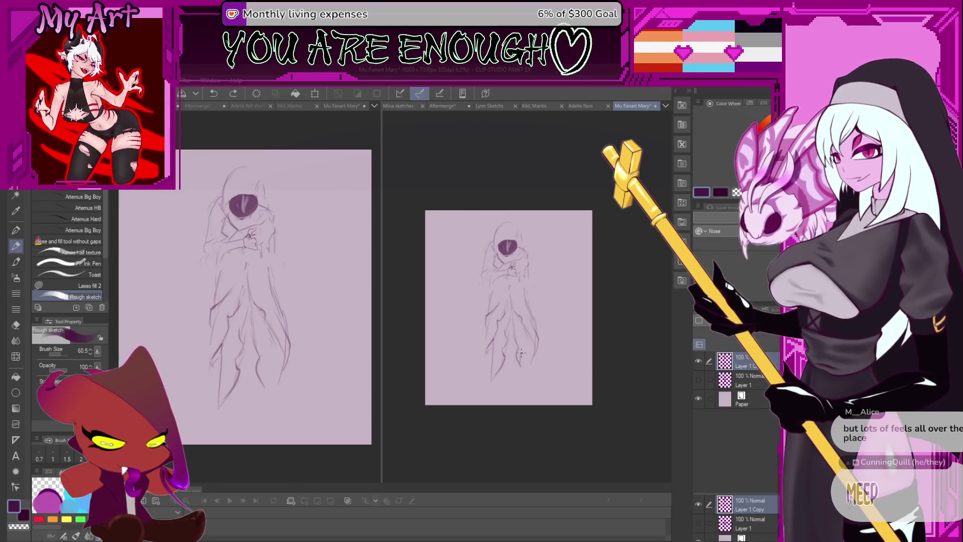
drag(522, 363, 521, 342)
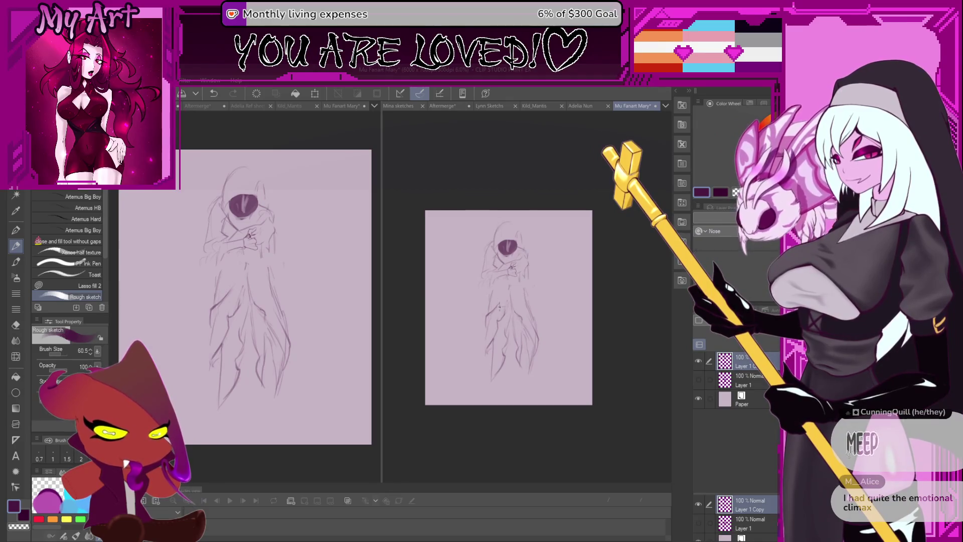
scroll(522, 290, up, 1)
scroll(520, 287, up, 1)
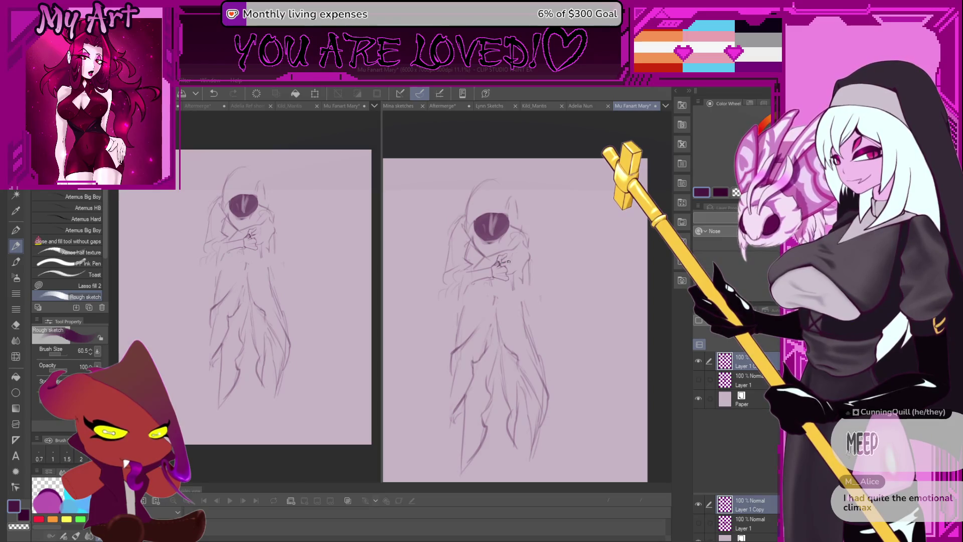
scroll(509, 261, down, 3)
Shrink the sketch slightly from the top and add a new raster layer above it.
key(ctrl+t)
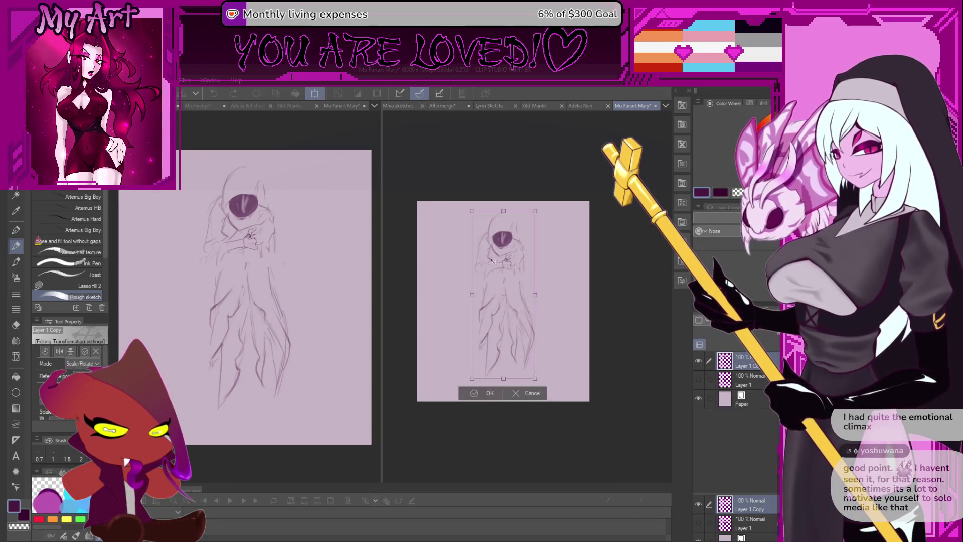
drag(503, 211, 504, 218)
key(Return)
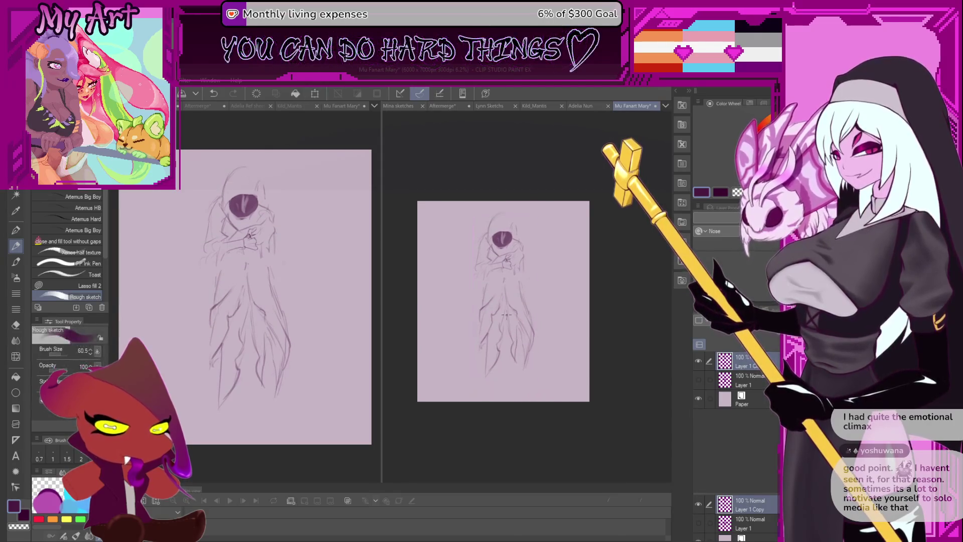
key(ctrl+shift+n)
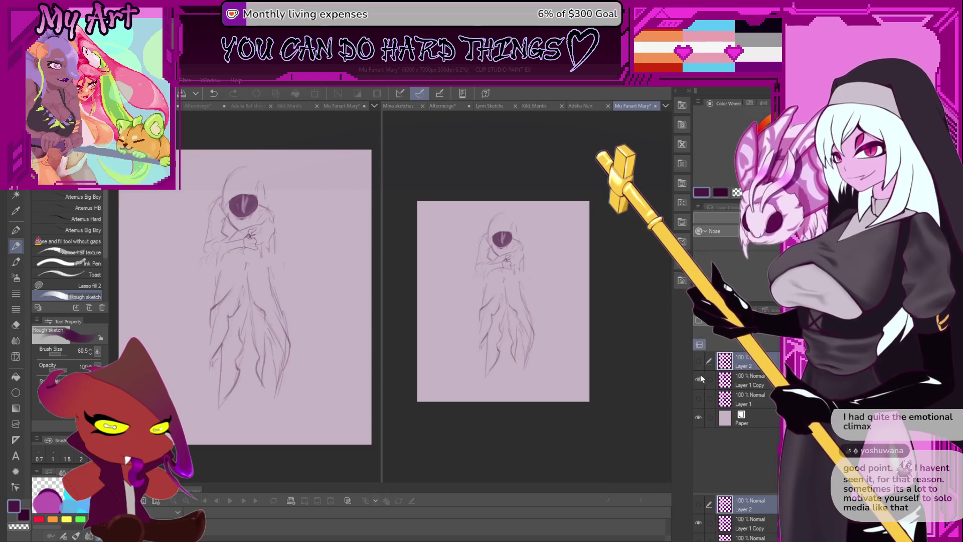
Hide the reworked sketch layer and show the new Layer 2 for drawing.
click(698, 379)
click(699, 361)
mouse_move(488, 298)
mouse_down()
mouse_move(474, 346)
mouse_move(485, 343)
mouse_up()
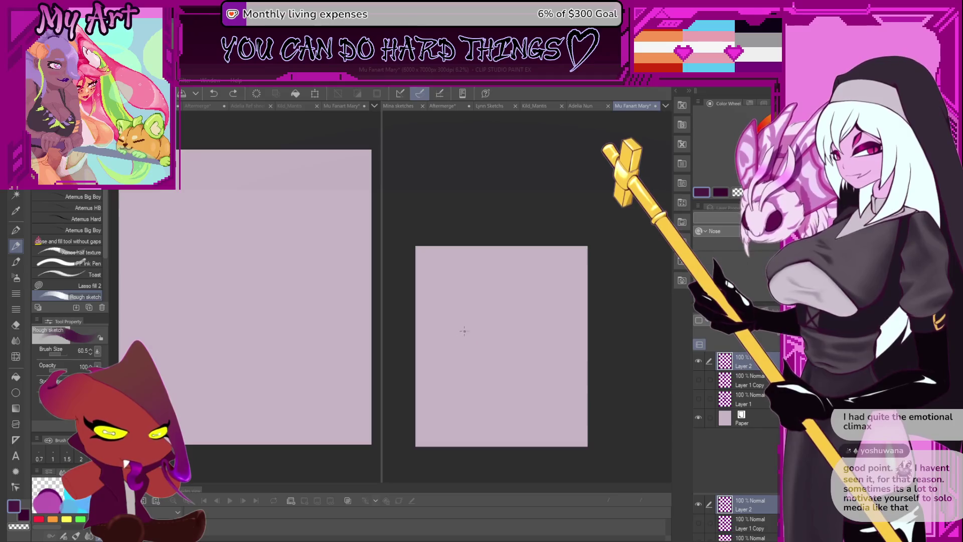
key(ctrl+z)
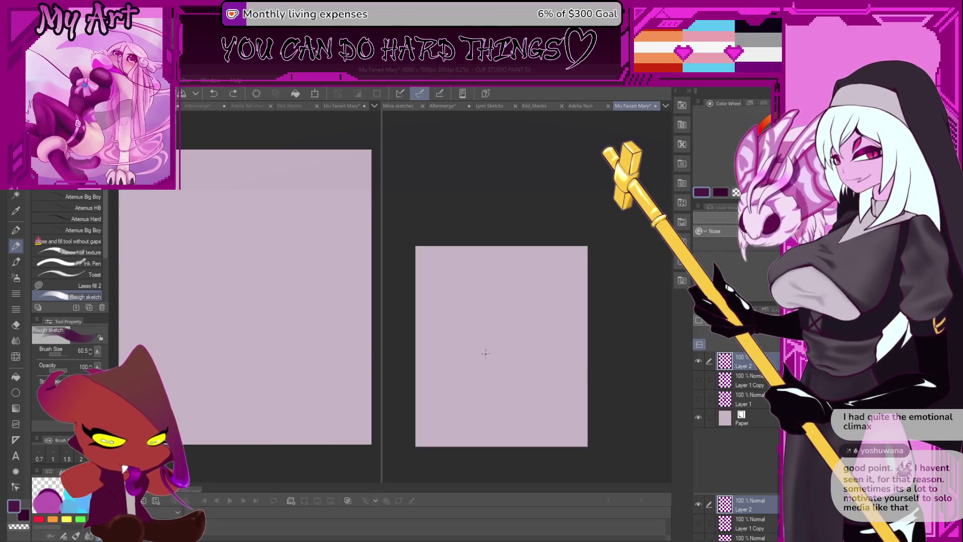
Sketch the head oval, the hood over its top, and curved strokes on its left.
mouse_move(497, 349)
mouse_down()
mouse_move(485, 292)
mouse_move(500, 349)
mouse_up()
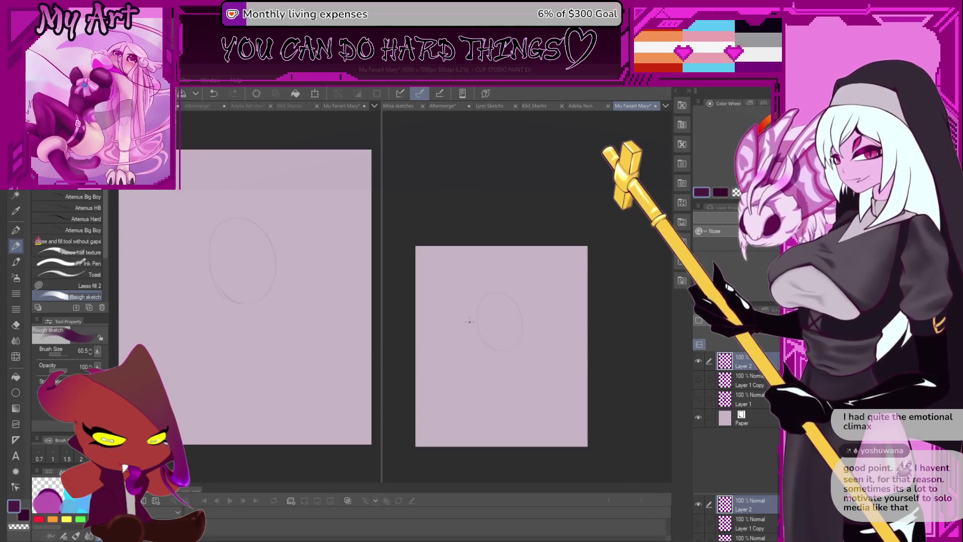
drag(479, 298, 466, 316)
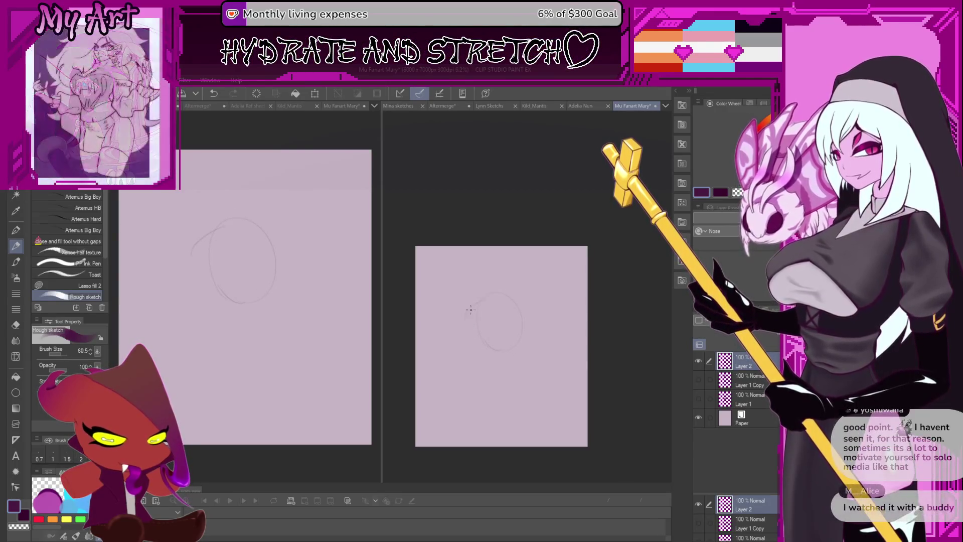
mouse_move(496, 297)
mouse_down()
mouse_move(518, 288)
mouse_move(509, 291)
mouse_up()
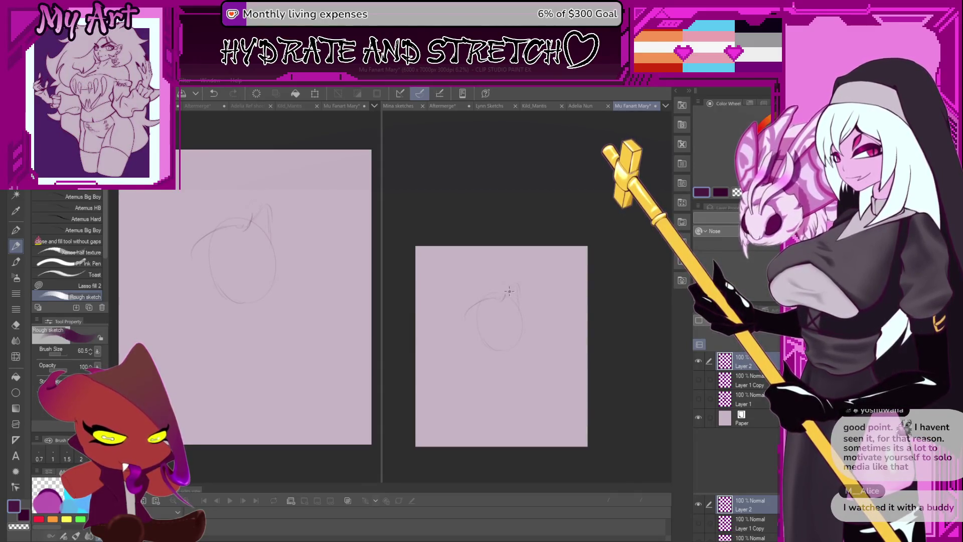
drag(454, 327, 474, 348)
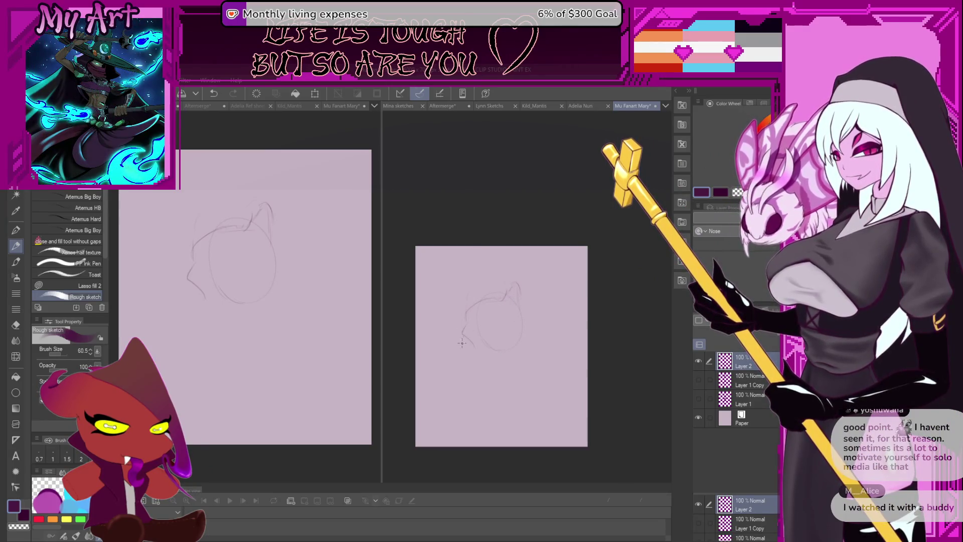
Replace the head's lower outline strokes with a pointed chin.
scroll(462, 343, up, 1)
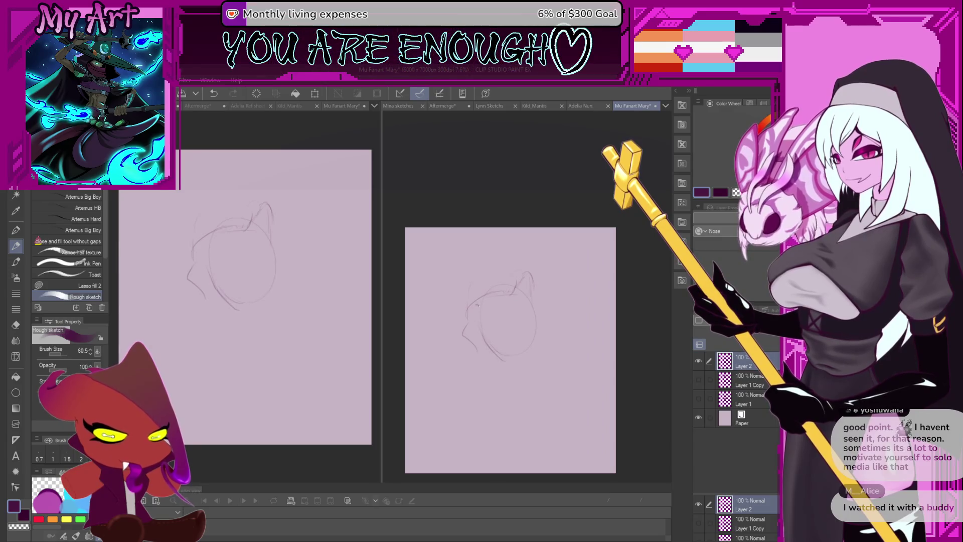
key(ctrl+z)
key(ctrl+z)
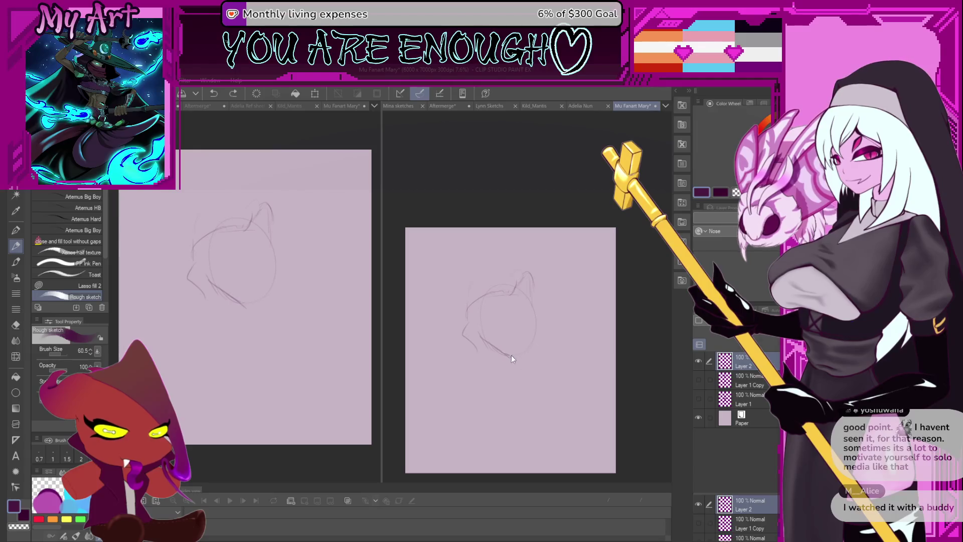
key(ctrl+z)
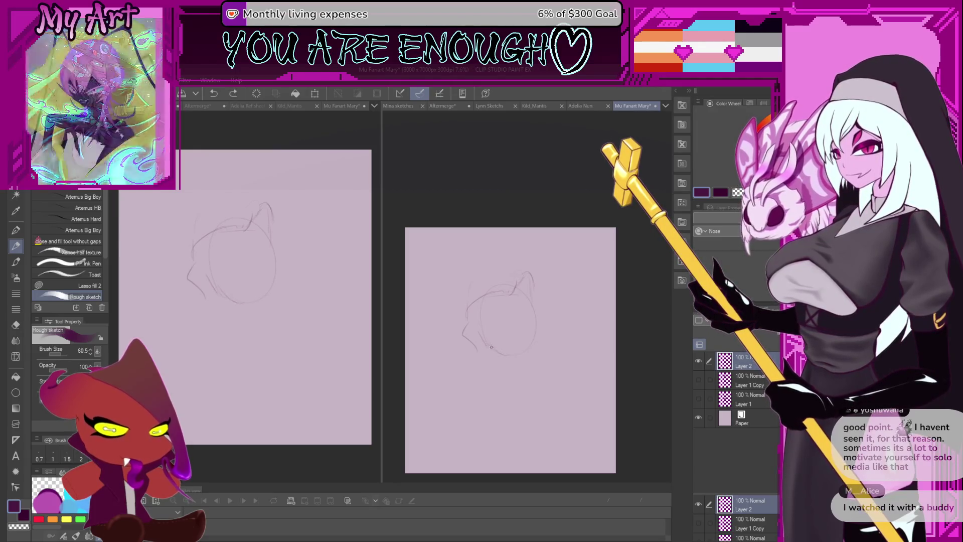
drag(491, 346, 527, 351)
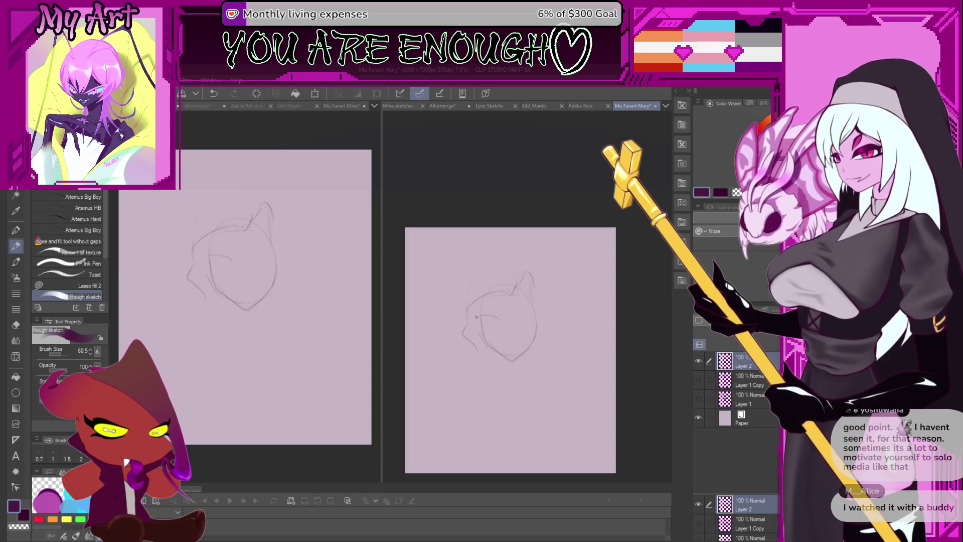
drag(469, 352, 476, 320)
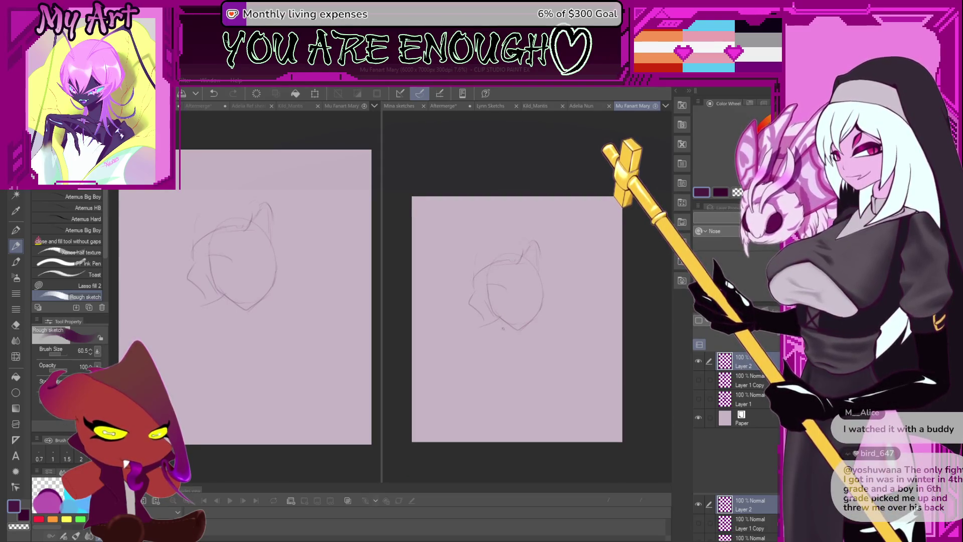
key(ctrl+z)
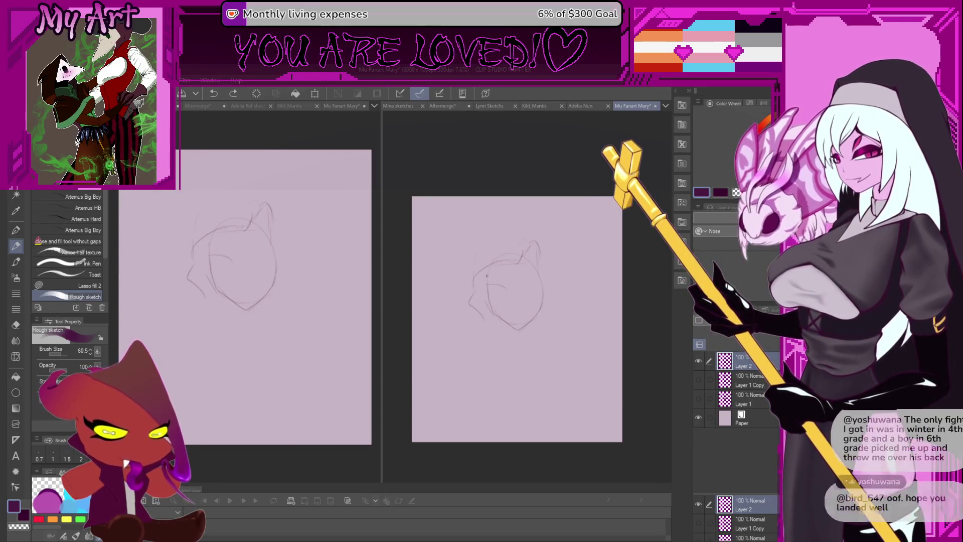
Lasso the chin area and squash it slightly shorter with a transform.
key(m)
mouse_move(500, 307)
mouse_down()
mouse_move(493, 326)
mouse_move(501, 337)
mouse_up()
drag(546, 311, 544, 307)
key(ctrl+t)
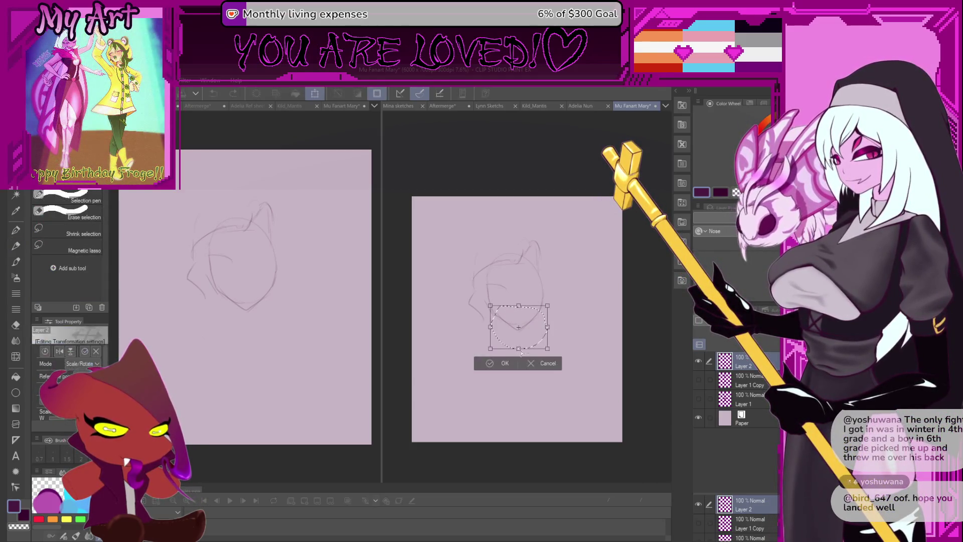
drag(520, 342, 517, 338)
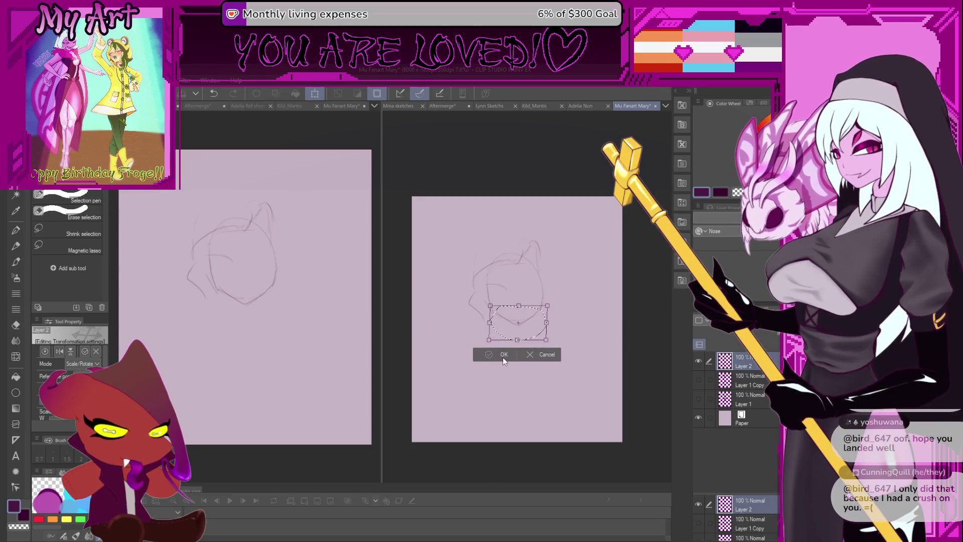
click(503, 355)
Pick a darker colour and try a faint line along the face's lower-left outline, then undo it.
key(p)
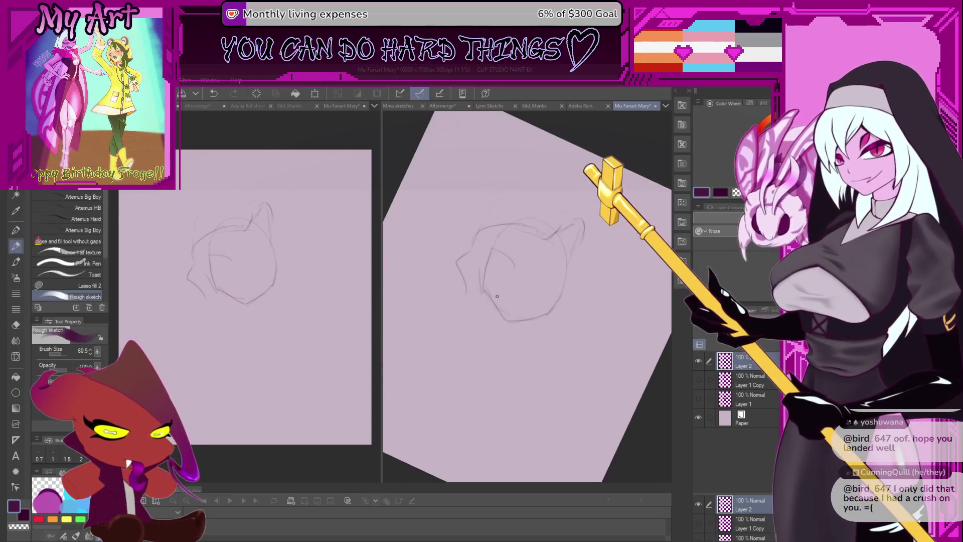
scroll(491, 296, up, 2)
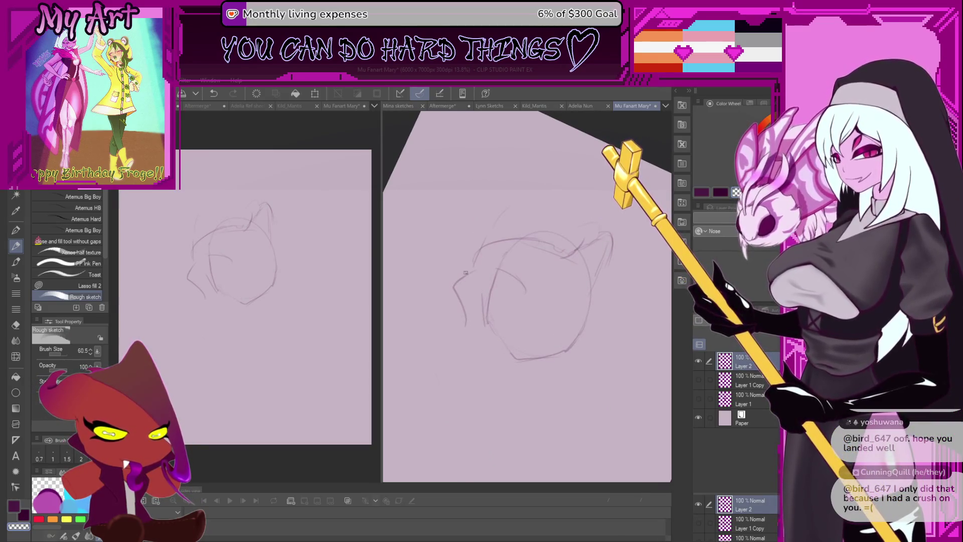
alt+click(515, 360)
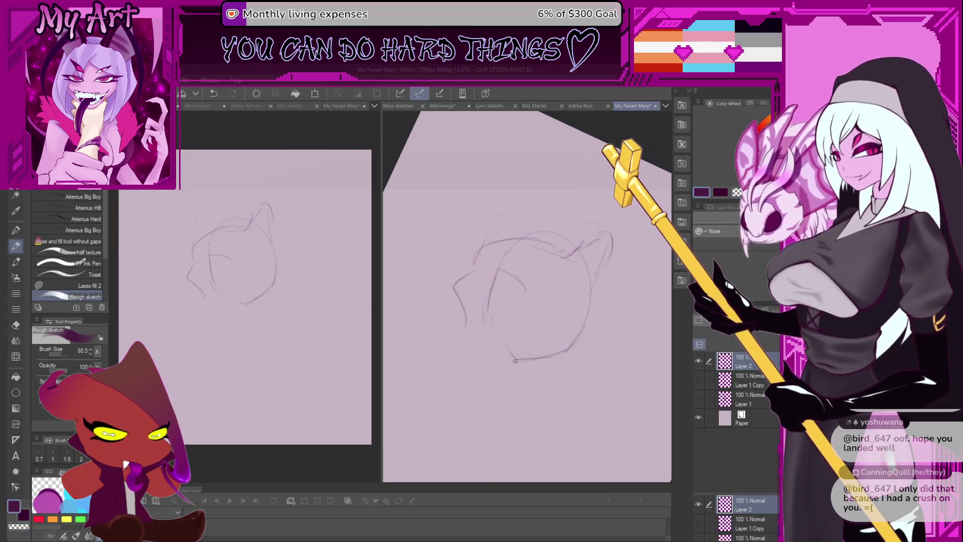
drag(501, 338, 509, 348)
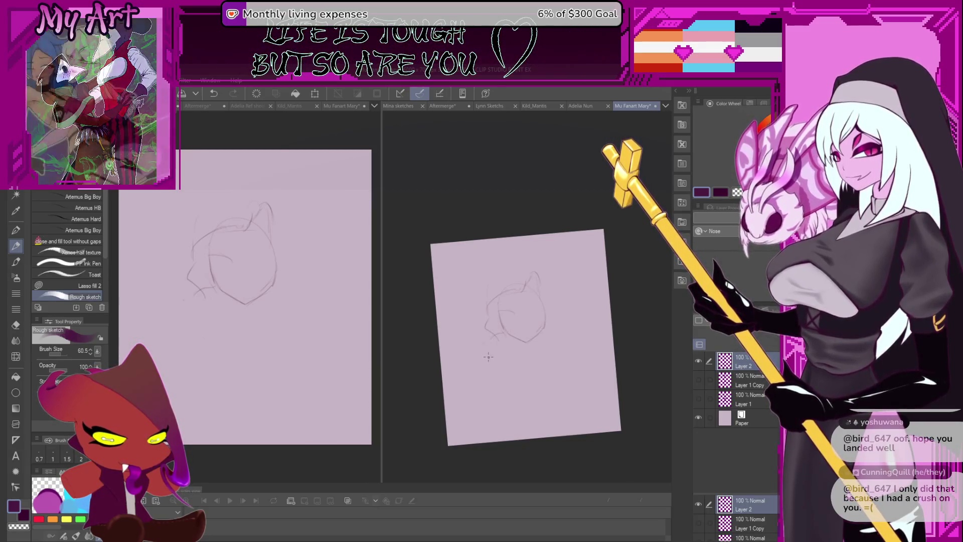
key(ctrl+z)
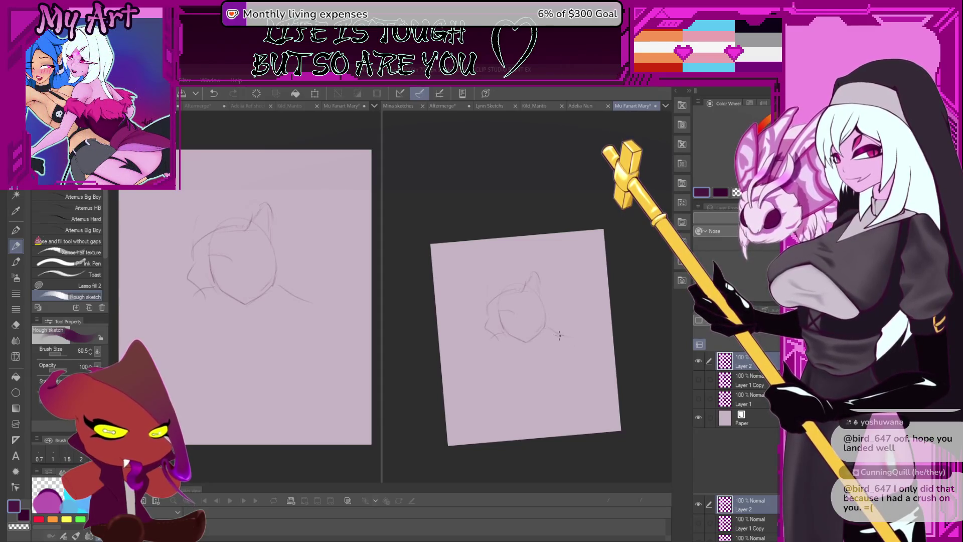
Sketch a neck and shoulder line from the chin, then undo it.
drag(560, 335, 552, 317)
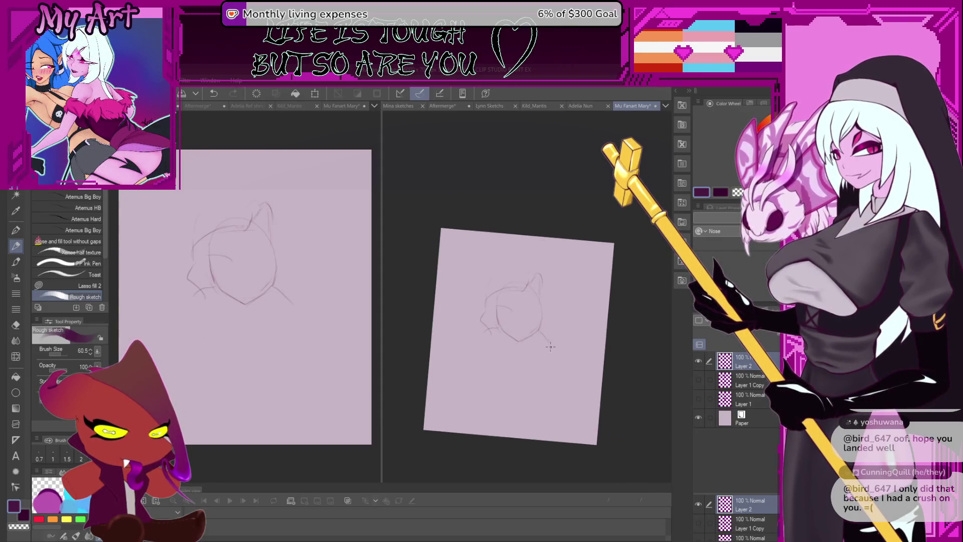
key(ctrl+z)
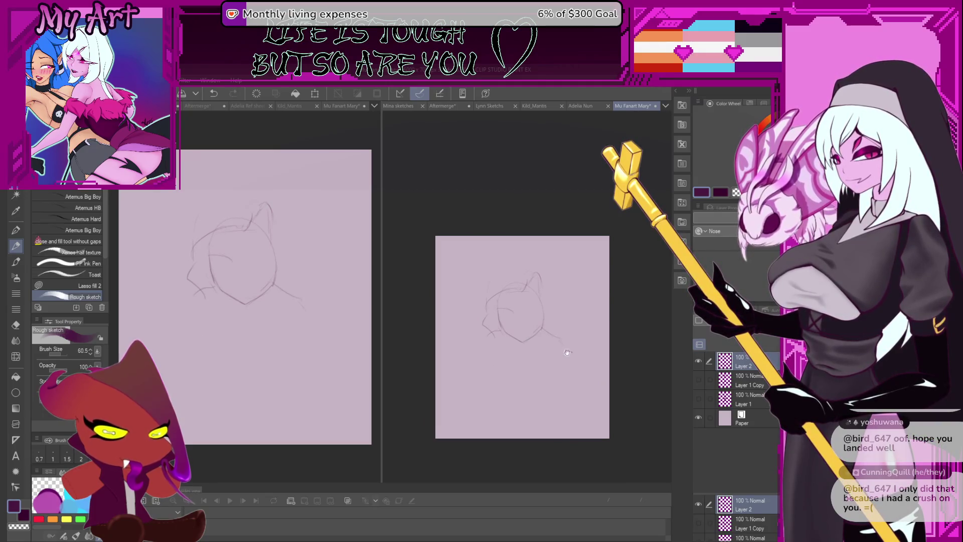
mouse_move(567, 353)
mouse_down()
mouse_move(544, 315)
mouse_move(553, 324)
mouse_up()
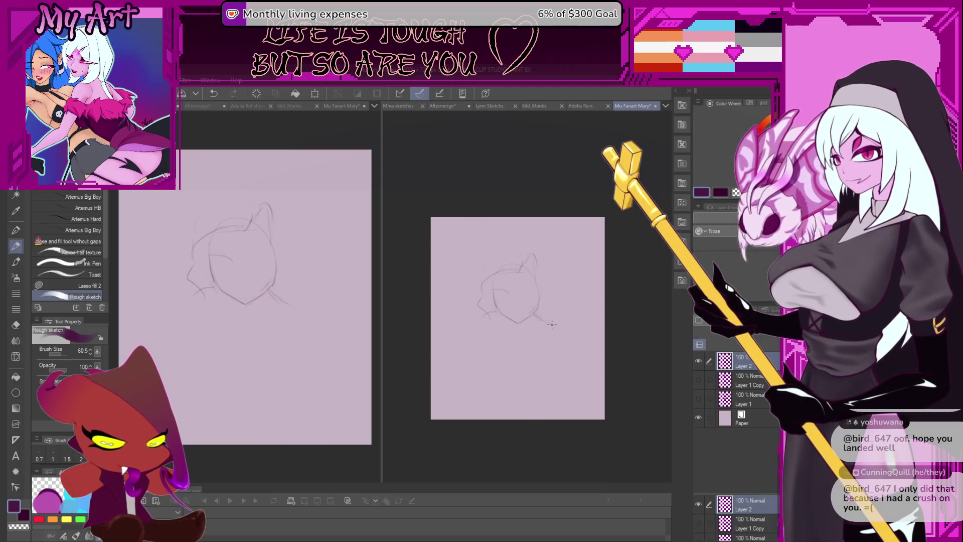
drag(534, 315, 567, 351)
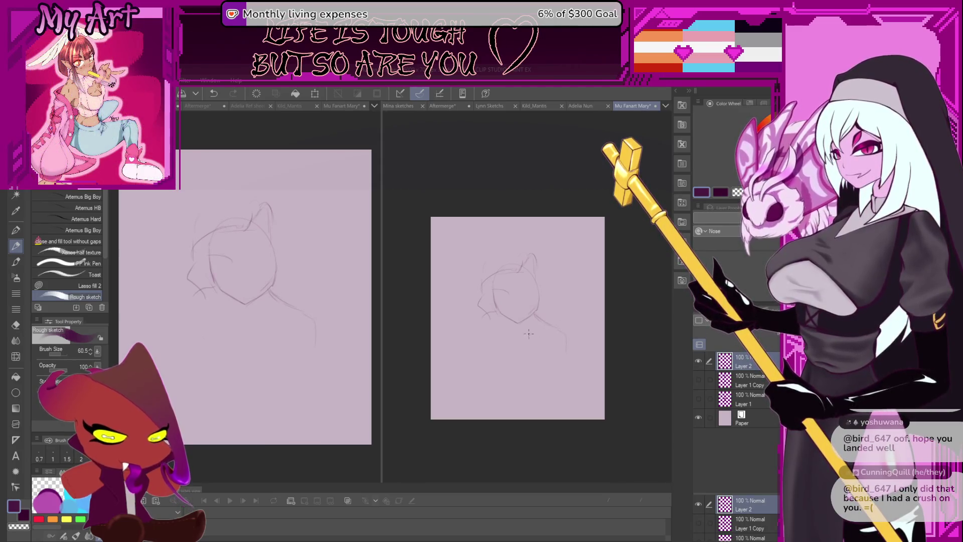
drag(565, 391, 547, 356)
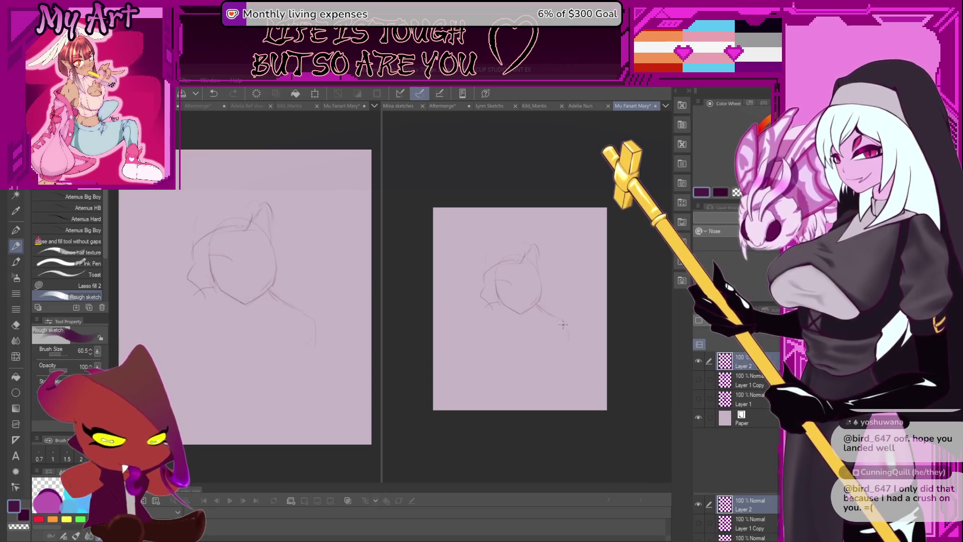
key(ctrl+z)
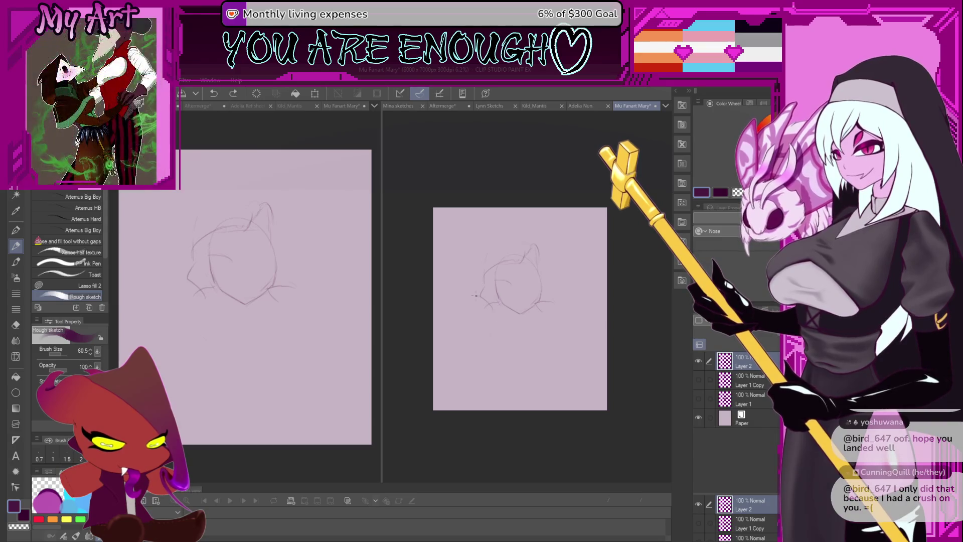
mouse_move(522, 332)
mouse_down()
mouse_move(537, 340)
mouse_move(525, 320)
mouse_up()
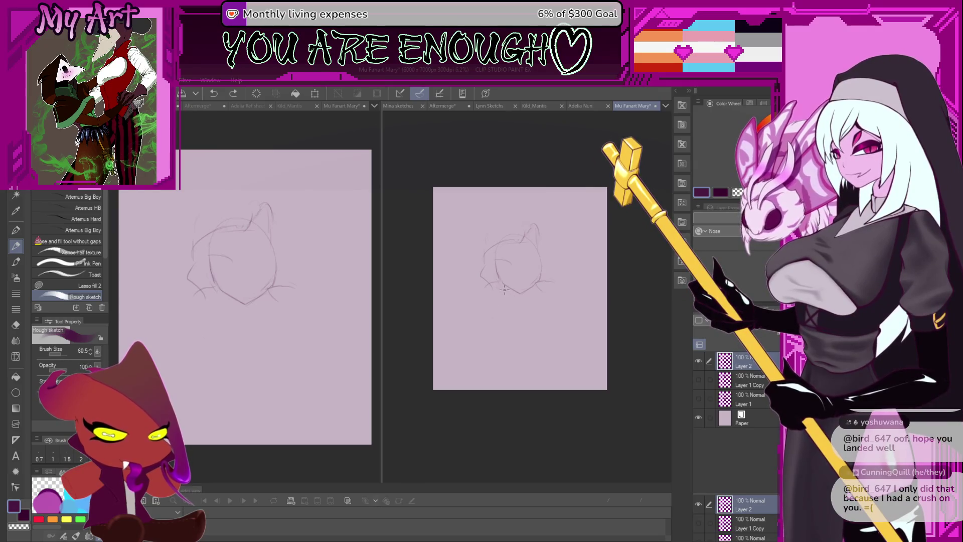
Lasso the nose area, undo it, and return to the pen in the dark colour.
key(m)
drag(505, 280, 504, 279)
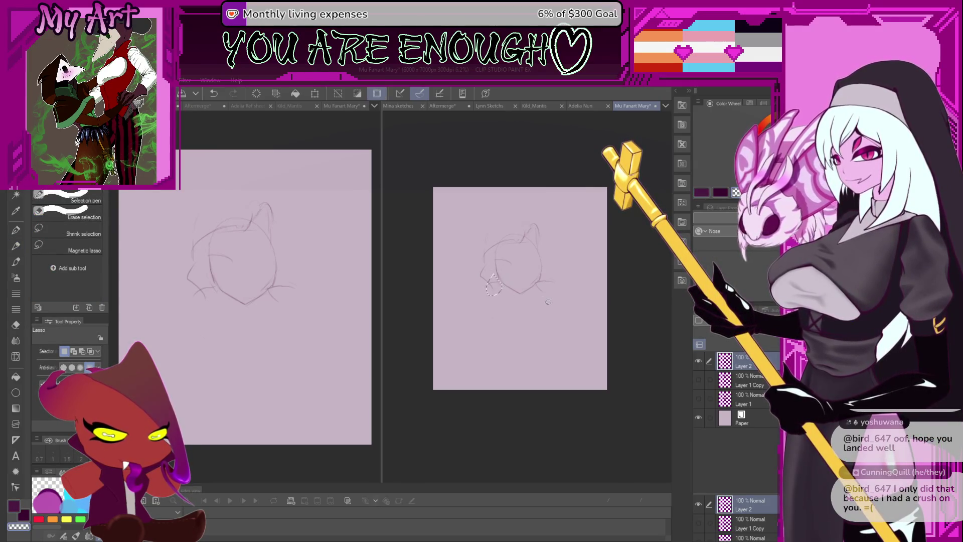
scroll(500, 277, up, 1)
key(ctrl+z)
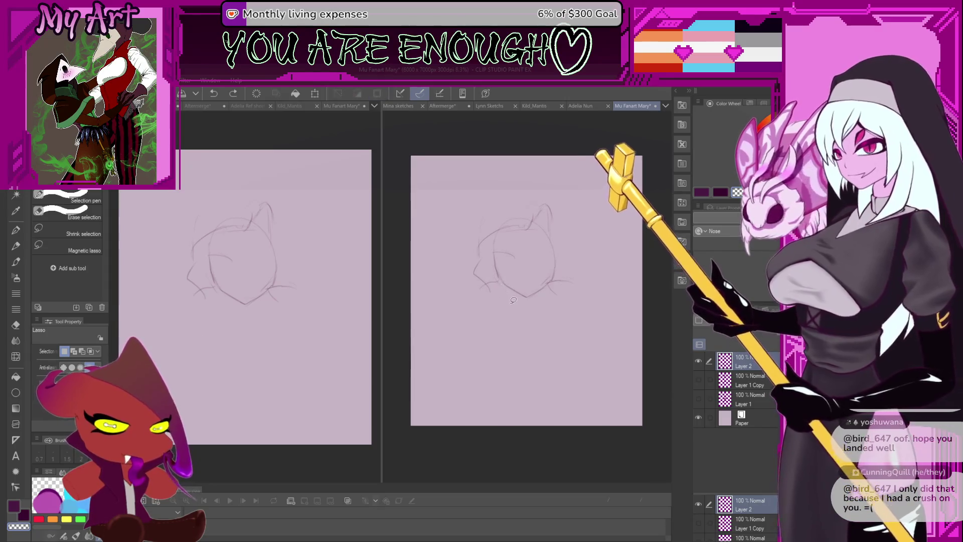
key(p)
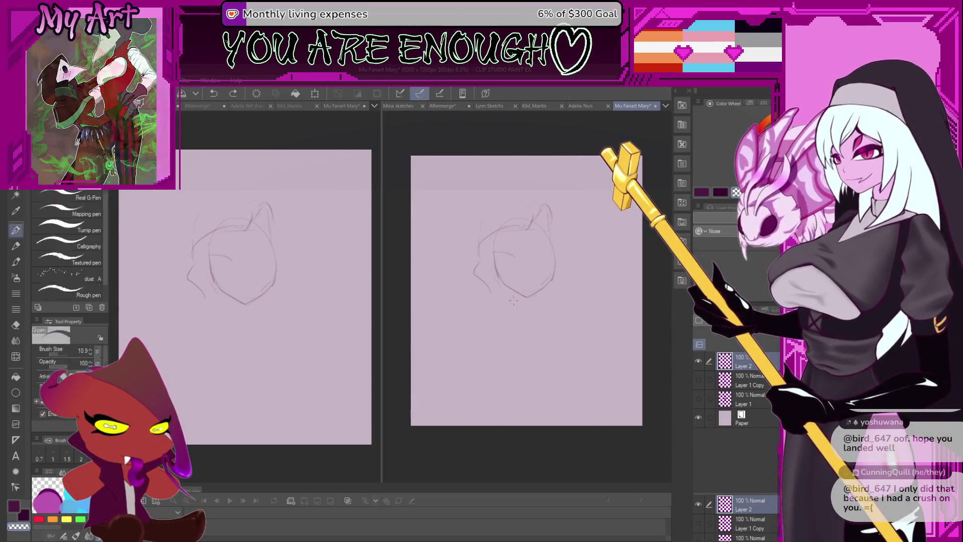
scroll(503, 297, down, 1)
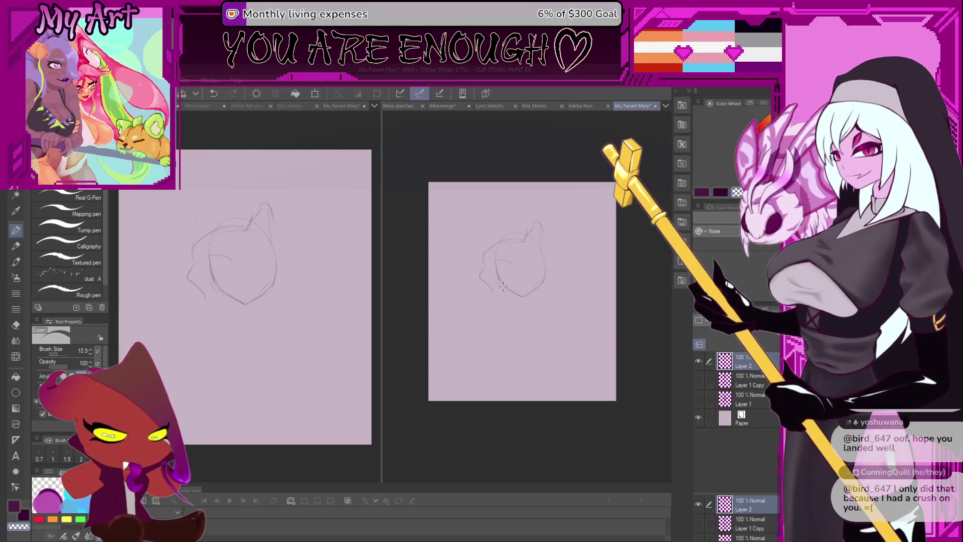
key(c)
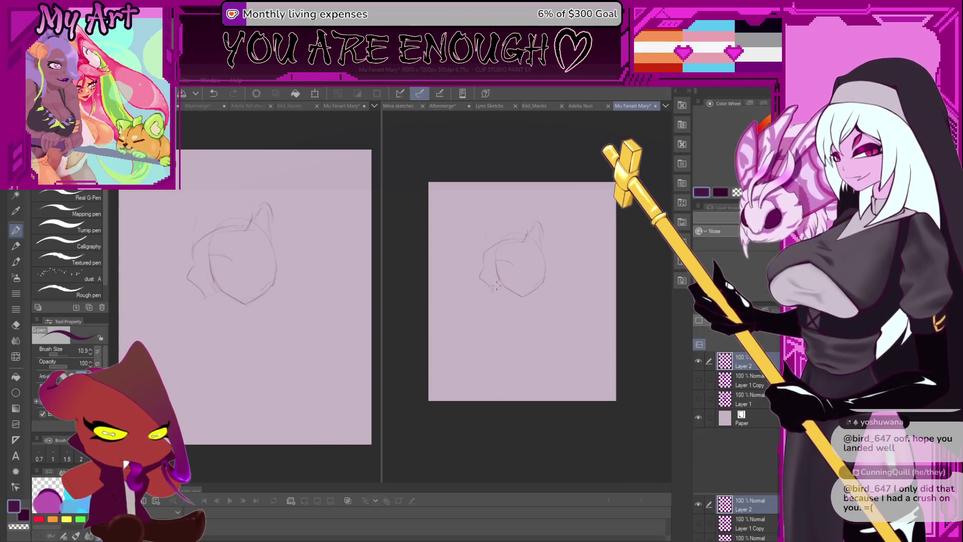
key(ctrl+z)
Rotate the view, enlarge the brush, and undo the dark stroke and small oval.
drag(484, 265, 499, 288)
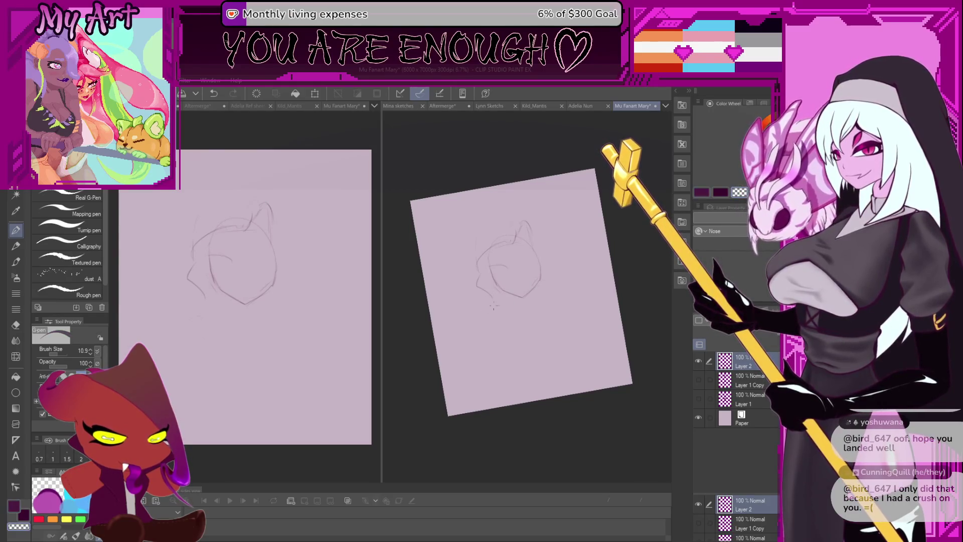
mouse_move(490, 323)
mouse_down()
mouse_move(485, 331)
mouse_move(496, 321)
mouse_move(474, 319)
mouse_up()
key(ctrl+z)
key(p)
key(ctrl+z)
key(ctrl+z)
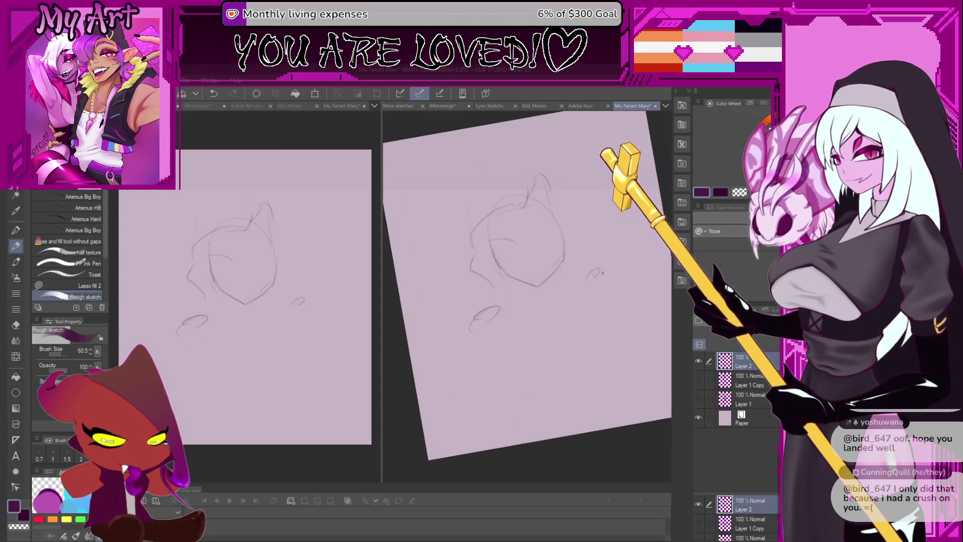
Fit the canvas to the view and try robe and shoulder strokes, undoing each and clearing a test lasso.
key(ctrl+0)
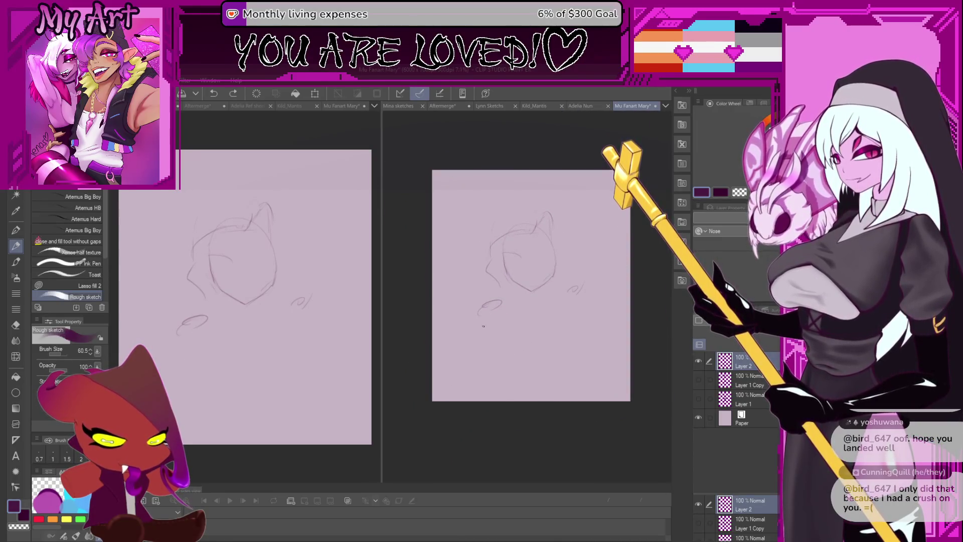
mouse_move(560, 324)
mouse_down()
mouse_move(559, 346)
mouse_move(571, 332)
mouse_up()
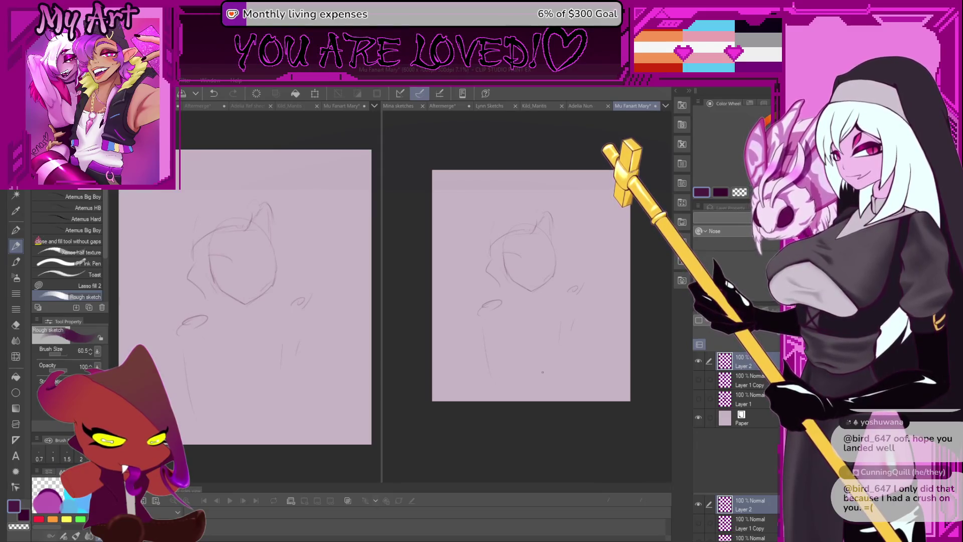
key(ctrl+z)
key(ctrl+z)
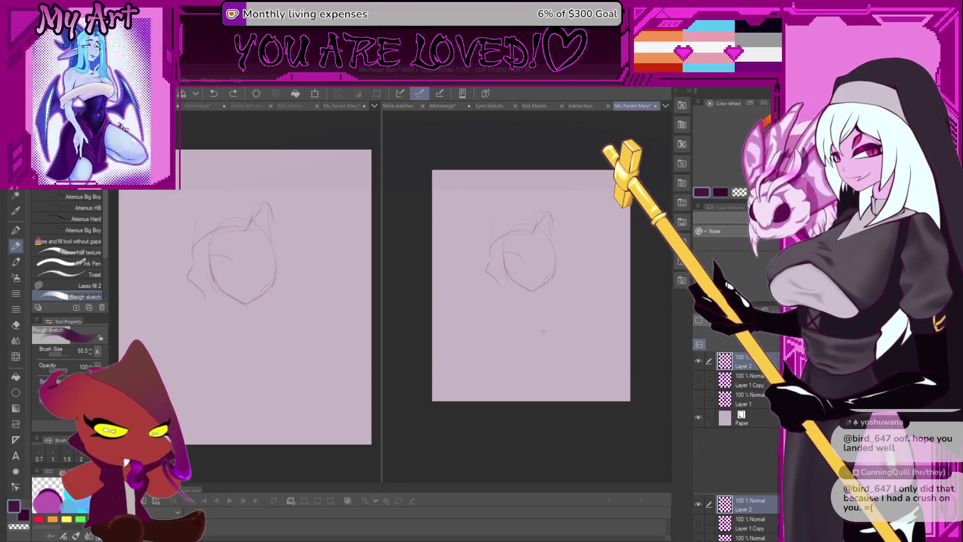
mouse_move(522, 333)
mouse_down()
mouse_move(509, 338)
mouse_move(515, 314)
mouse_move(510, 323)
mouse_move(488, 316)
mouse_move(499, 317)
mouse_move(497, 287)
mouse_move(485, 297)
mouse_move(484, 288)
mouse_move(480, 306)
mouse_up()
key(ctrl+z)
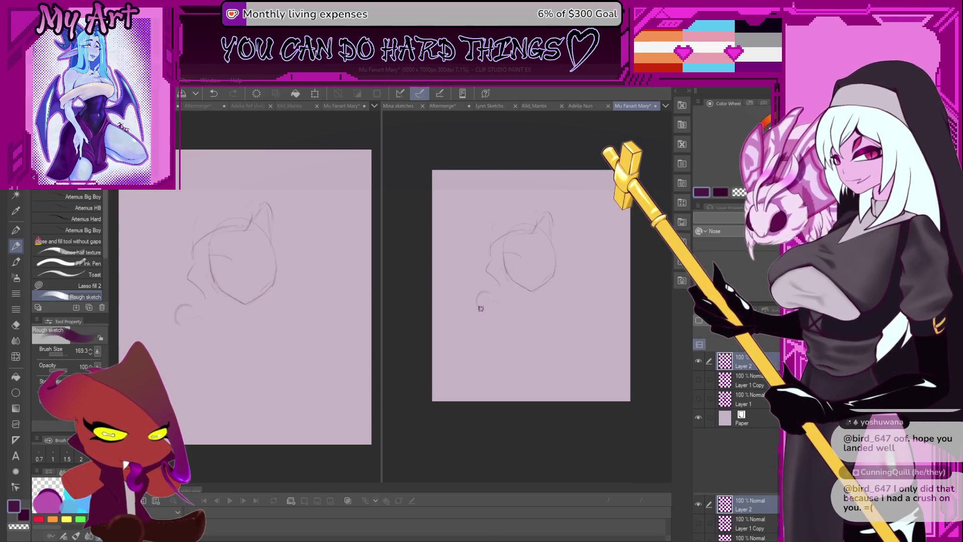
drag(575, 301, 579, 323)
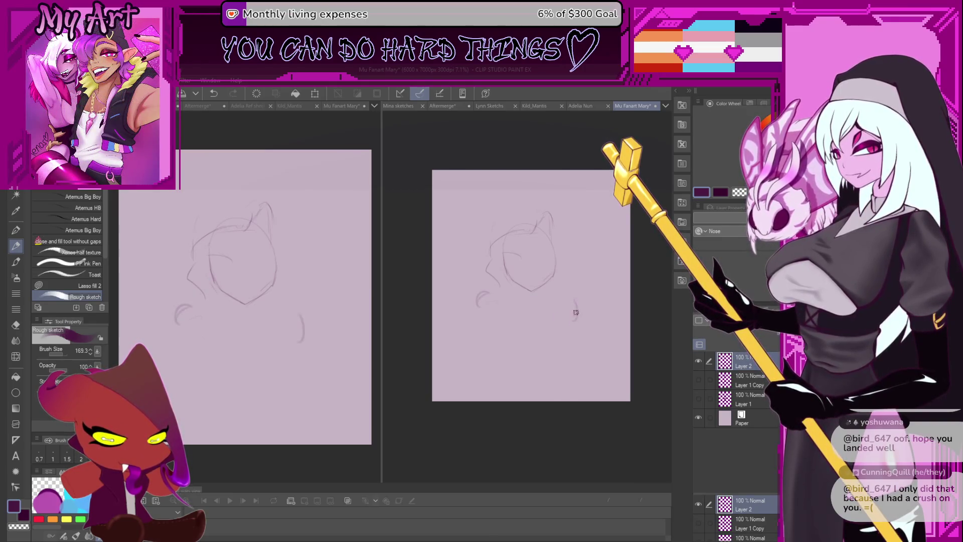
key(ctrl+z)
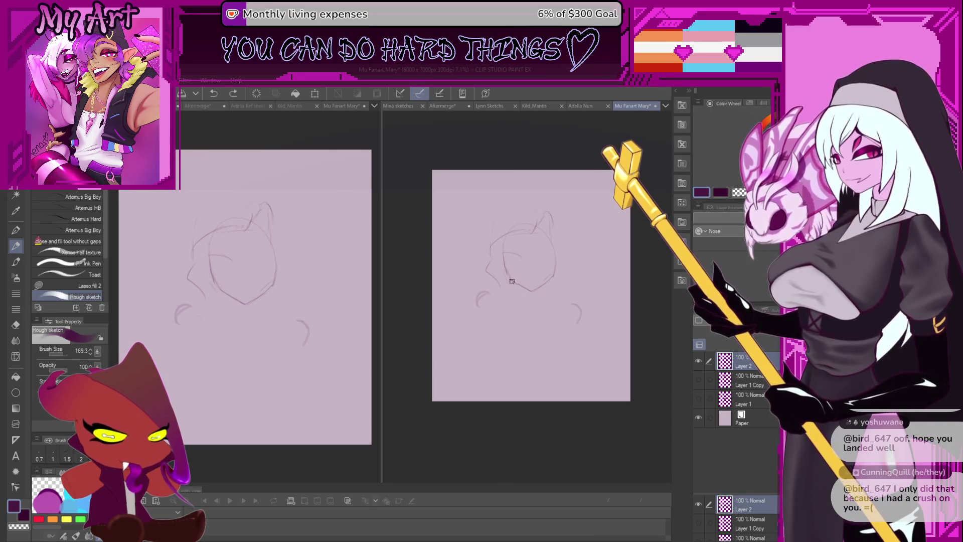
key(m)
mouse_move(479, 269)
mouse_down()
mouse_move(469, 301)
mouse_move(609, 301)
mouse_move(546, 298)
mouse_up()
key(ctrl+d)
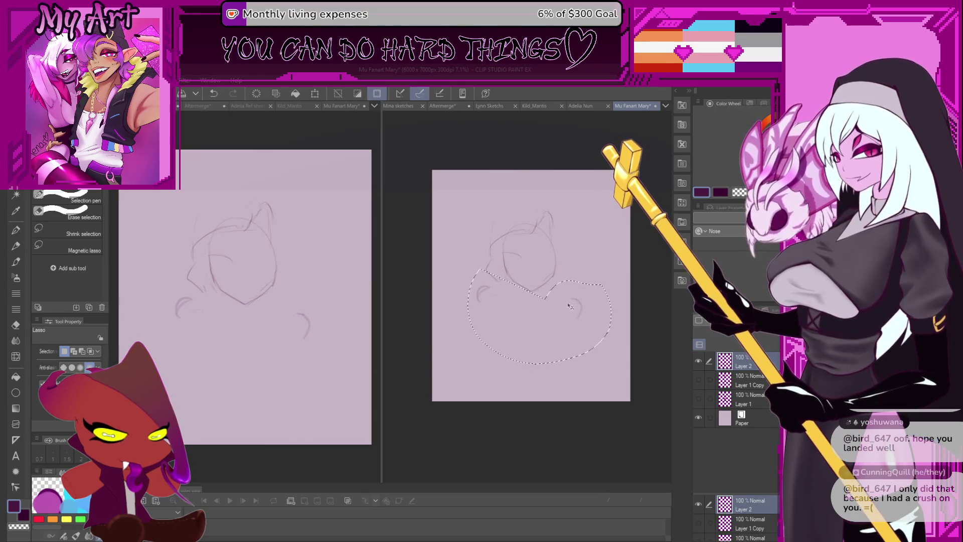
With a smaller Rough sketch pencil, draw the curve below the face, a body line and the crossed-arm stroke.
key(p)
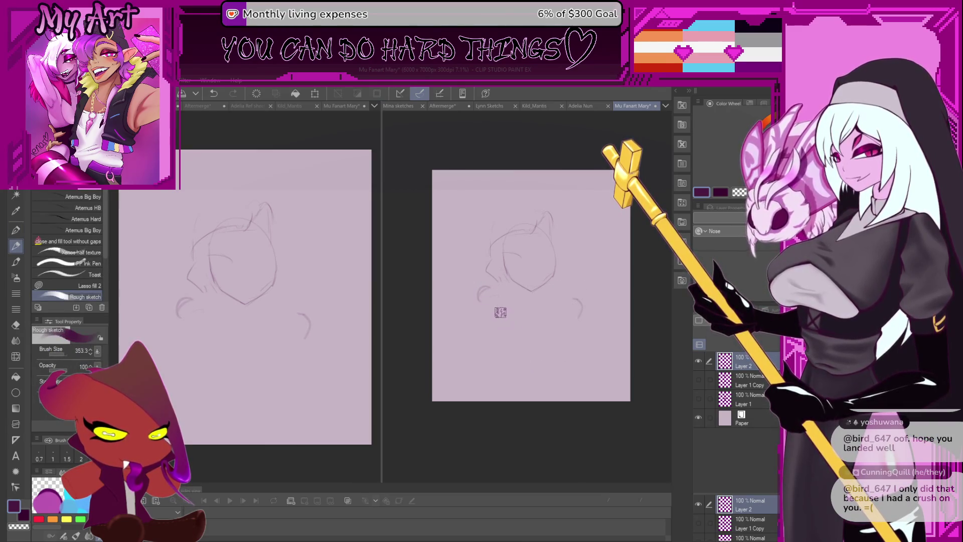
drag(501, 312, 502, 313)
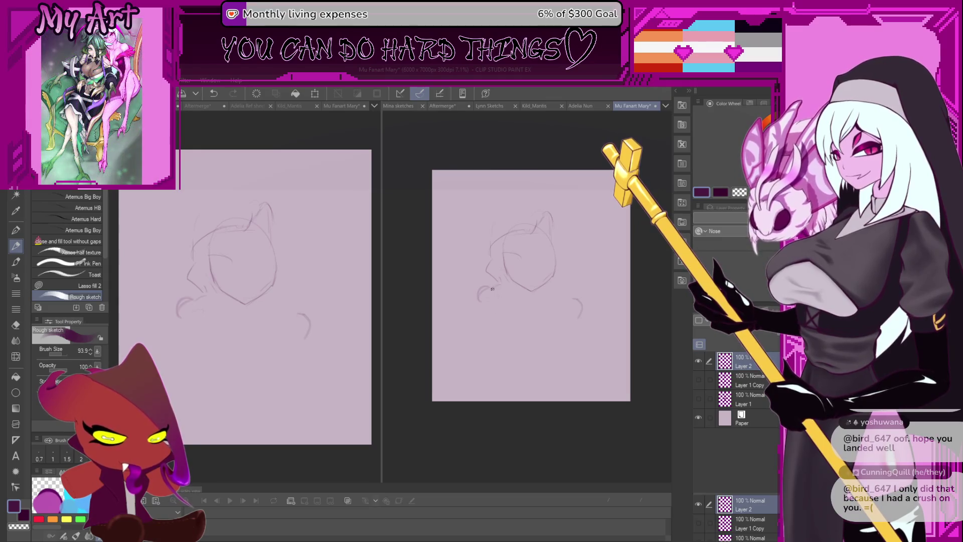
drag(496, 297, 555, 311)
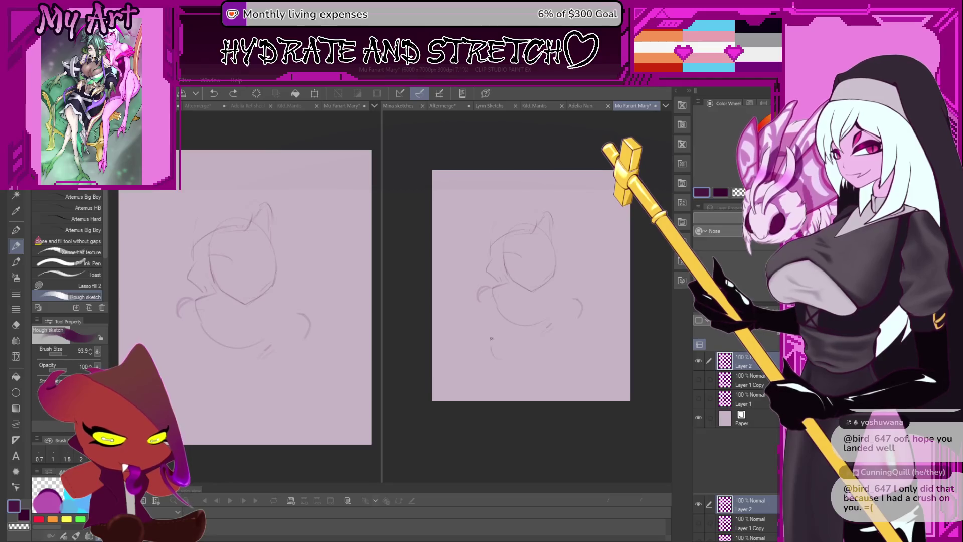
drag(465, 350, 478, 301)
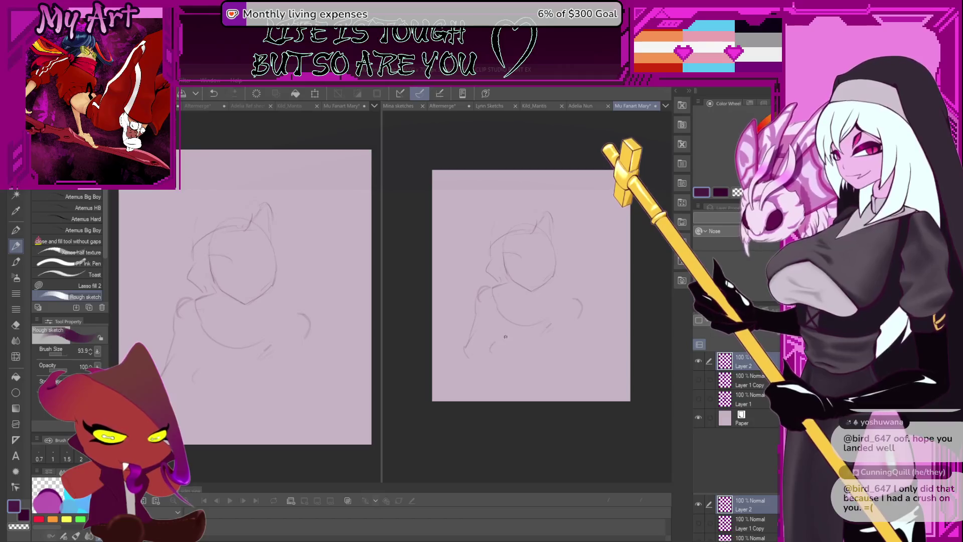
mouse_move(497, 332)
mouse_down()
mouse_move(491, 350)
mouse_move(536, 352)
mouse_up()
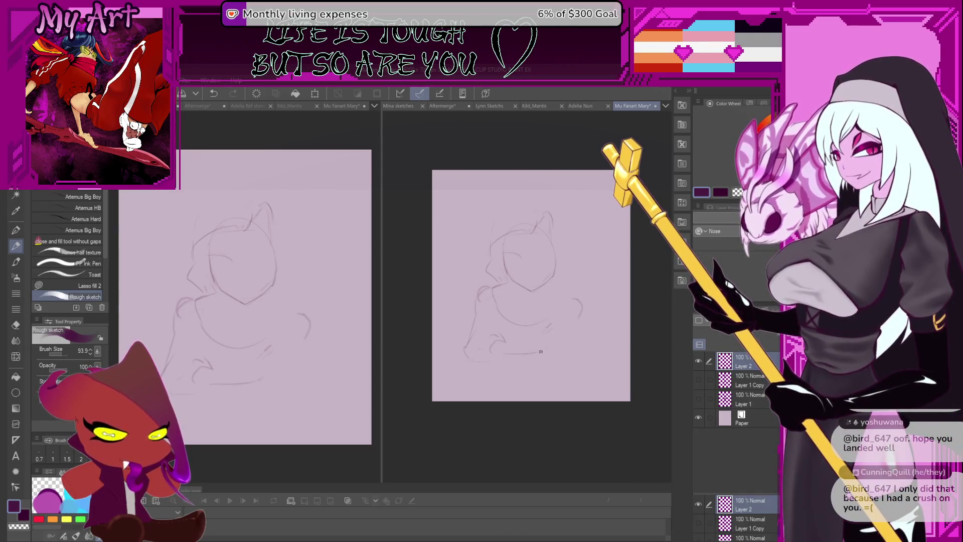
key(ctrl+z)
mouse_move(497, 357)
mouse_down()
mouse_move(541, 351)
mouse_move(522, 341)
mouse_move(542, 341)
mouse_move(547, 330)
mouse_up()
Lasso-select the figure's whole lower-body area.
scroll(542, 333, down, 2)
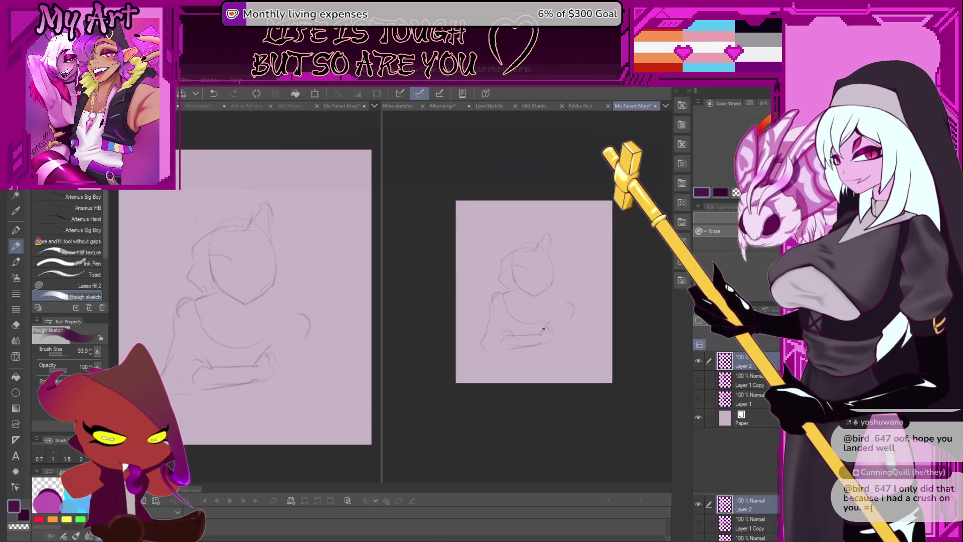
scroll(522, 301, up, 1)
key(m)
mouse_move(471, 282)
mouse_down()
mouse_move(592, 274)
mouse_move(558, 281)
mouse_up()
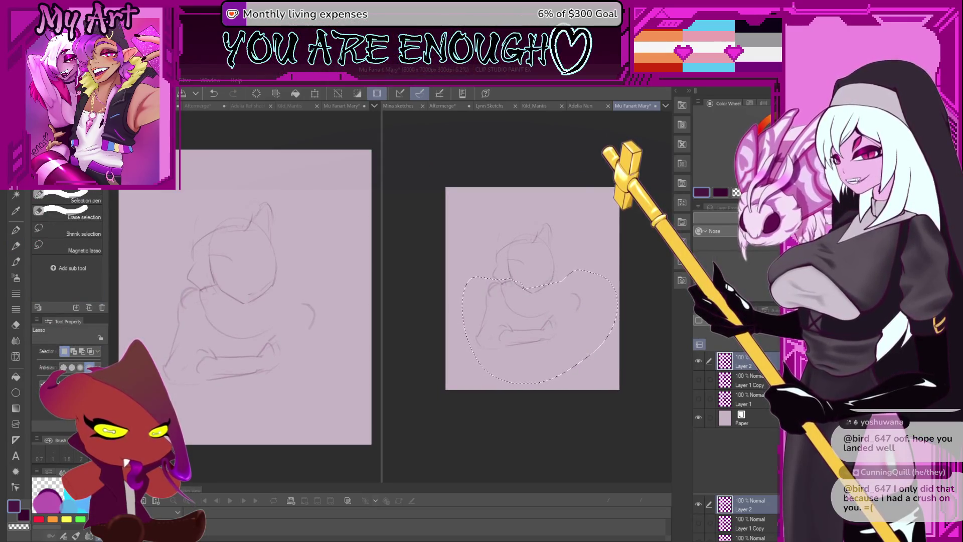
Undo the lower-body arm strokes and erase leftover lines beside the torso with transparent colour.
key(p)
key(ctrl+z)
key(ctrl+z)
key(ctrl+z)
key(ctrl+z)
key(ctrl+z)
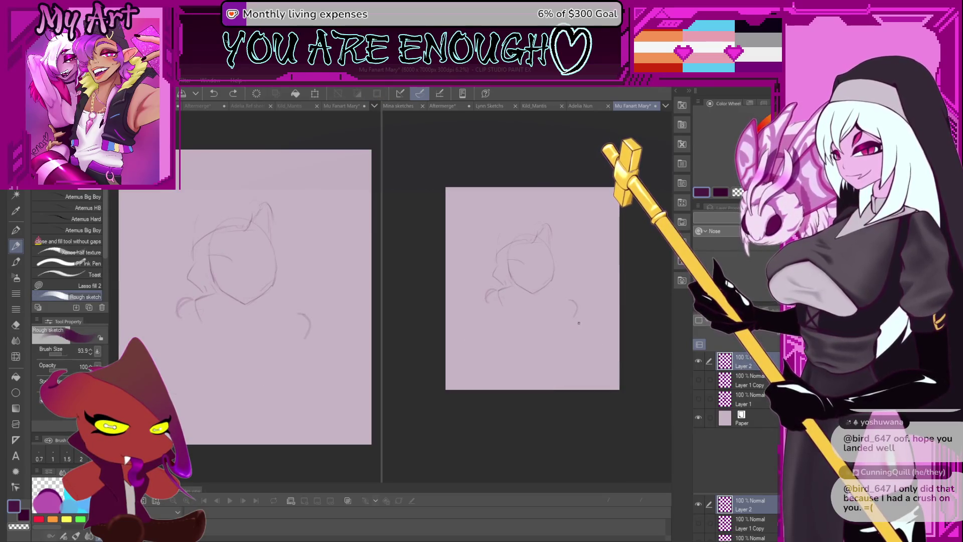
mouse_move(538, 333)
mouse_down()
mouse_move(530, 347)
mouse_move(562, 312)
mouse_up()
key(c)
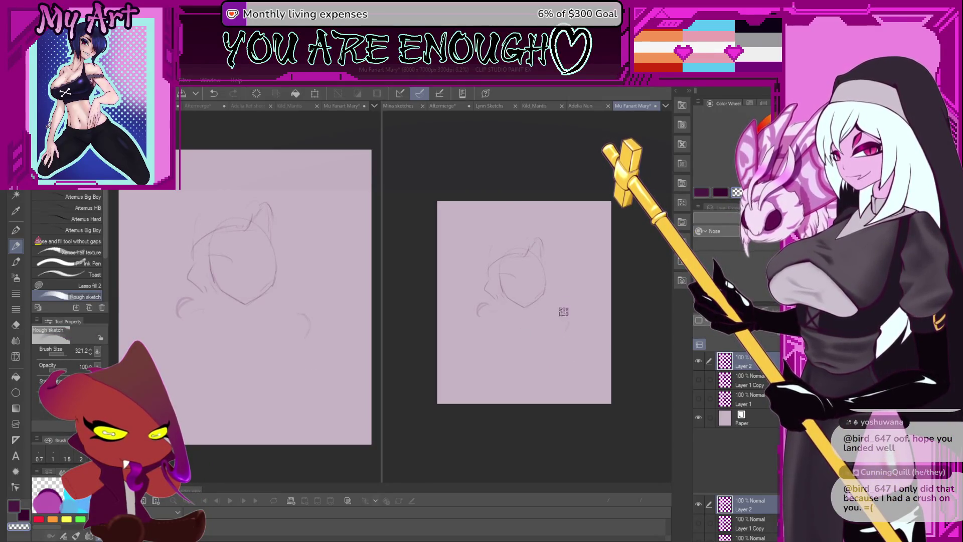
drag(475, 304, 481, 299)
scroll(496, 334, down, 1)
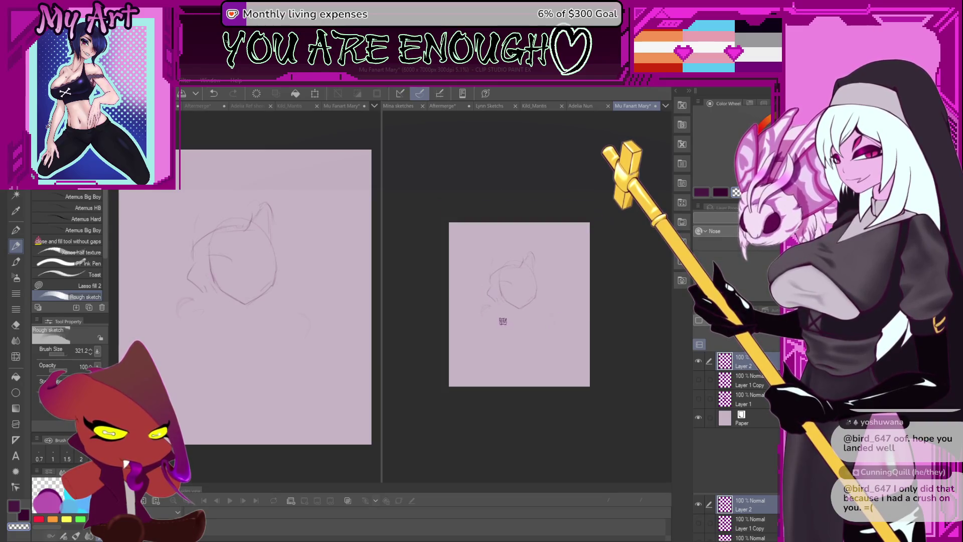
With a thinner Rough sketch pencil, redraw the hood's right side and the shoulder lines below the head.
key(m)
key(p)
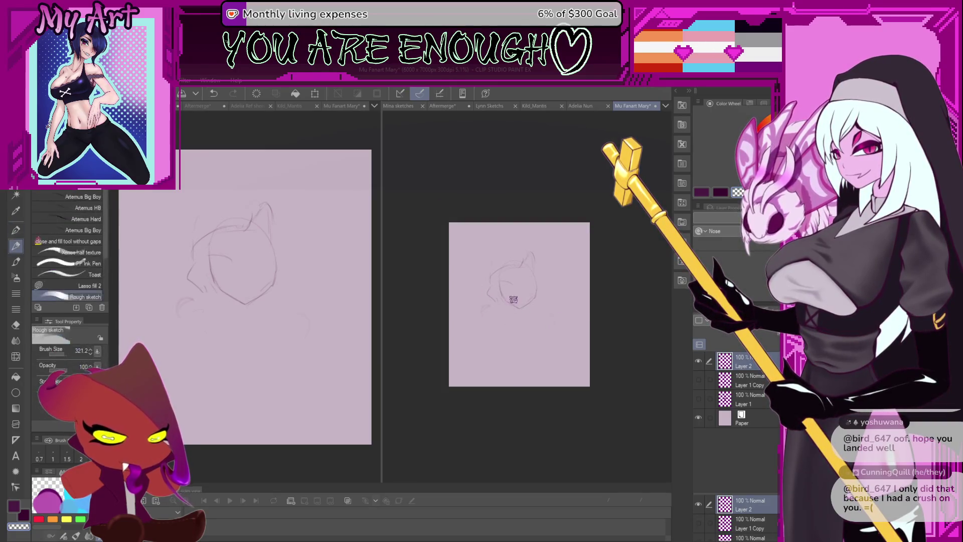
key(bracketleft)
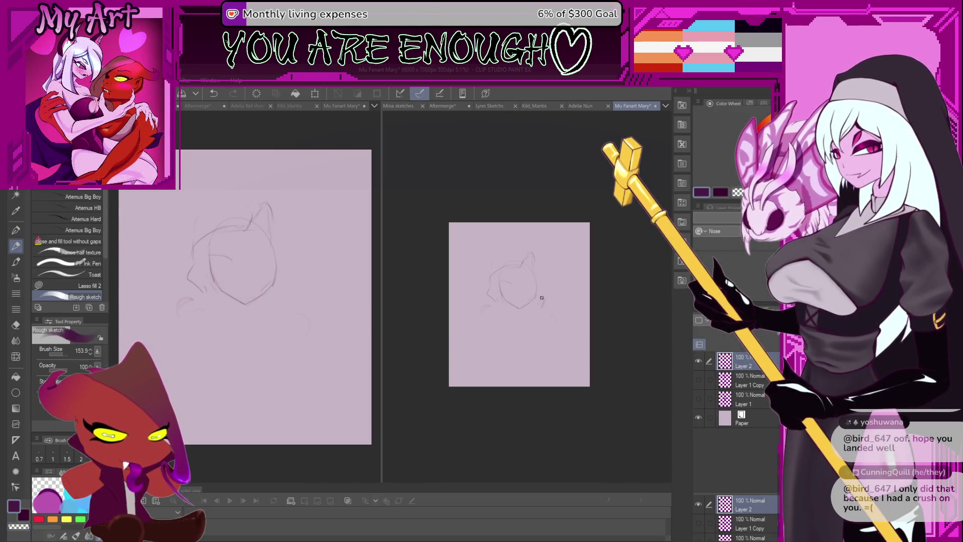
mouse_move(539, 279)
mouse_down()
mouse_move(545, 300)
mouse_move(535, 254)
mouse_up()
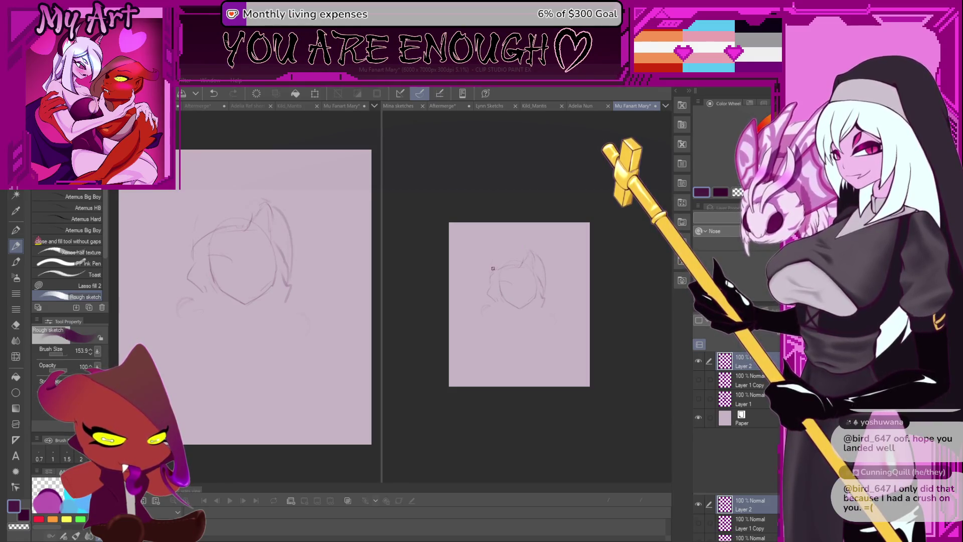
key(ctrl+z)
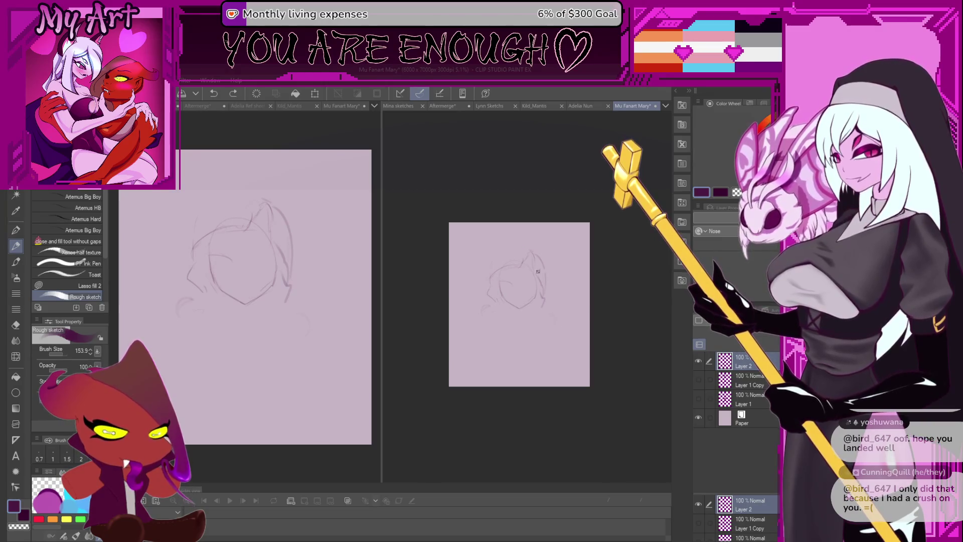
mouse_move(545, 300)
mouse_down()
mouse_move(533, 327)
mouse_move(562, 321)
mouse_up()
drag(498, 290, 485, 297)
key(ctrl+z)
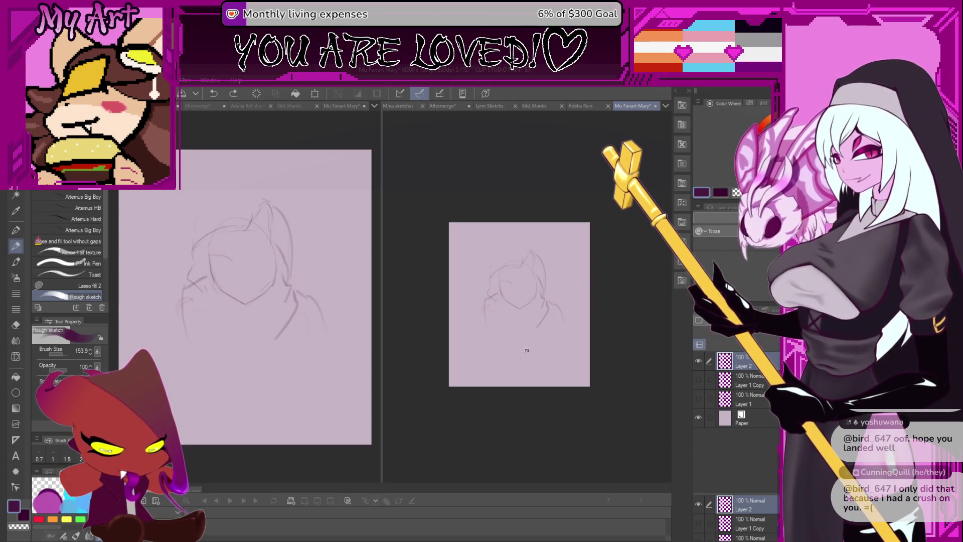
Sketch the diagonal torso line, the lower-chest curve and a thinner vertical line for the left arm.
drag(534, 336, 520, 359)
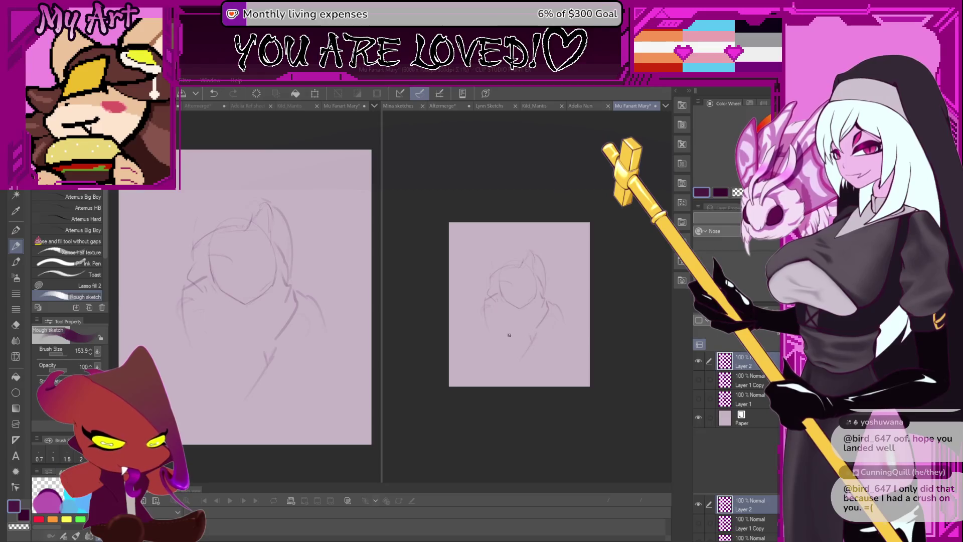
drag(518, 330, 520, 339)
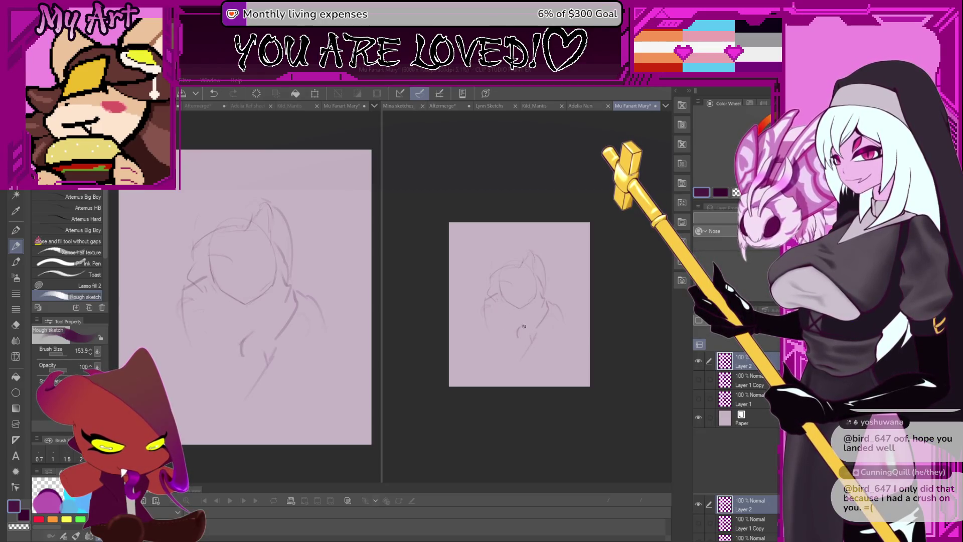
scroll(522, 338, up, 1)
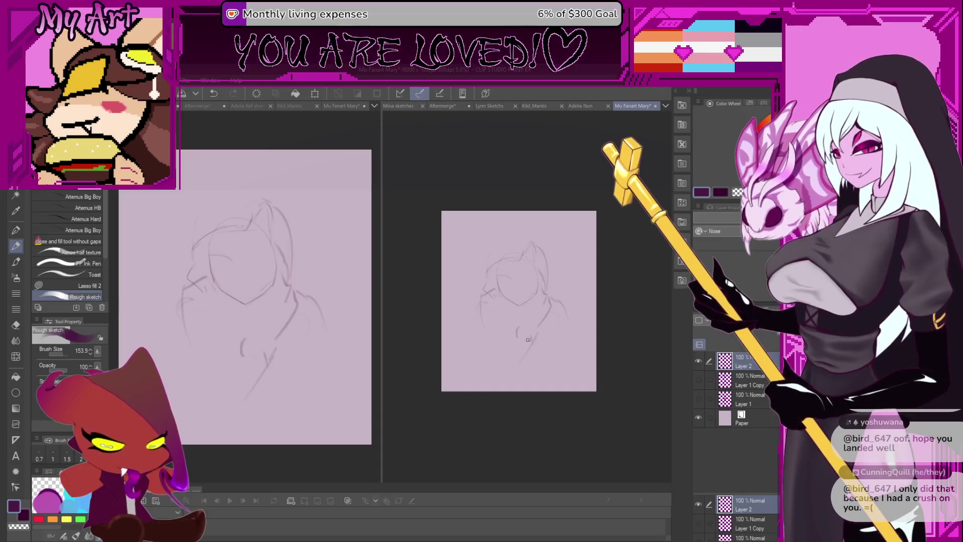
mouse_move(519, 330)
mouse_down()
mouse_move(480, 357)
mouse_move(483, 338)
mouse_up()
key(ctrl+z)
key(ctrl+z)
key(ctrl+z)
key(ctrl+z)
mouse_move(493, 298)
mouse_down()
mouse_move(482, 324)
mouse_move(492, 297)
mouse_move(496, 335)
mouse_move(478, 353)
mouse_move(484, 307)
mouse_up()
key(ctrl+z)
key(ctrl+z)
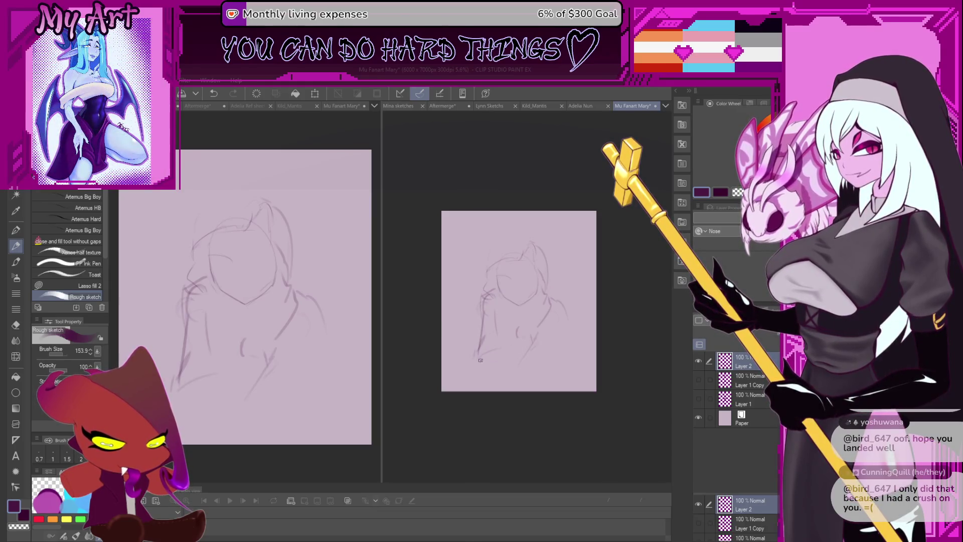
drag(531, 350, 484, 355)
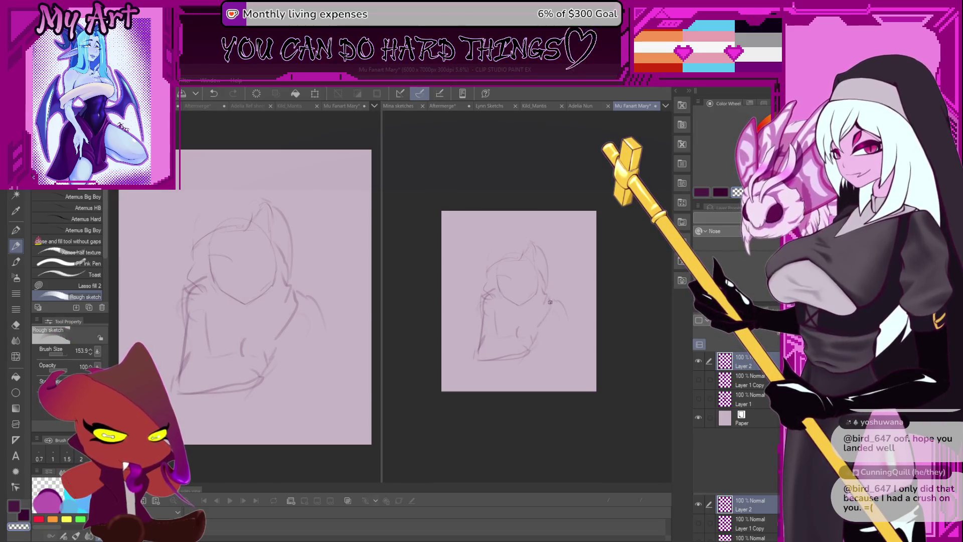
drag(498, 314, 495, 328)
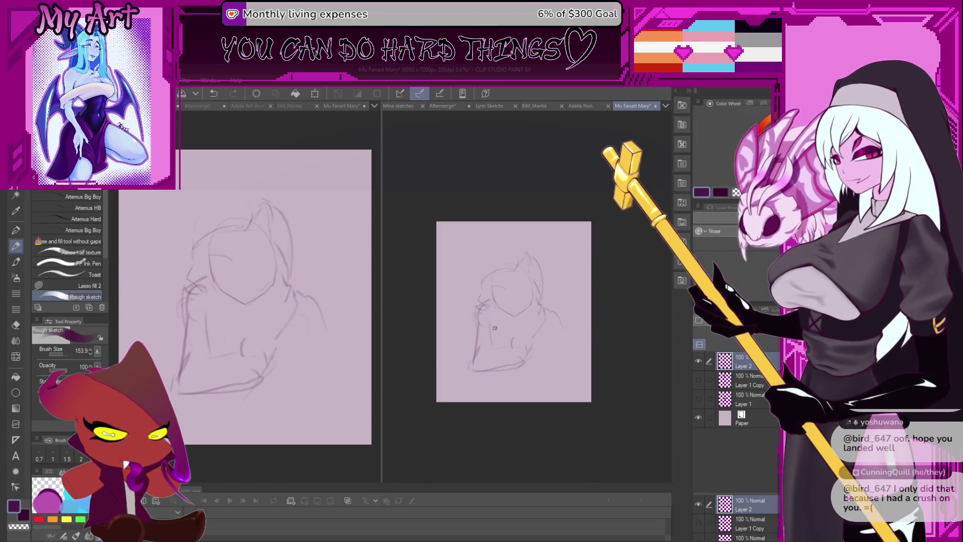
key(bracketleft)
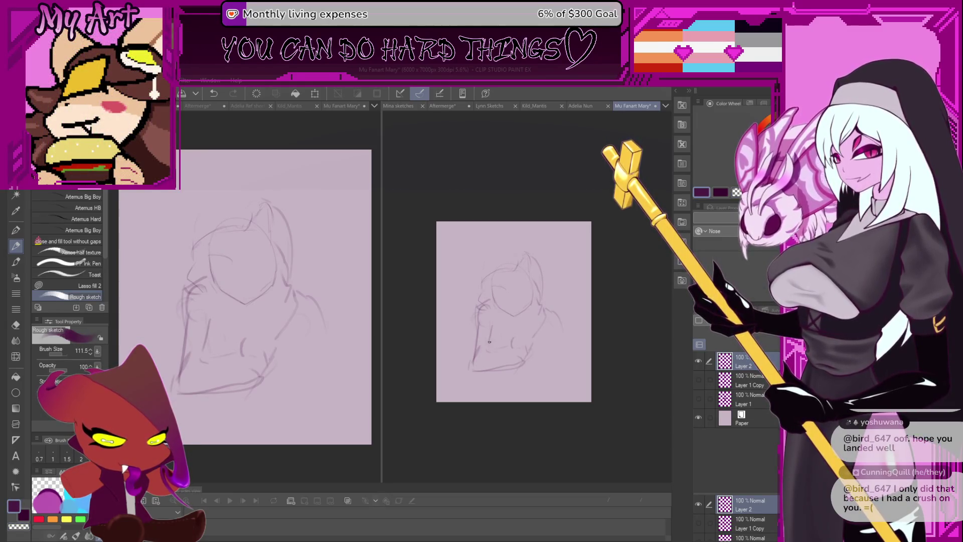
drag(490, 352, 492, 332)
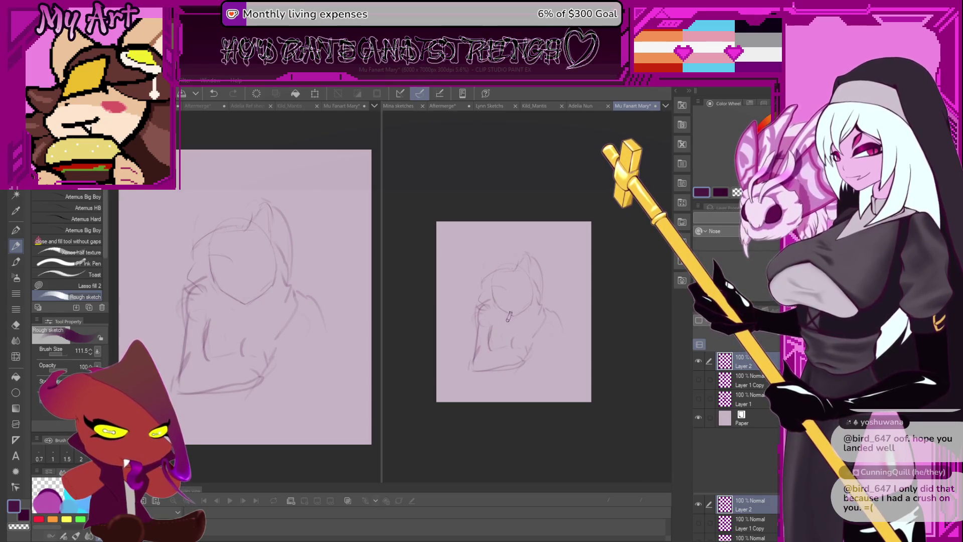
Lasso-select the face and start a Ctrl+T transform on it.
key(m)
mouse_move(495, 279)
mouse_down()
mouse_move(497, 313)
mouse_move(538, 287)
mouse_move(506, 271)
mouse_up()
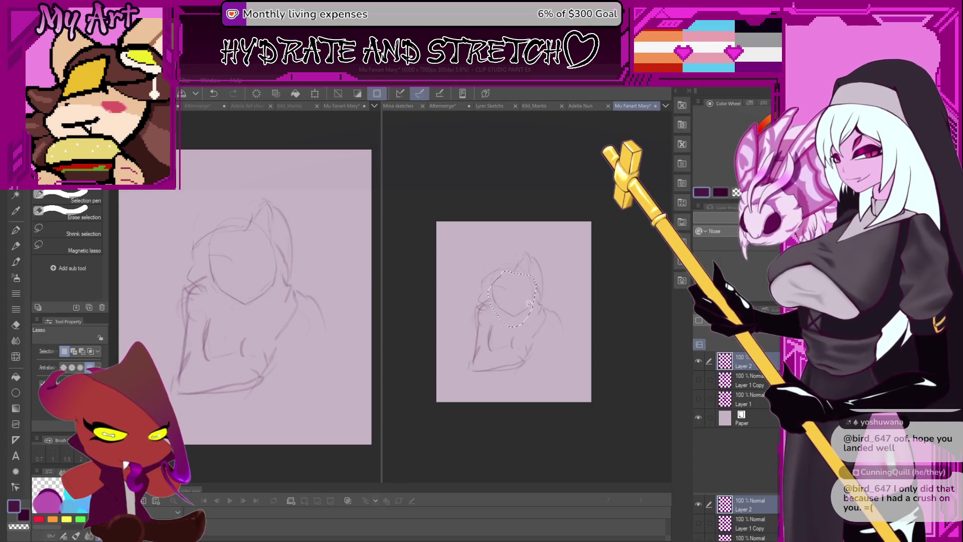
key(ctrl+t)
Rotate the face slightly clockwise and commit the transform.
drag(544, 274, 547, 278)
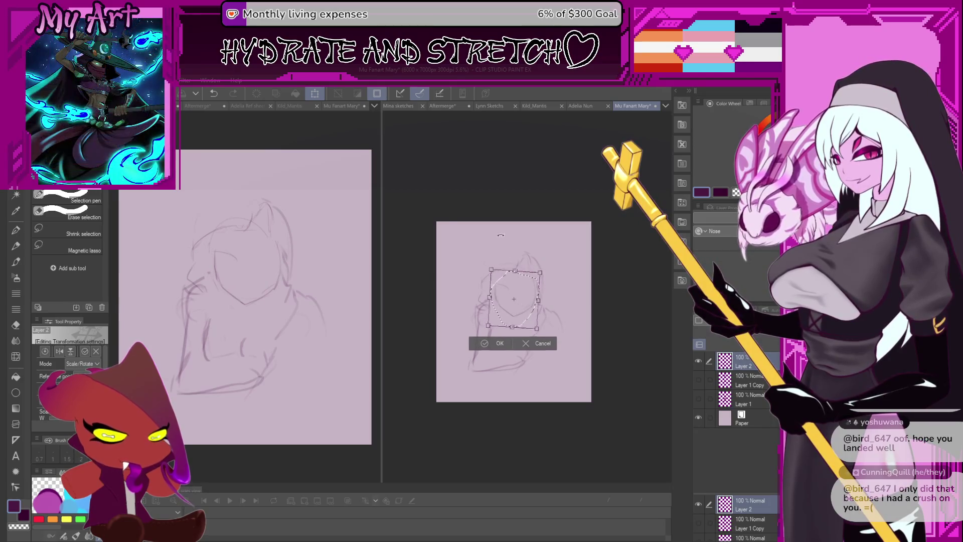
click(499, 347)
key(p)
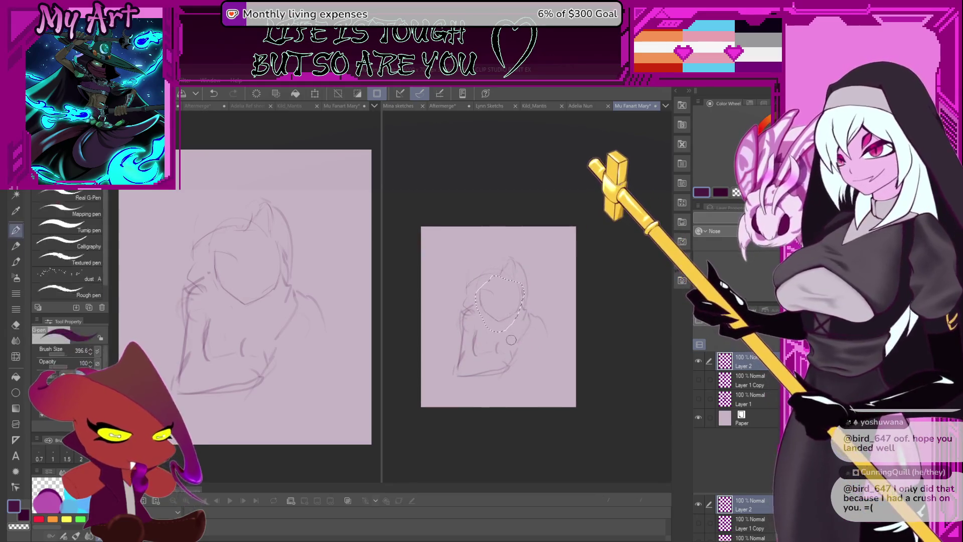
key(p)
scroll(512, 340, up, 2)
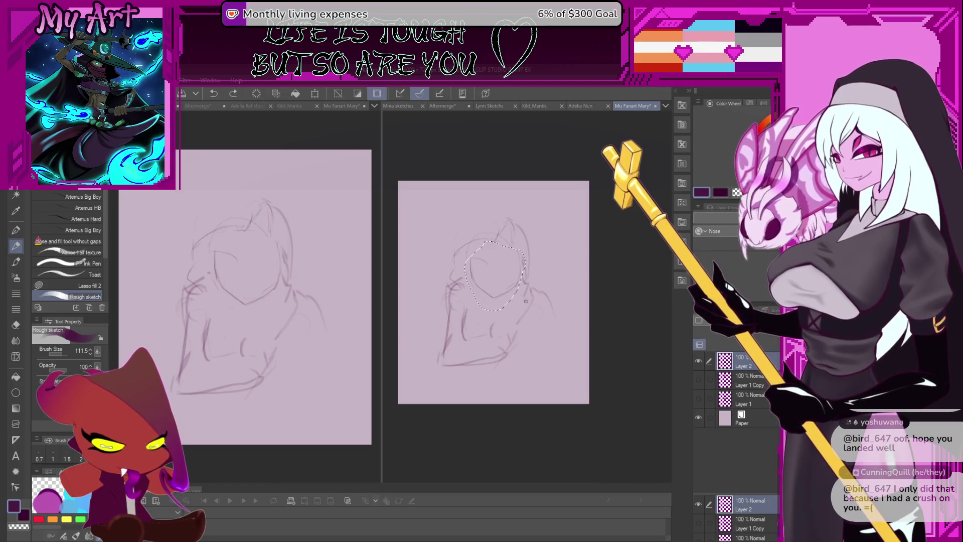
Deselect and add short Rough sketch pencil strokes below the face and on the torso's right side.
drag(541, 297, 523, 328)
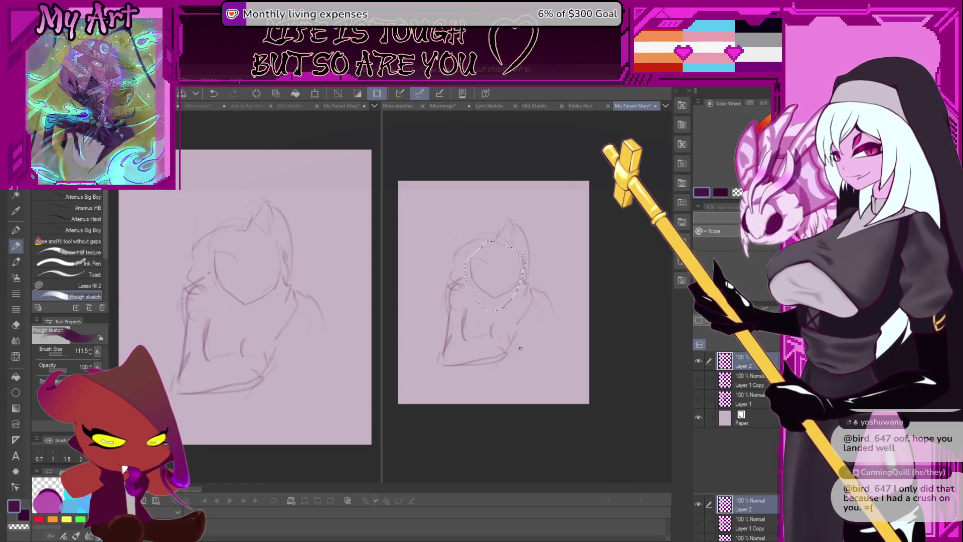
key(ctrl+d)
key(b)
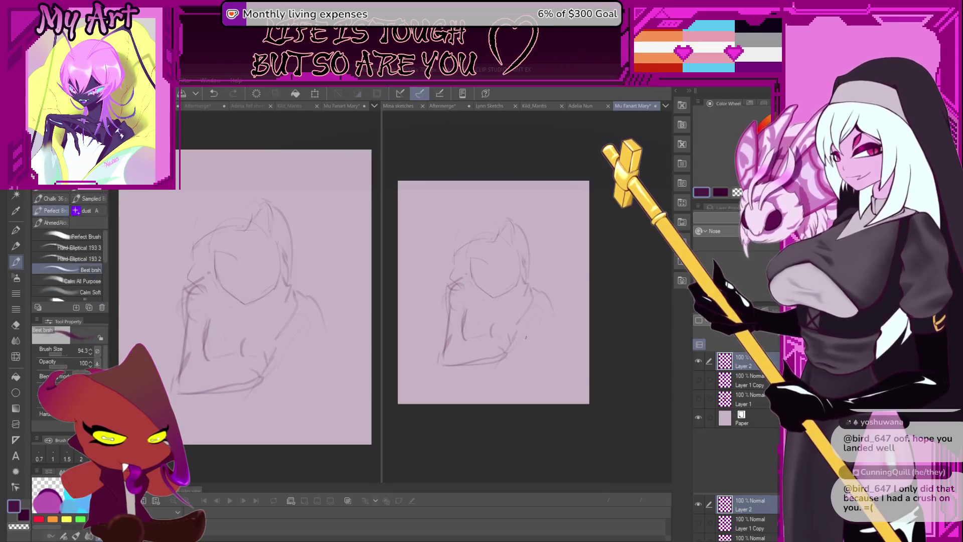
key(p)
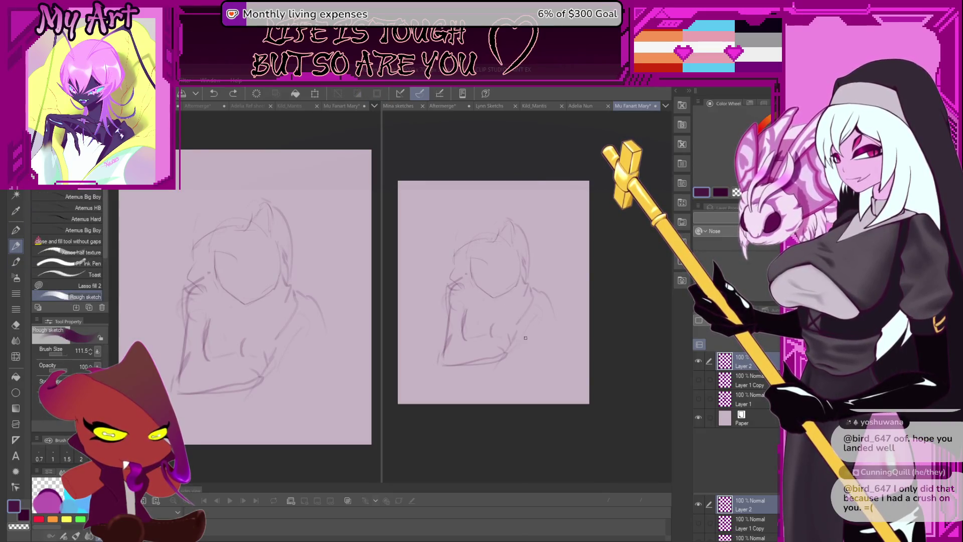
mouse_move(523, 346)
mouse_down()
mouse_move(537, 335)
mouse_move(533, 359)
mouse_move(542, 335)
mouse_up()
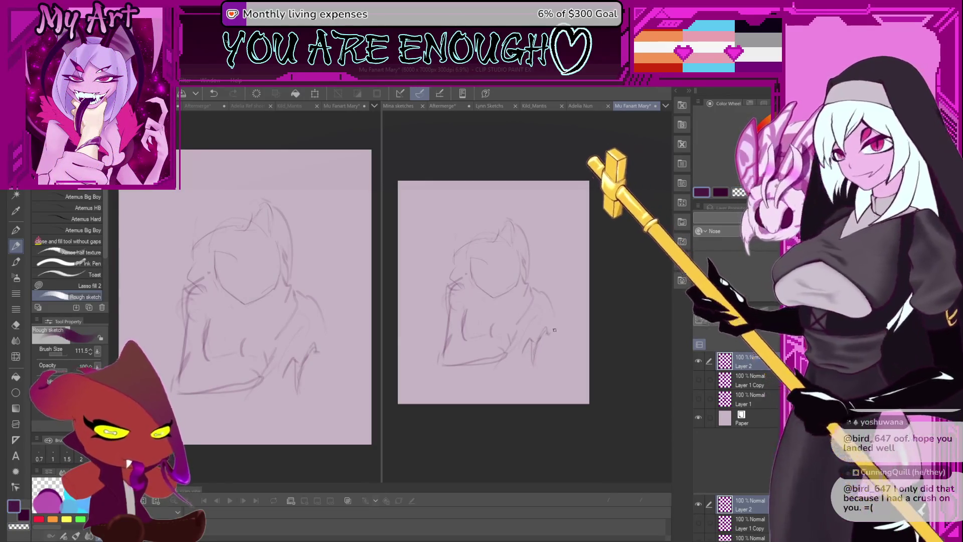
Redraw the right arm's outer edge and add a short vertical line on the torso.
key(ctrl+z)
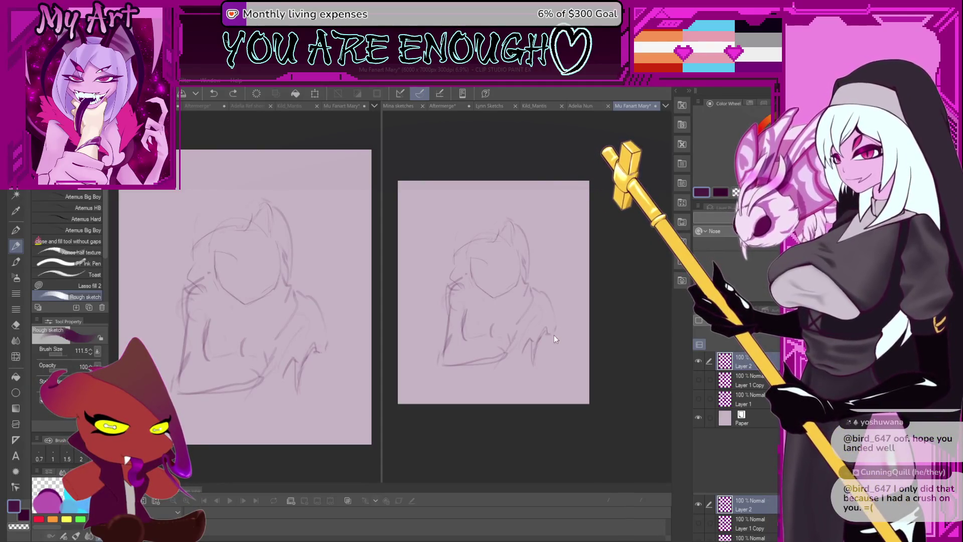
mouse_move(551, 347)
mouse_down()
mouse_move(558, 325)
mouse_move(549, 328)
mouse_move(551, 394)
mouse_up()
key(ctrl+z)
key(ctrl+z)
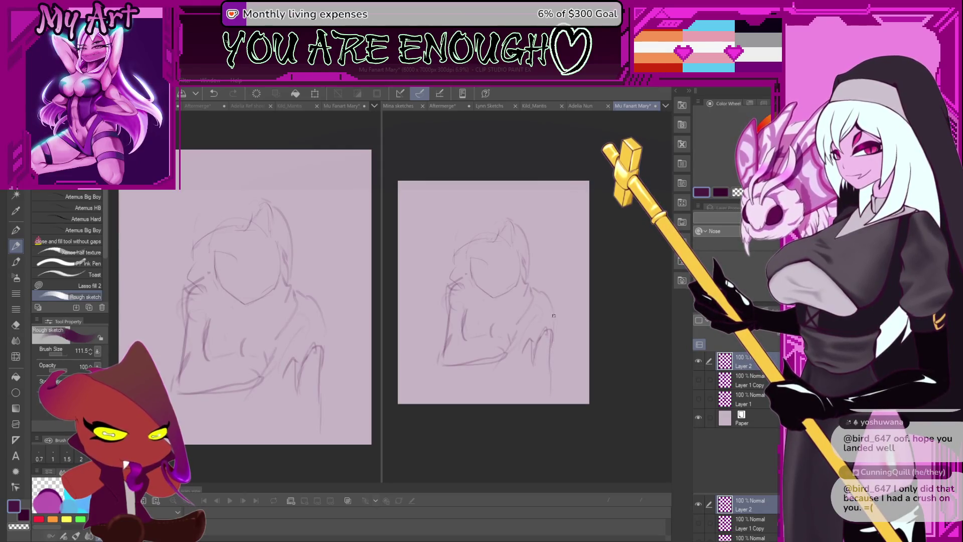
drag(554, 334, 543, 307)
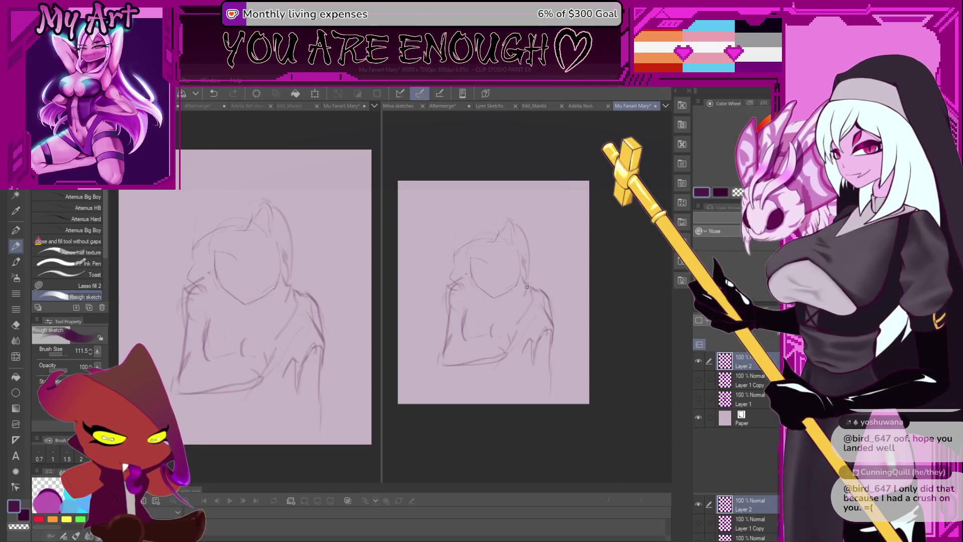
mouse_move(493, 333)
mouse_down()
mouse_move(497, 307)
mouse_move(522, 315)
mouse_up()
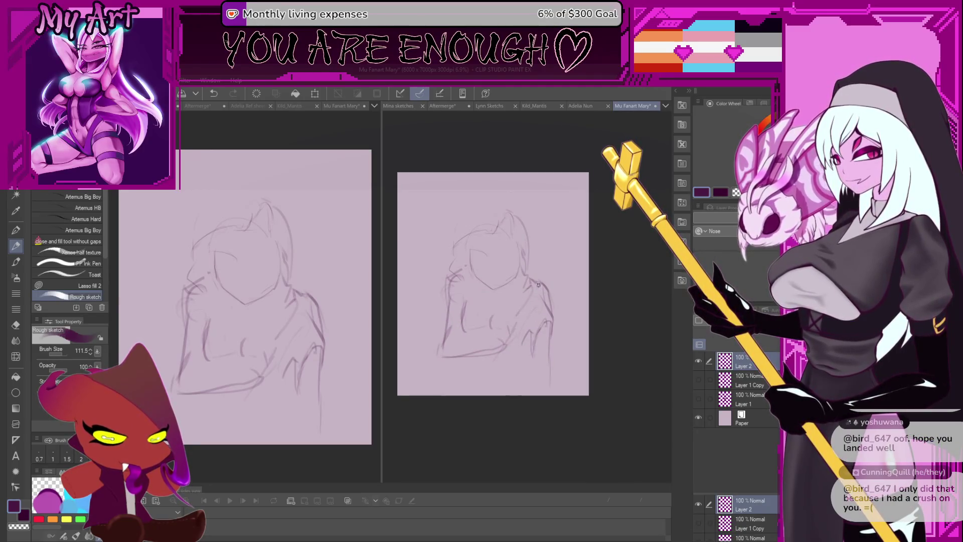
key(m)
mouse_move(532, 275)
mouse_down()
mouse_move(515, 366)
mouse_move(558, 394)
mouse_move(554, 306)
mouse_up()
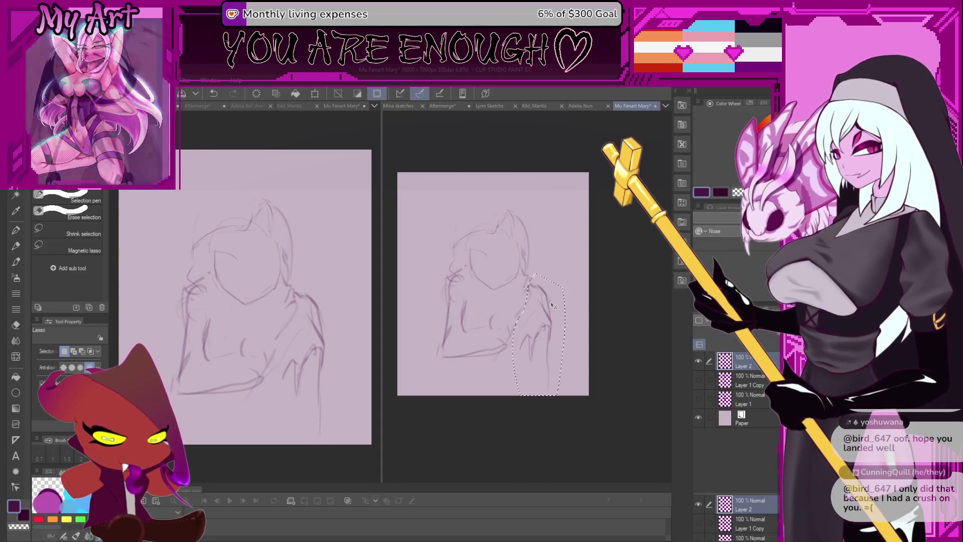
key(ctrl+d)
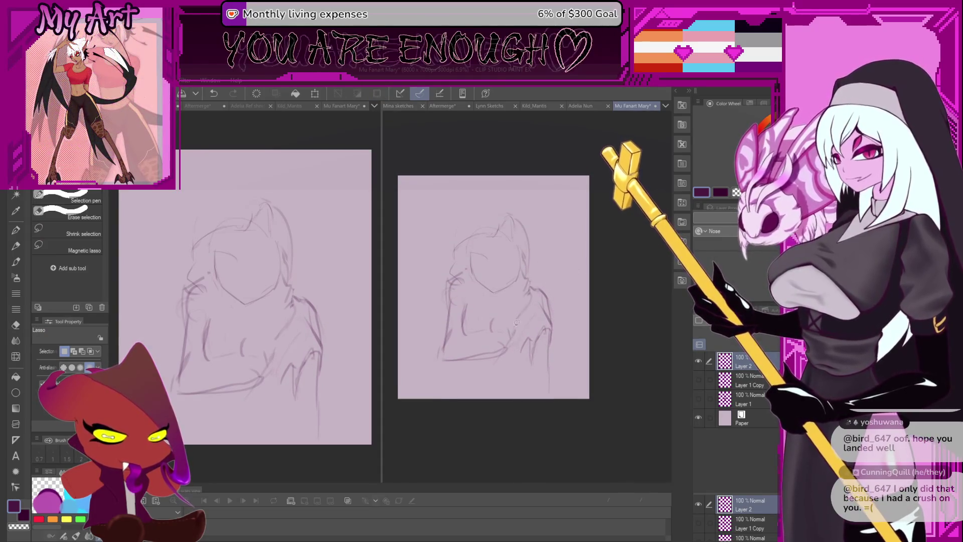
key(b)
drag(497, 317, 518, 310)
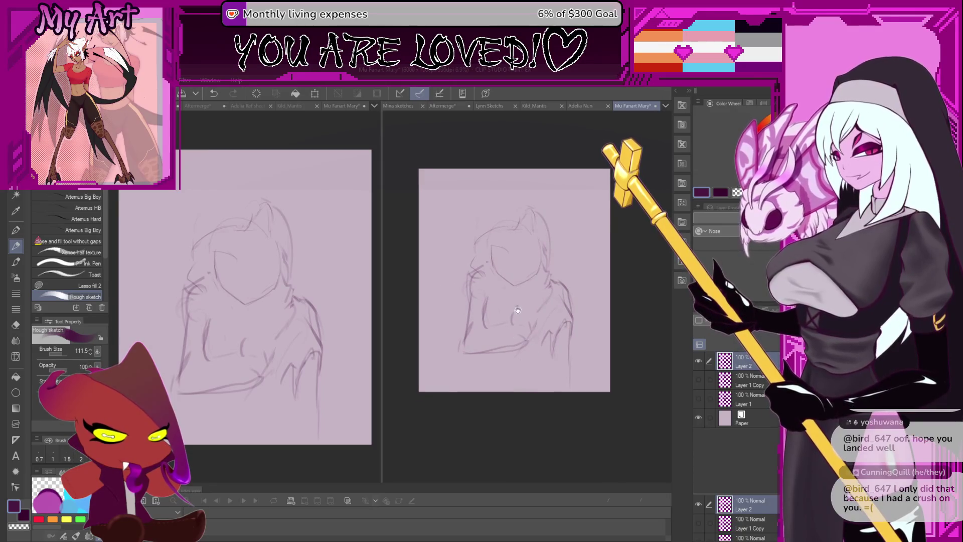
key(ctrl+z)
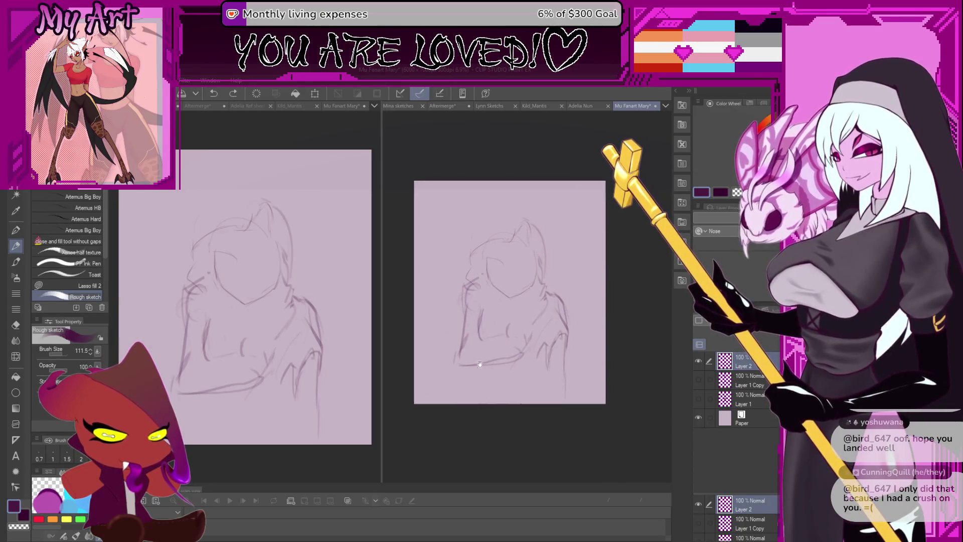
drag(486, 394, 487, 405)
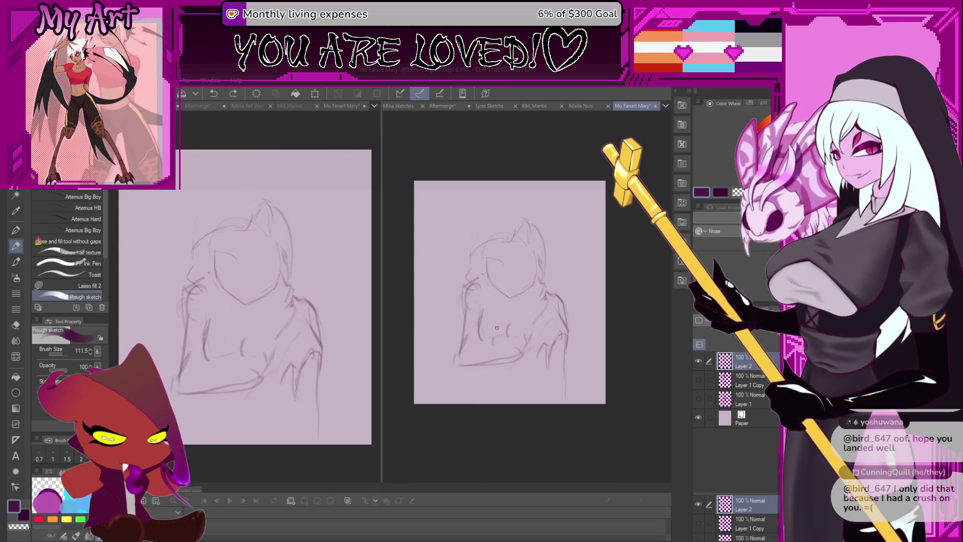
Lasso the folded arm at the torso's front and squeeze it narrower and lower with Ctrl+T.
key(m)
mouse_move(491, 331)
mouse_down()
mouse_move(483, 344)
mouse_move(525, 358)
mouse_up()
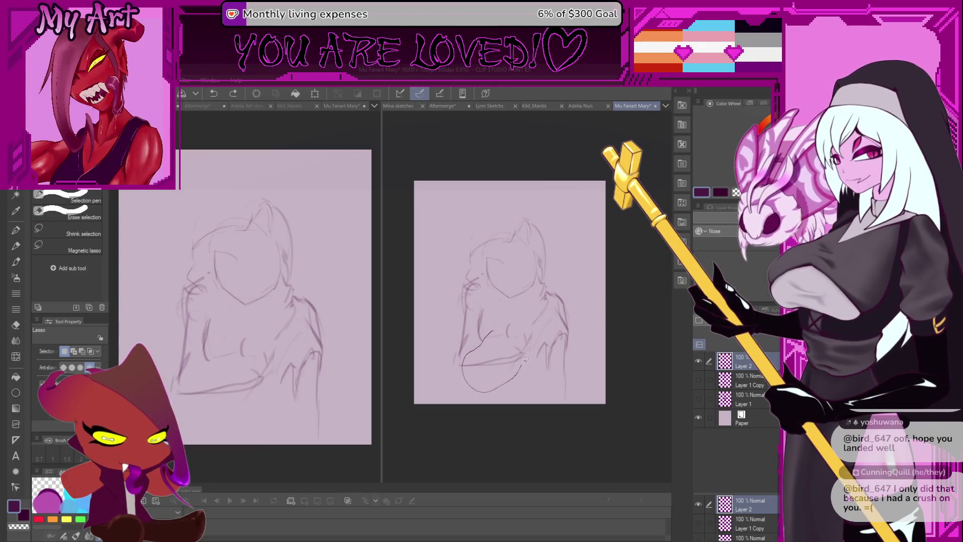
key(ctrl+t)
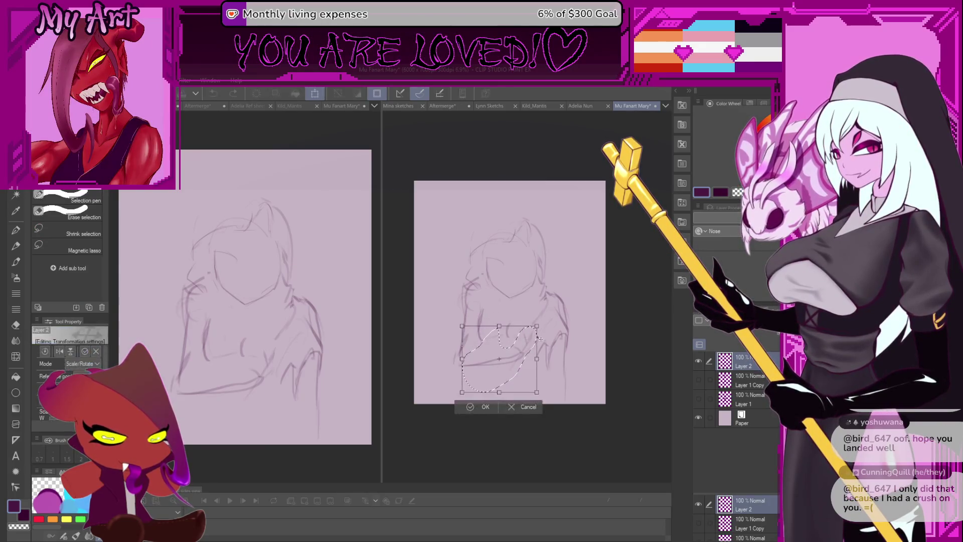
drag(535, 360, 529, 368)
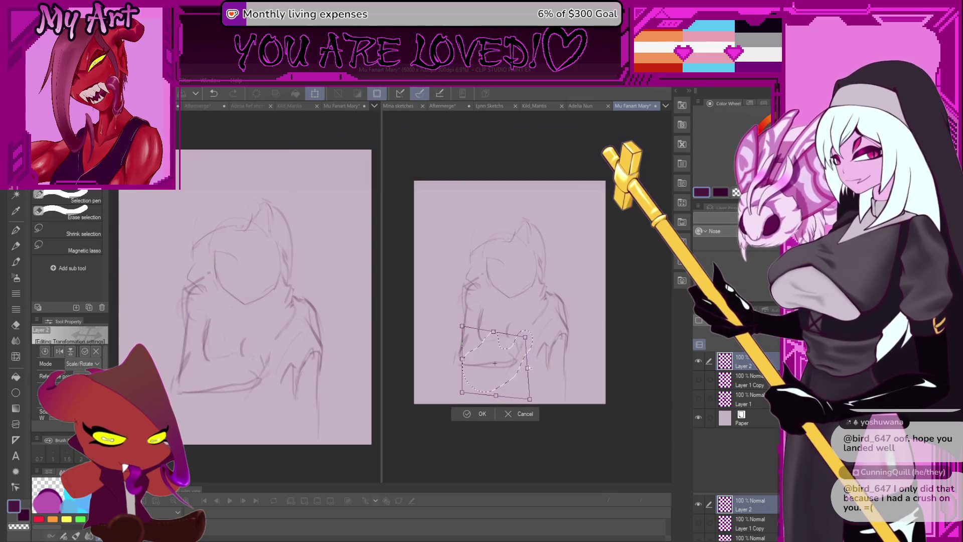
click(482, 413)
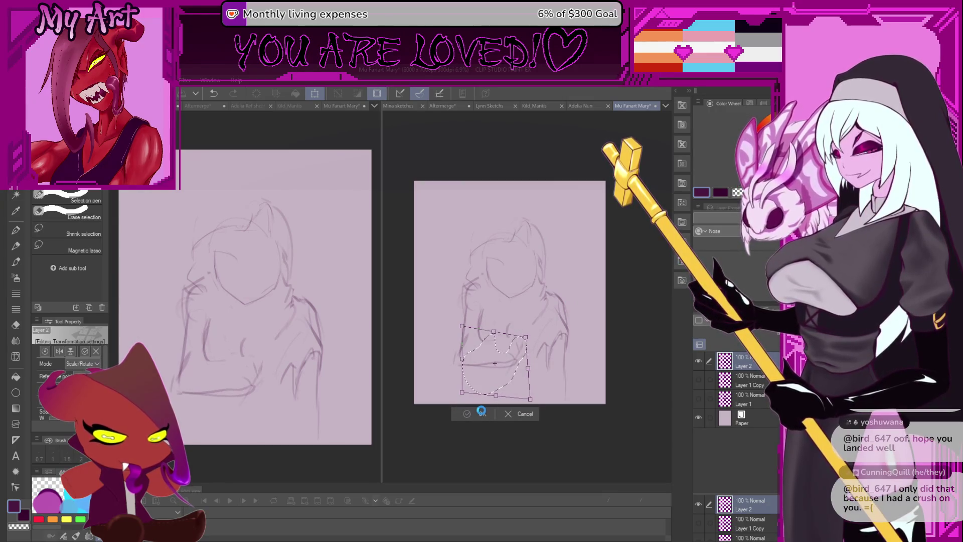
key(p)
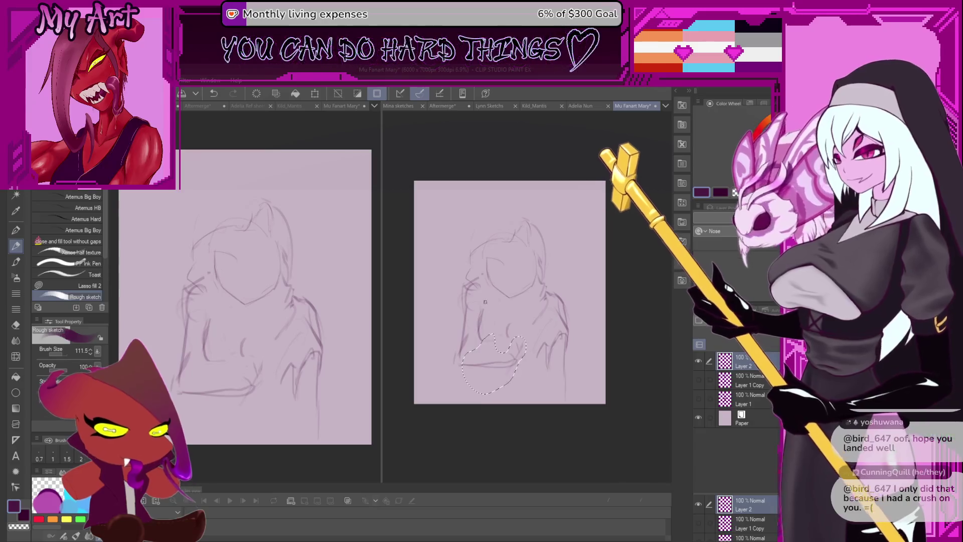
Deselect and add a small stroke on the figure's chest.
key(ctrl+d)
scroll(511, 311, down, 1)
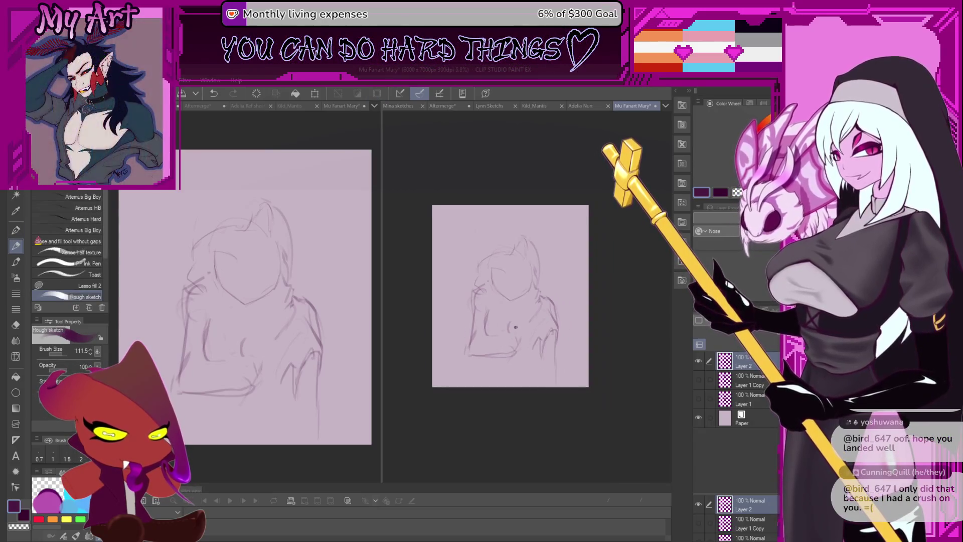
drag(476, 265, 480, 271)
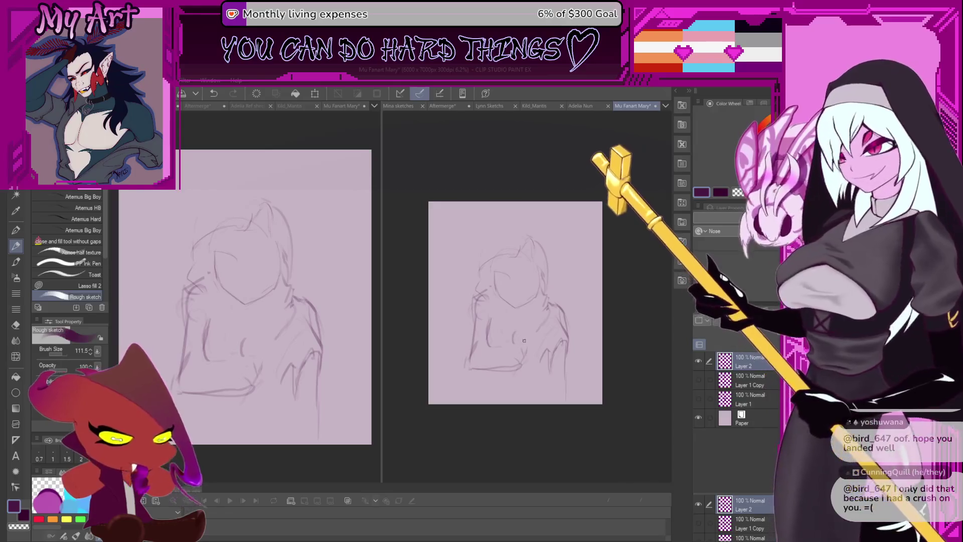
drag(526, 322, 530, 316)
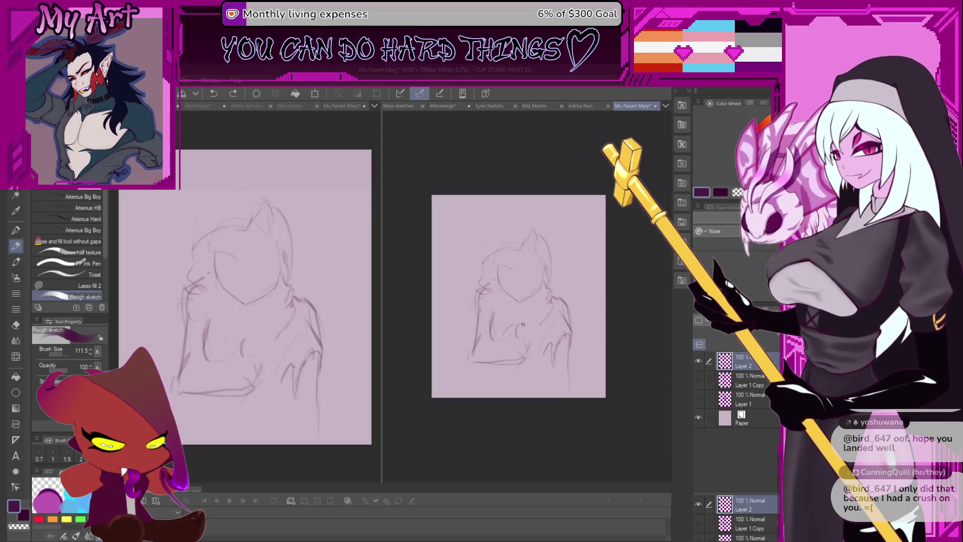
drag(525, 323, 530, 329)
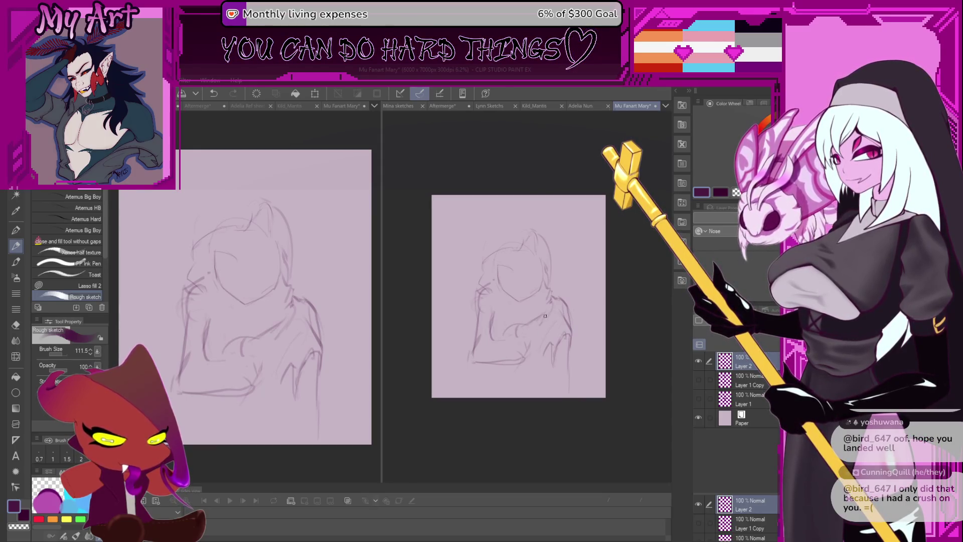
drag(523, 353, 529, 341)
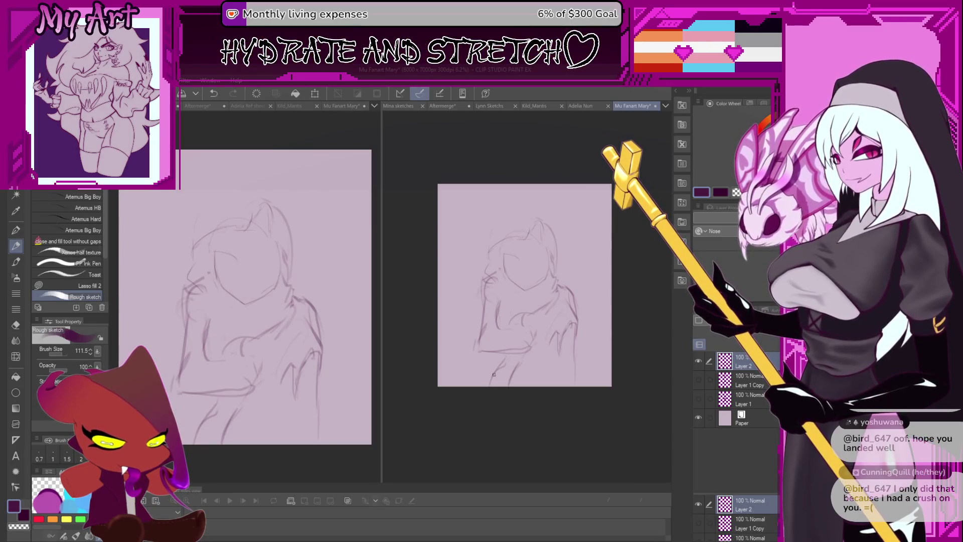
scroll(510, 297, up, 2)
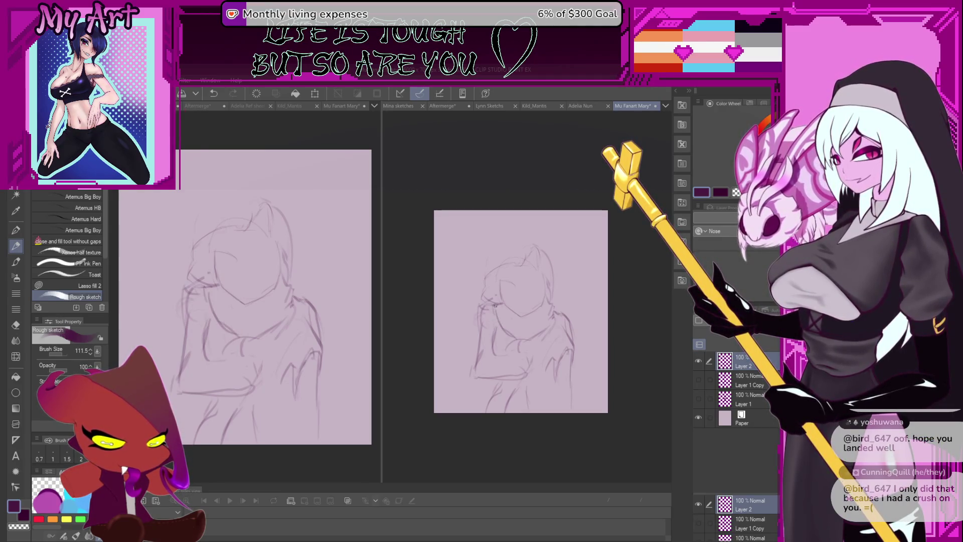
scroll(496, 304, up, 2)
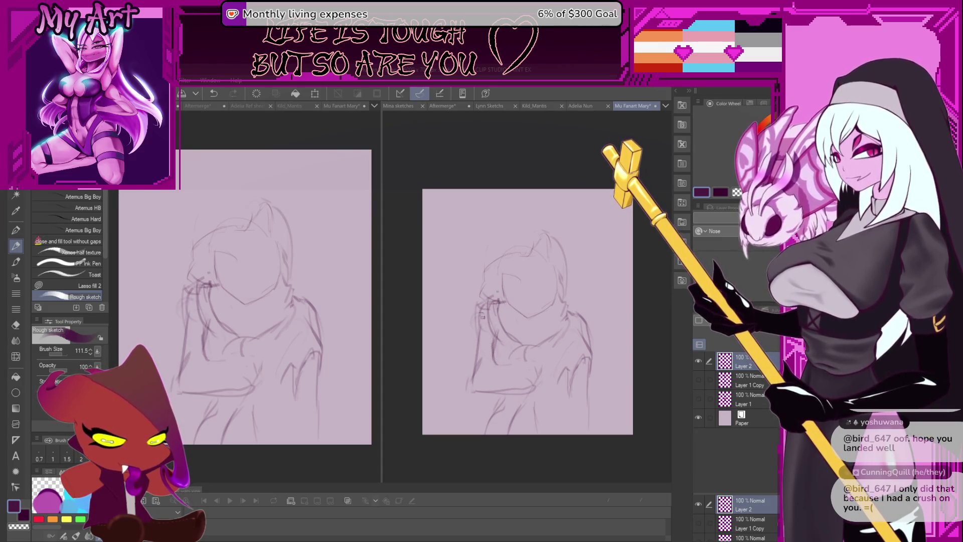
scroll(483, 317, down, 2)
scroll(487, 335, up, 1)
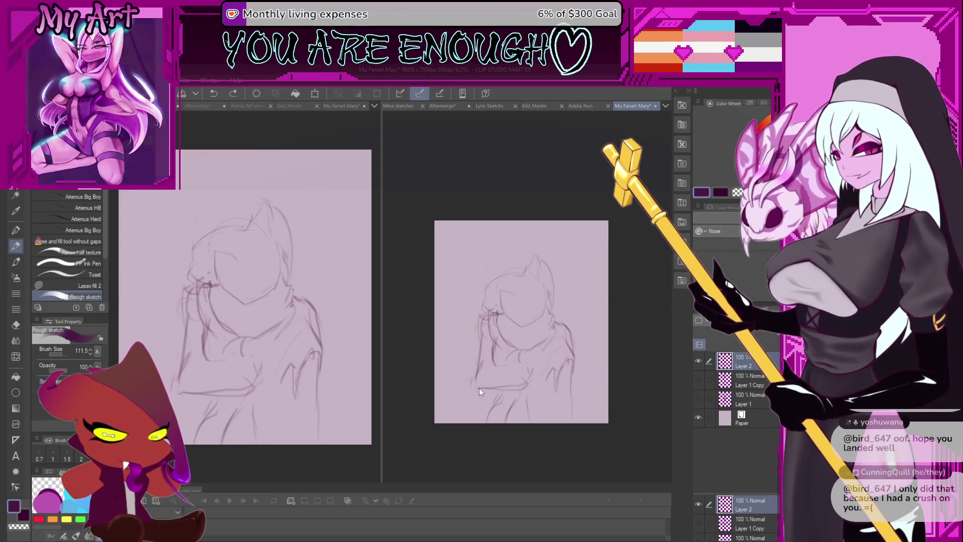
Draw darker strokes along the figure's arm, erasing and redoing some with transparent colour.
drag(475, 386, 477, 366)
key(c)
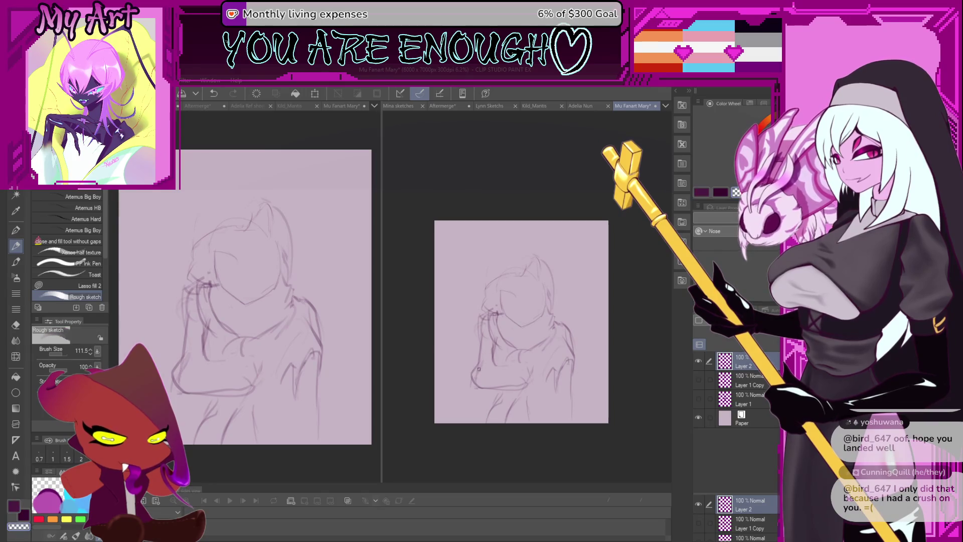
key(c)
key(ctrl+z)
drag(474, 363, 477, 351)
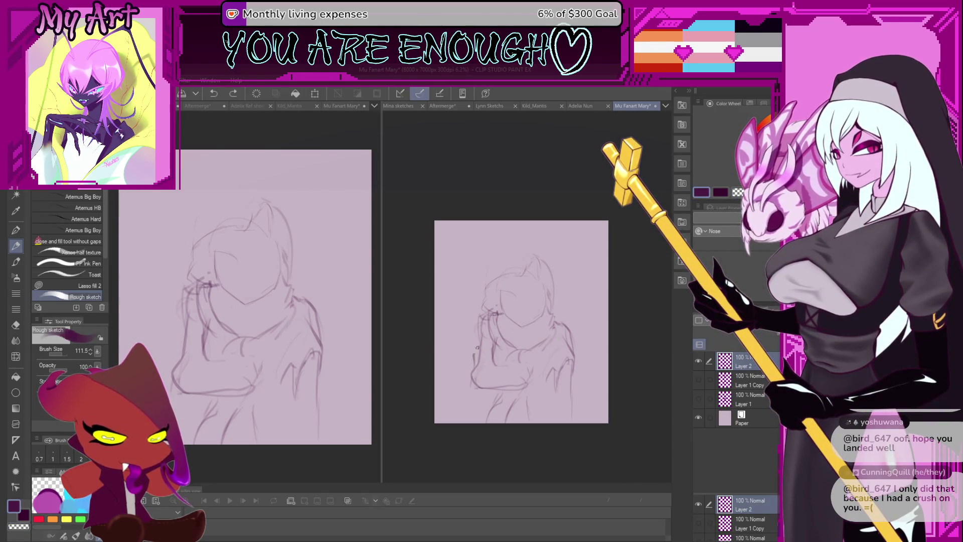
key(c)
key(c)
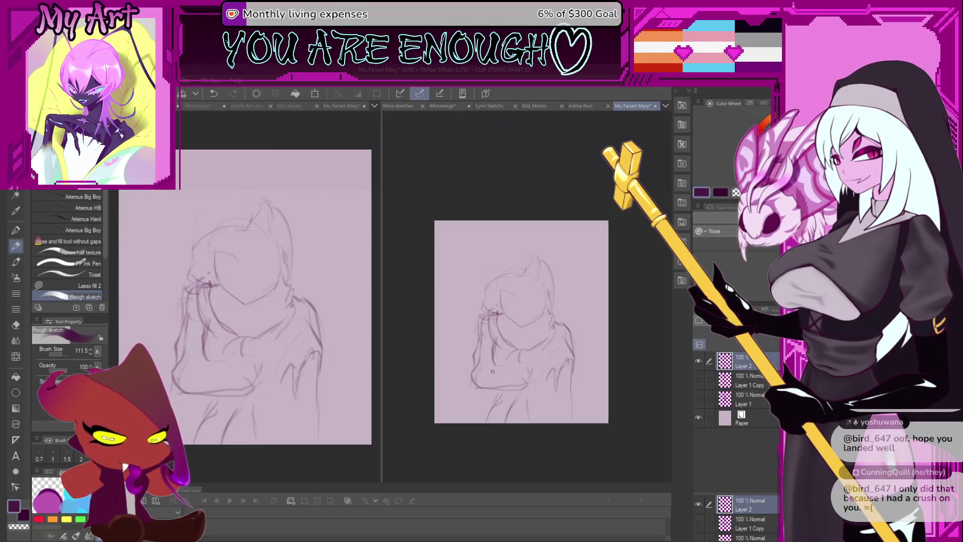
scroll(486, 347, down, 2)
scroll(510, 358, up, 1)
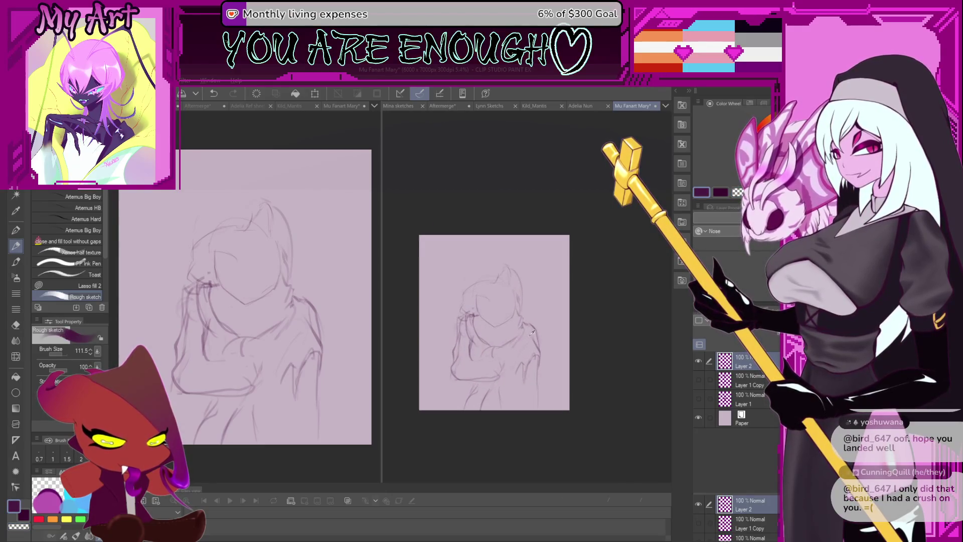
Shift the whole Layer 2 sketch slightly left and add a new Layer 3 above it.
key(ctrl+t)
drag(532, 351, 524, 355)
click(465, 421)
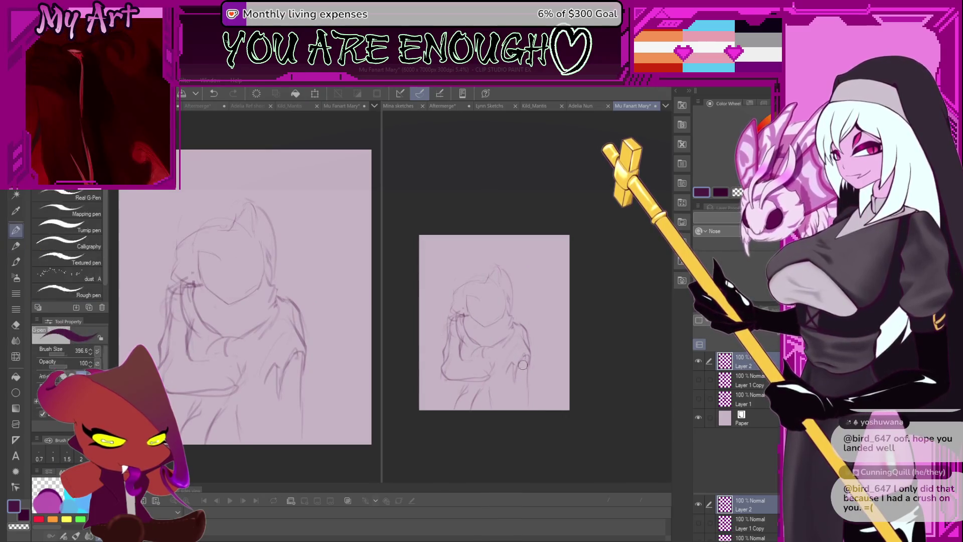
scroll(521, 338, down, 1)
scroll(521, 337, up, 1)
key(ctrl+shift+n)
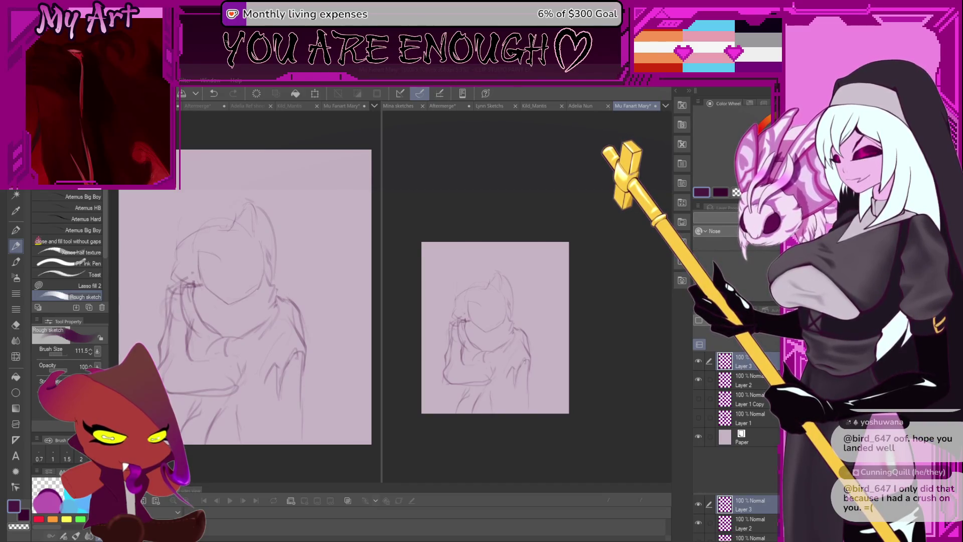
Select Layer 2 together with Layer 3 and merge them with Ctrl+E.
key(ctrl+z)
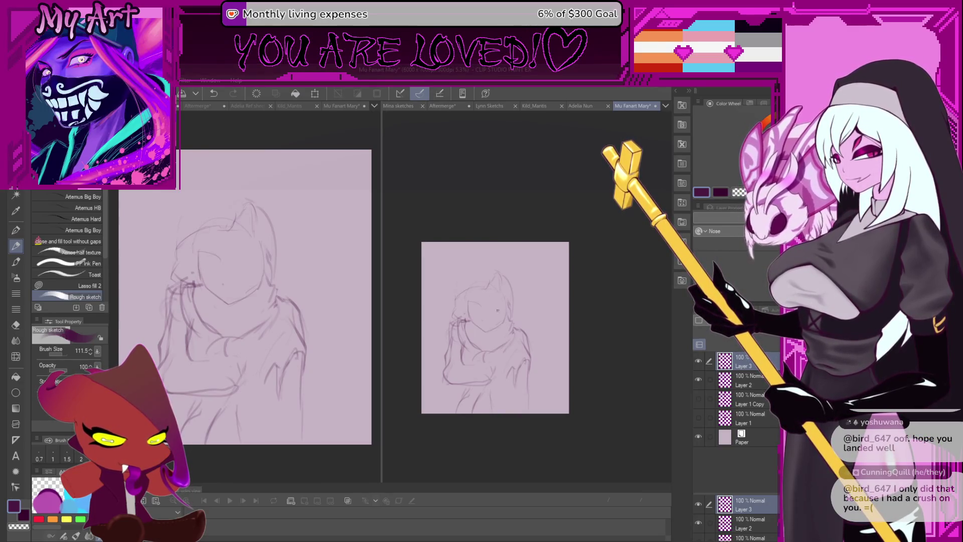
scroll(497, 310, up, 1)
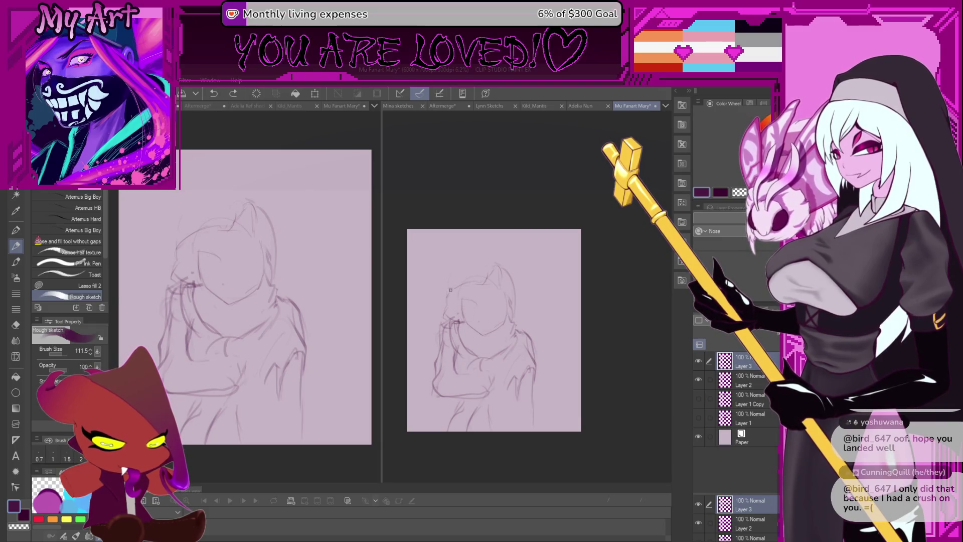
drag(451, 290, 473, 288)
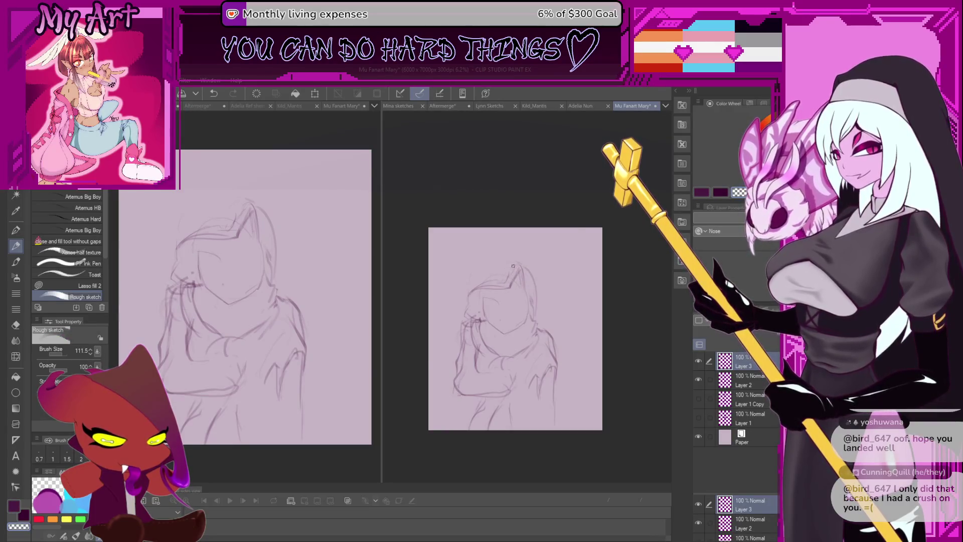
key(ctrl+z)
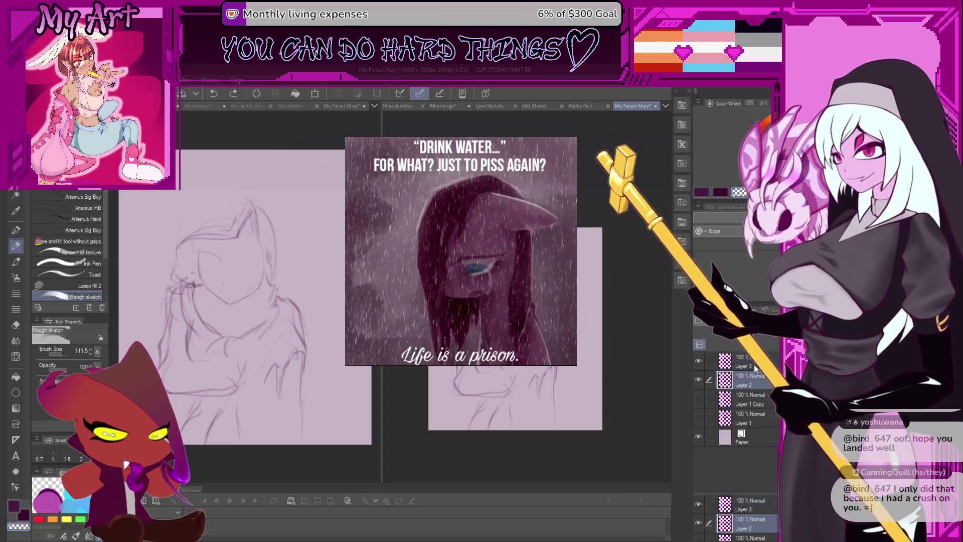
ctrl+click(747, 365)
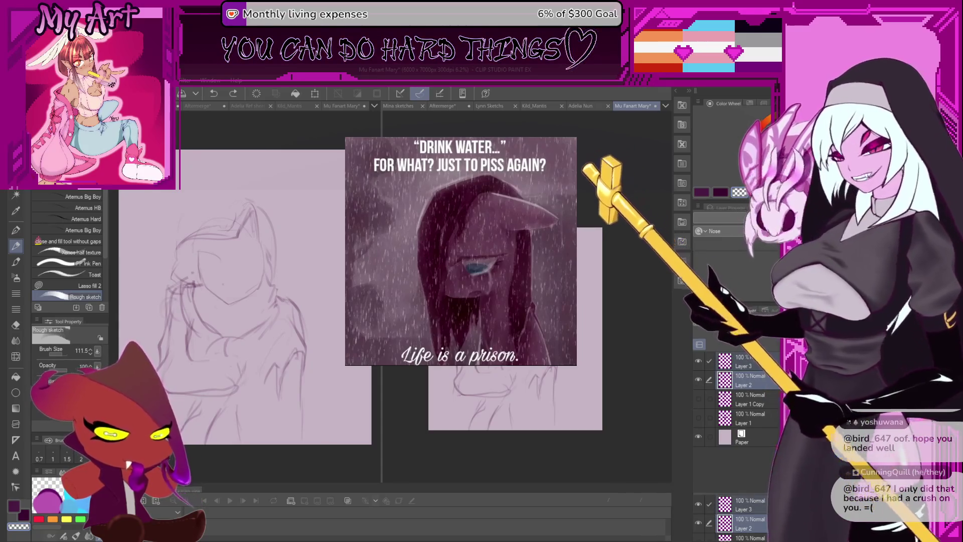
key(ctrl+e)
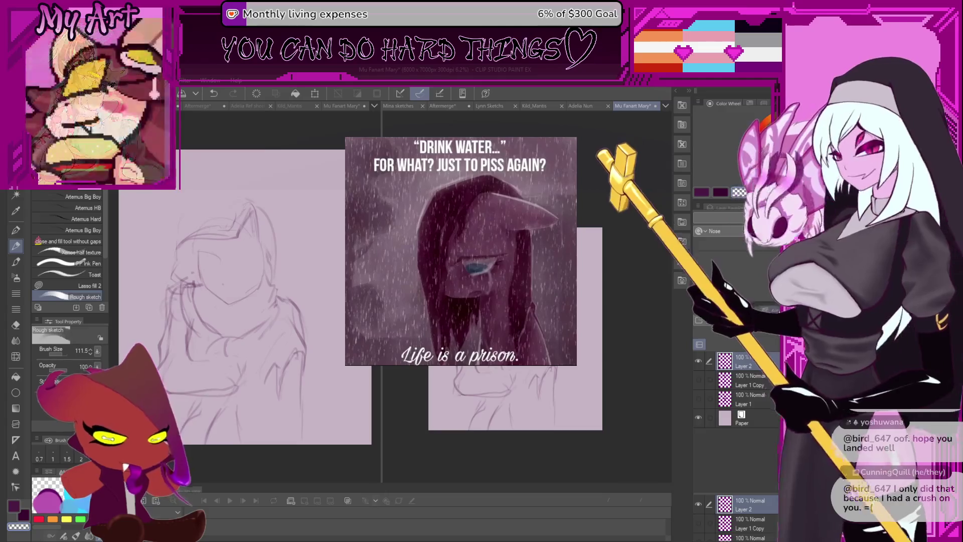
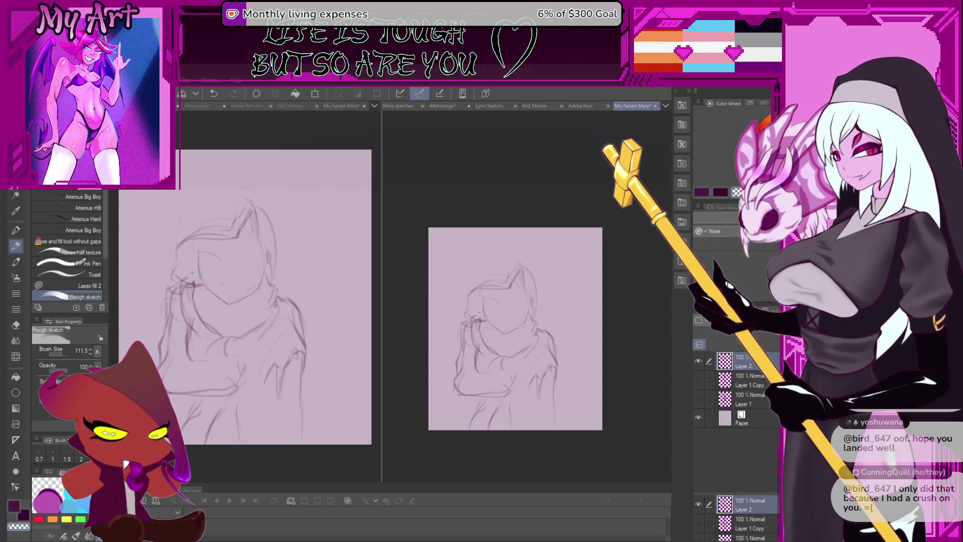
Scale up the hooded-figure sketch on Layer 2 with a free transform and commit it.
scroll(545, 402, up, 1)
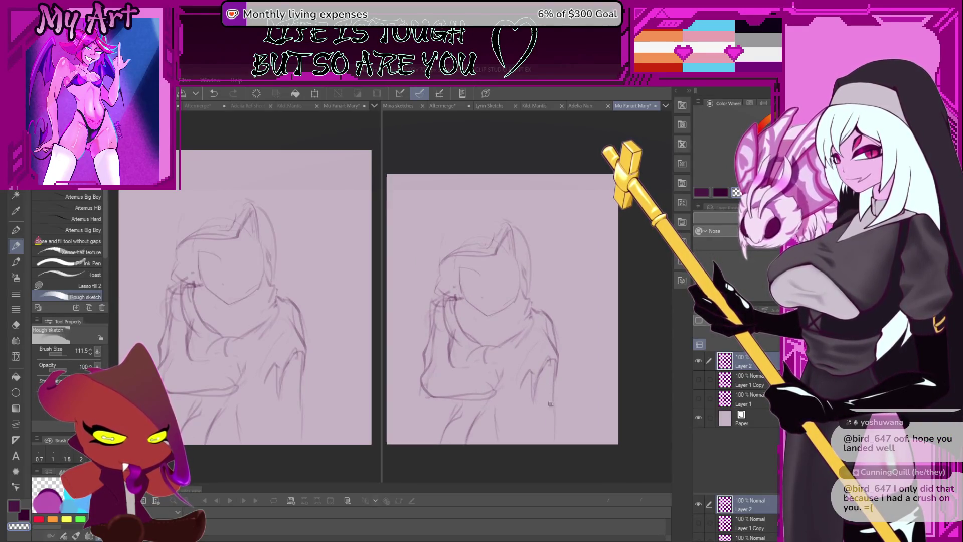
scroll(511, 420, down, 1)
scroll(522, 359, up, 1)
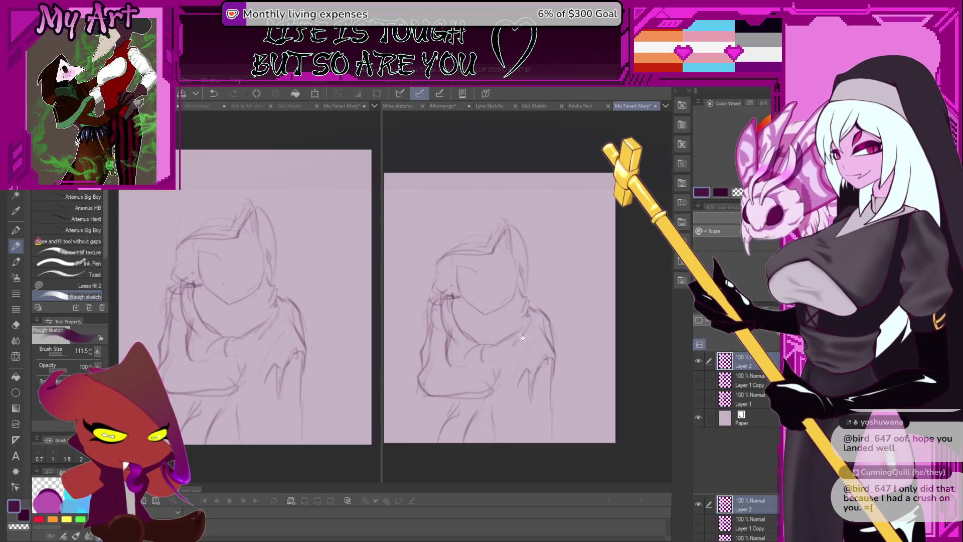
drag(525, 337, 532, 362)
key(ctrl+t)
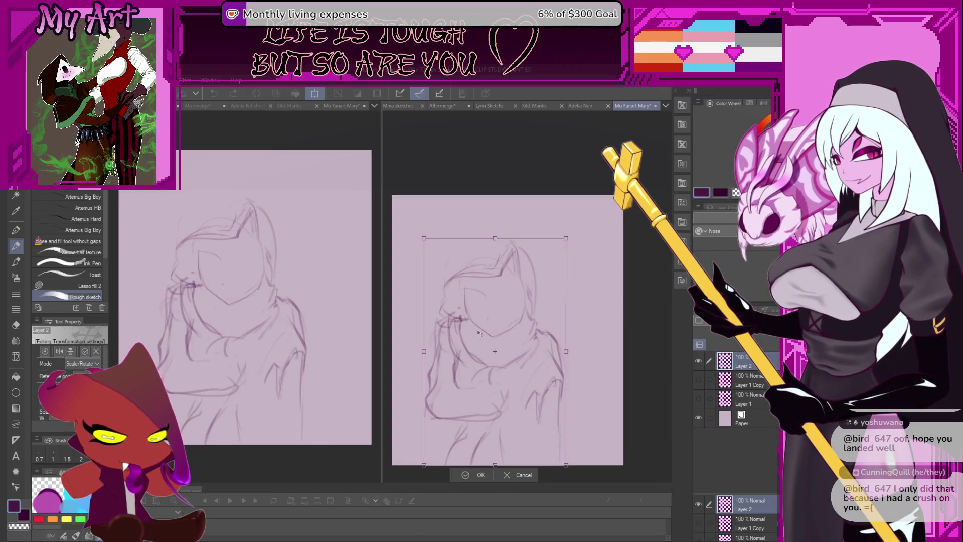
scroll(451, 284, up, 1)
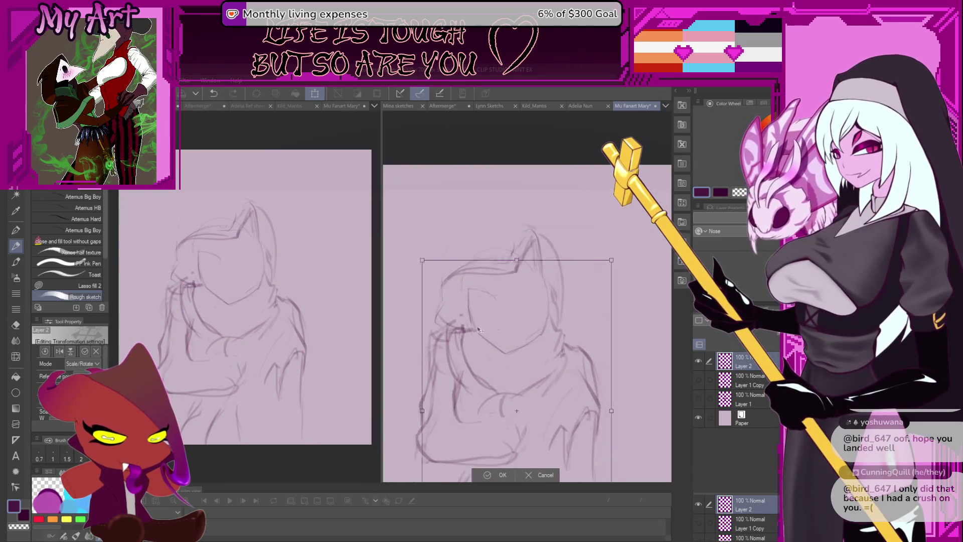
click(495, 475)
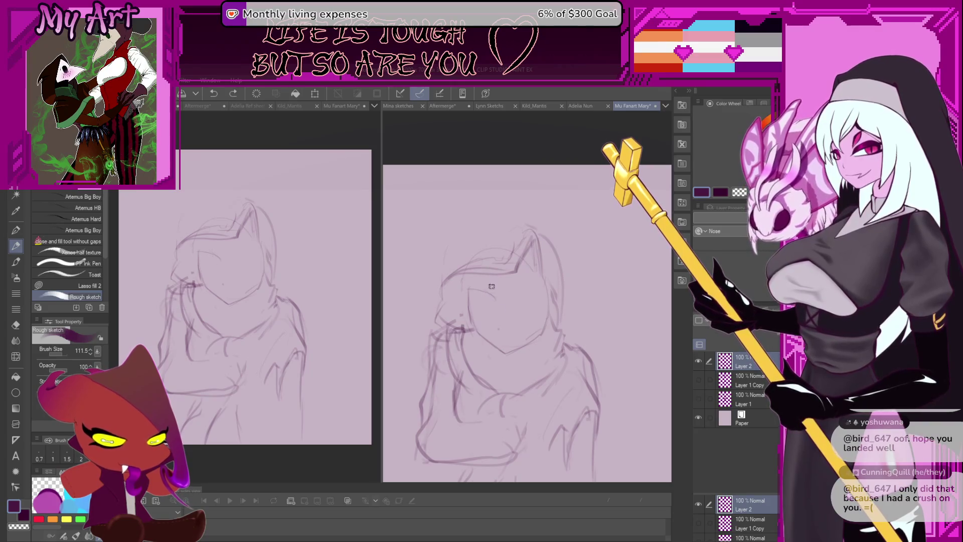
Enlarge the brush and sketch a new neck line, undoing a stray face stroke.
mouse_move(489, 281)
mouse_down()
mouse_move(496, 290)
mouse_move(492, 283)
mouse_up()
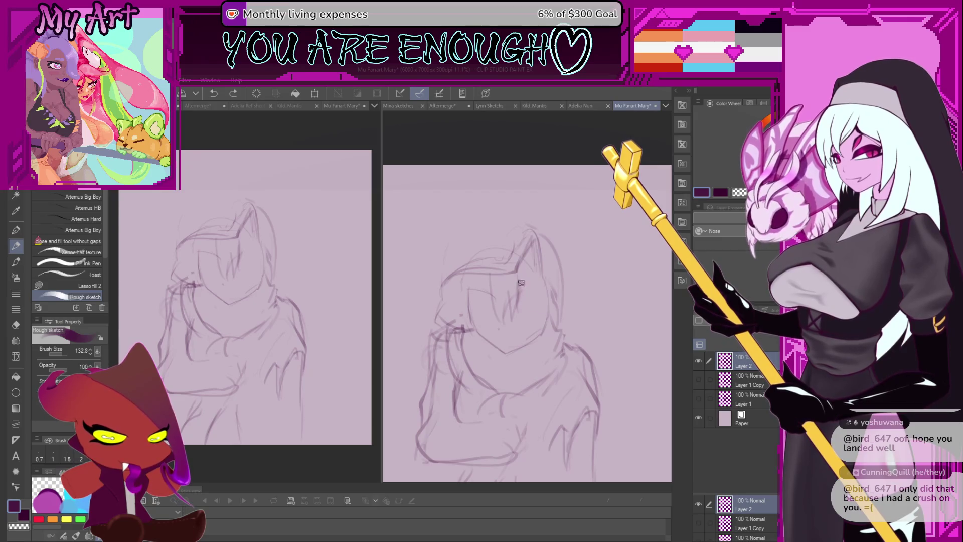
drag(541, 308, 538, 335)
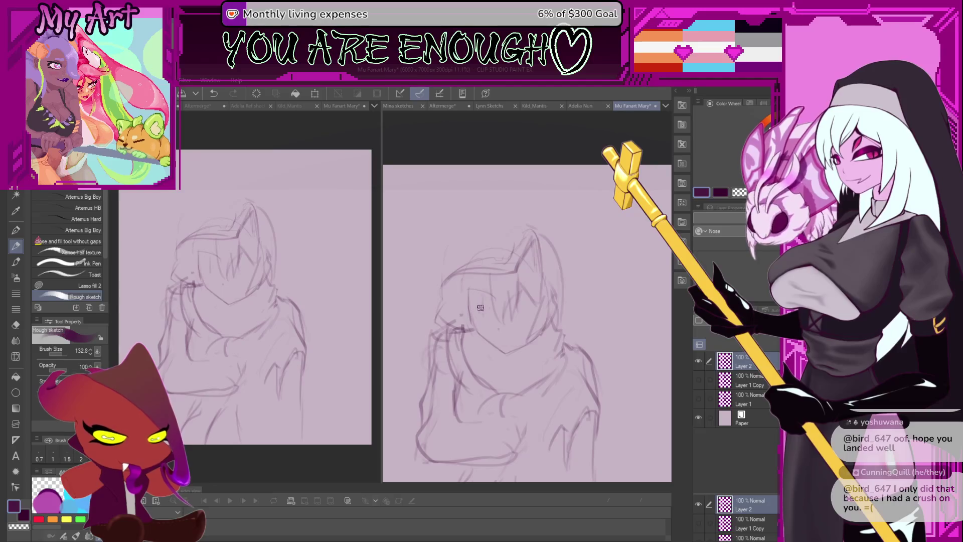
drag(482, 277, 496, 299)
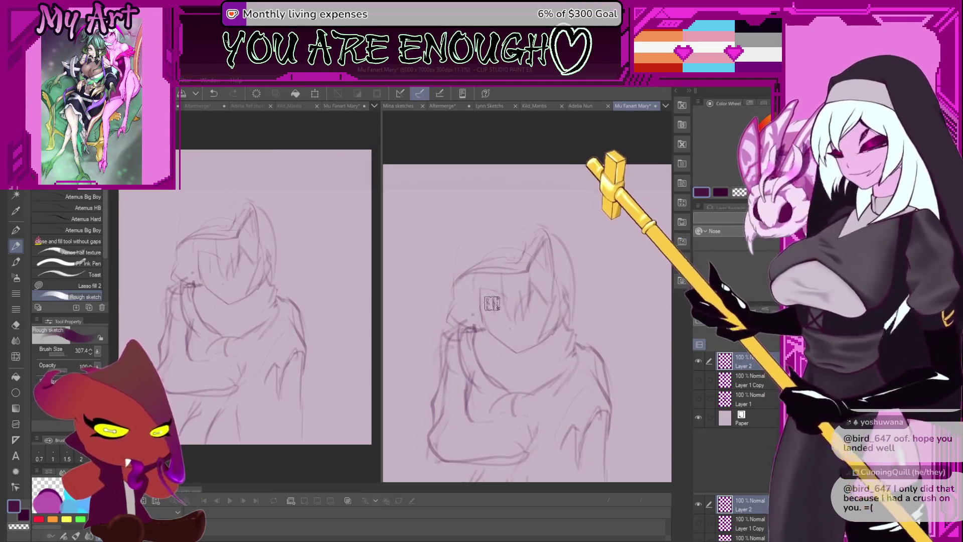
drag(508, 335, 498, 323)
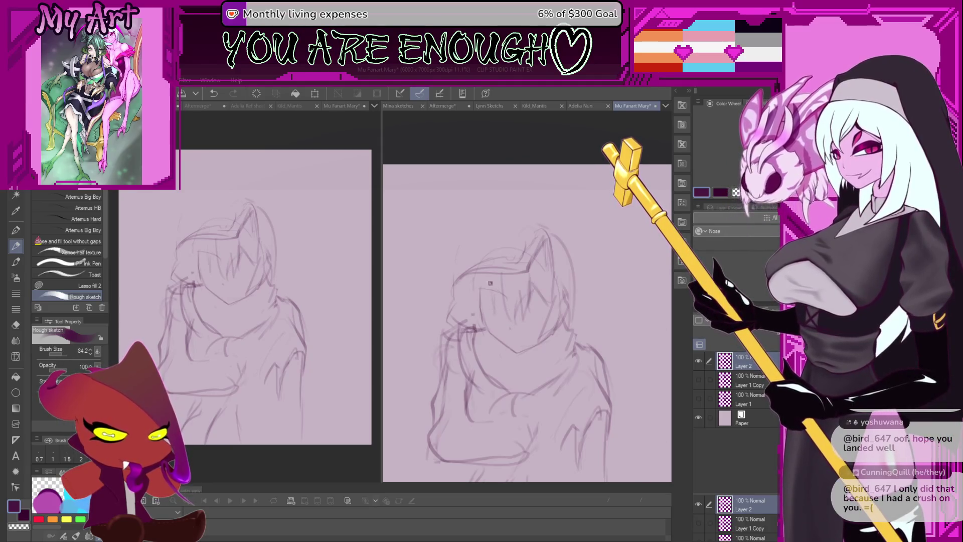
scroll(496, 301, up, 1)
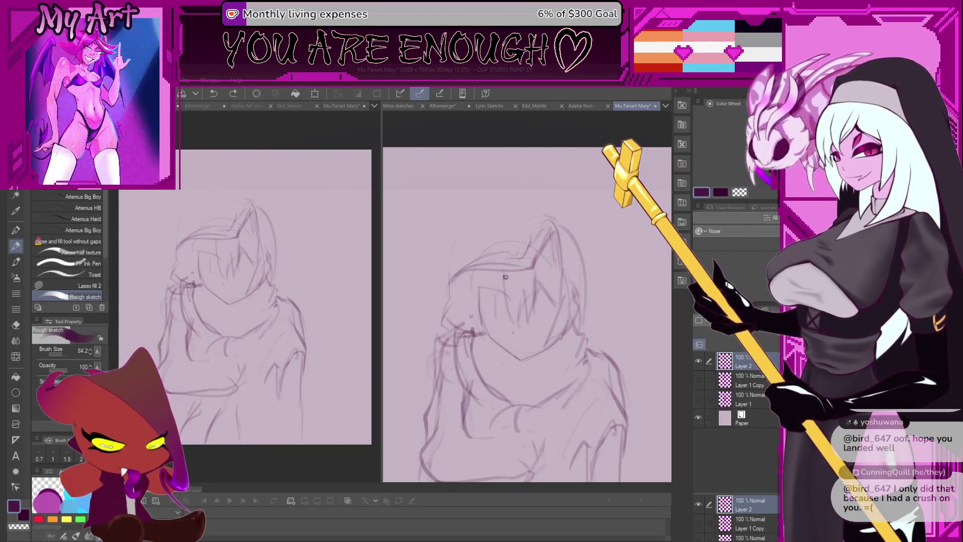
drag(503, 277, 494, 321)
key(ctrl+z)
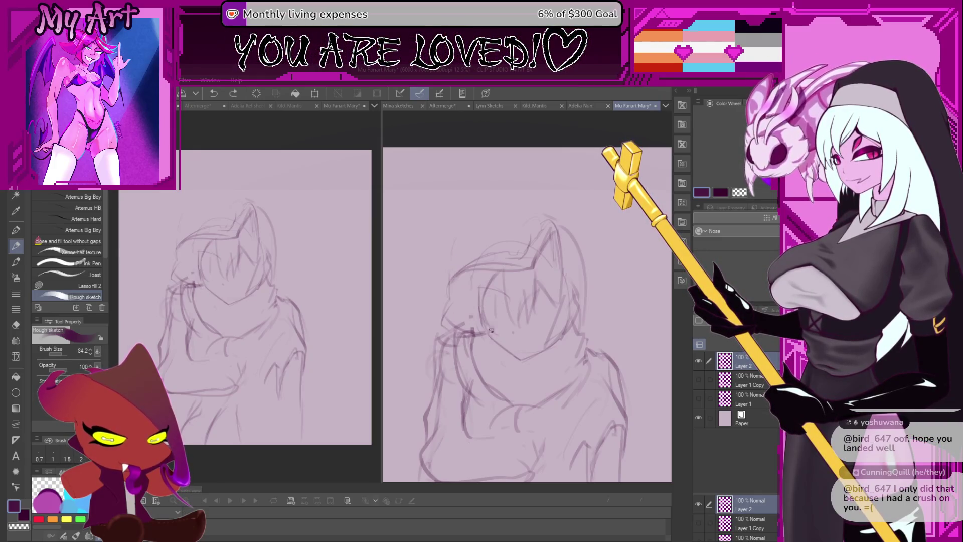
Add further short purple sketch lines around the neck and shoulder.
drag(469, 305, 476, 273)
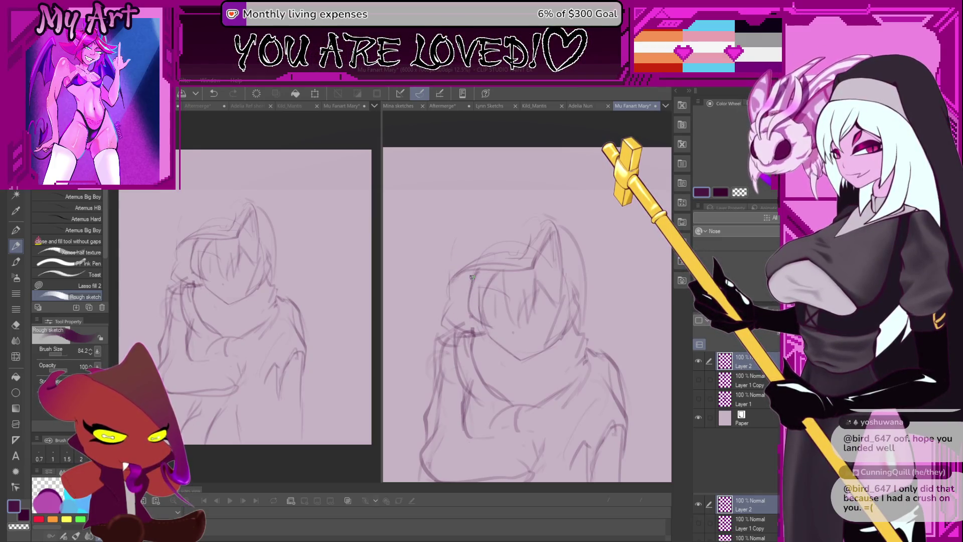
key(c)
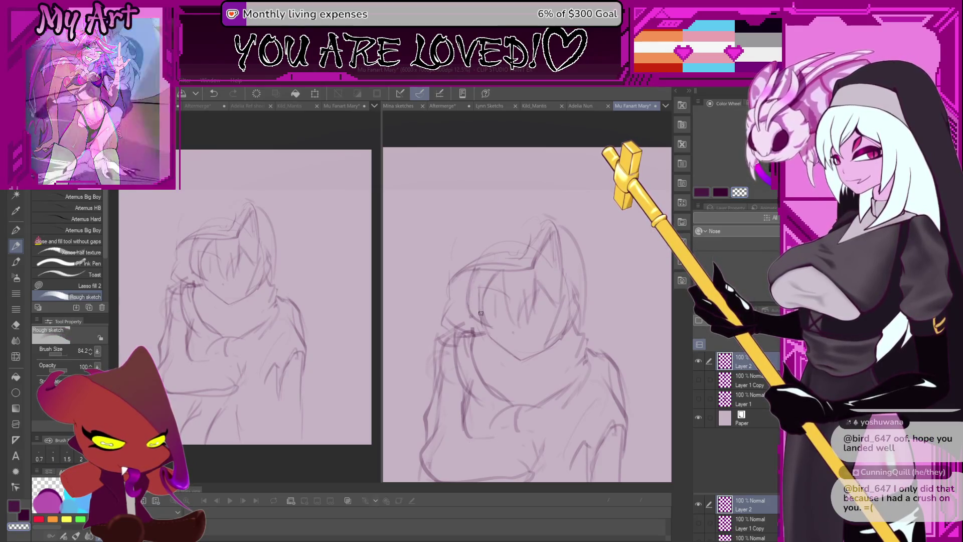
key(c)
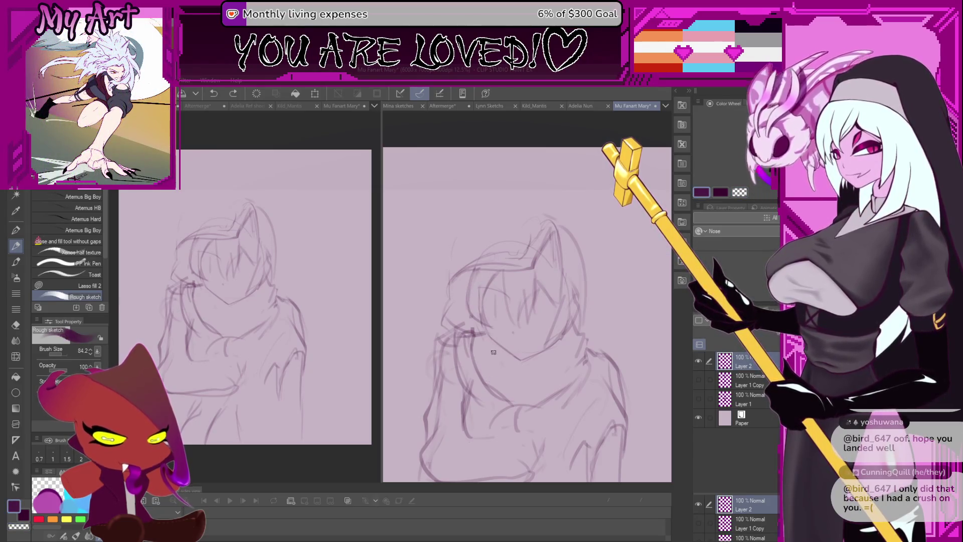
mouse_move(494, 346)
mouse_down()
mouse_move(502, 383)
mouse_move(498, 347)
mouse_up()
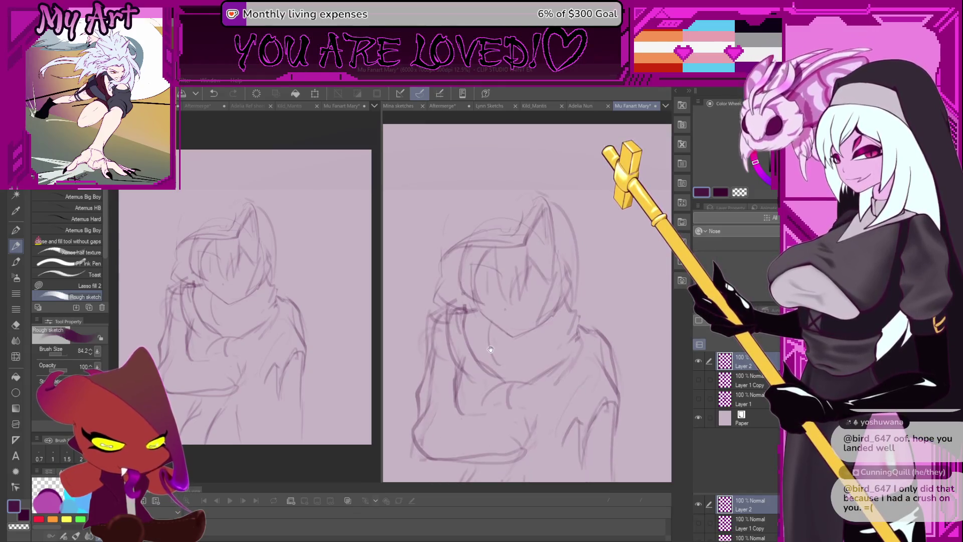
scroll(496, 345, up, 1)
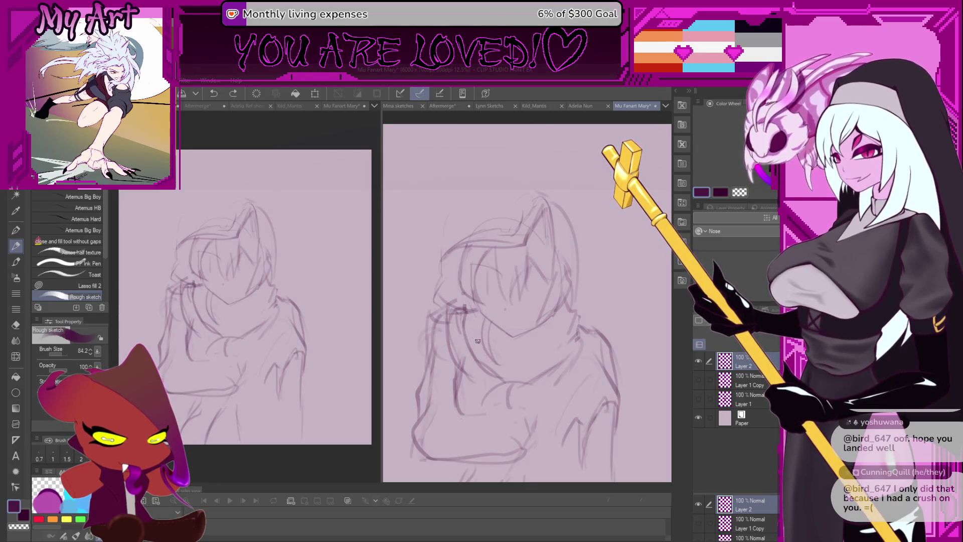
drag(478, 342, 481, 328)
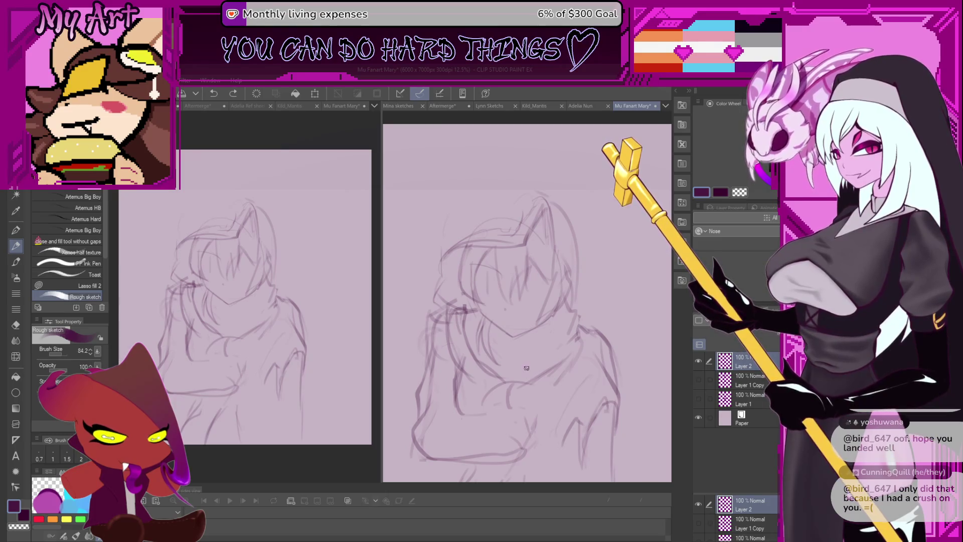
drag(529, 360, 539, 345)
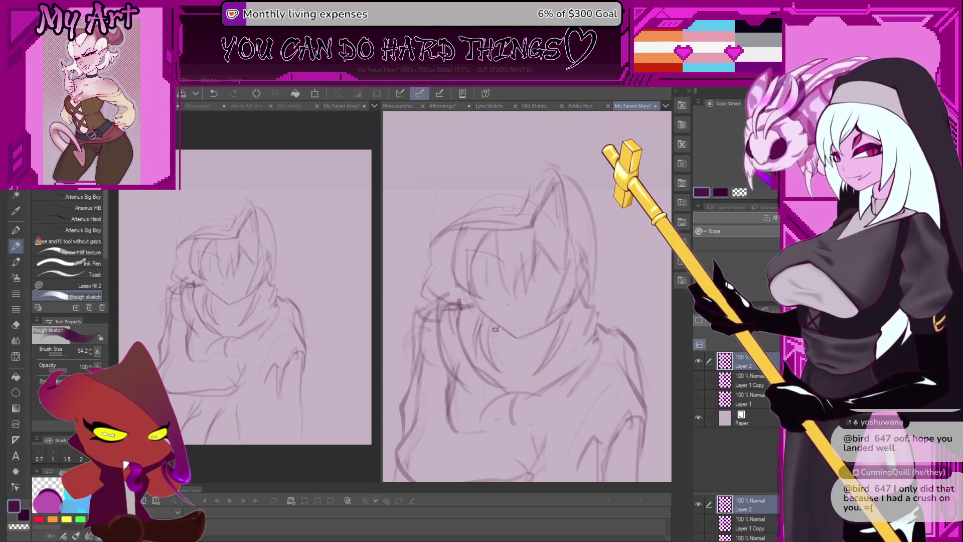
scroll(477, 312, up, 1)
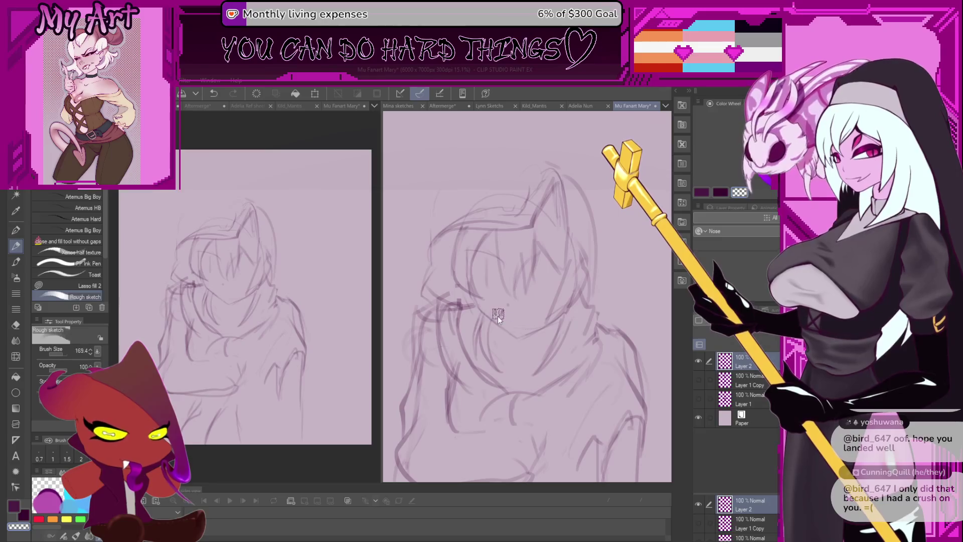
Rotate the view, add a dark purple face stroke and a darker chin line.
key(asciicircum)
key(bracketleft)
key(bracketleft)
key(bracketleft)
drag(479, 287, 487, 300)
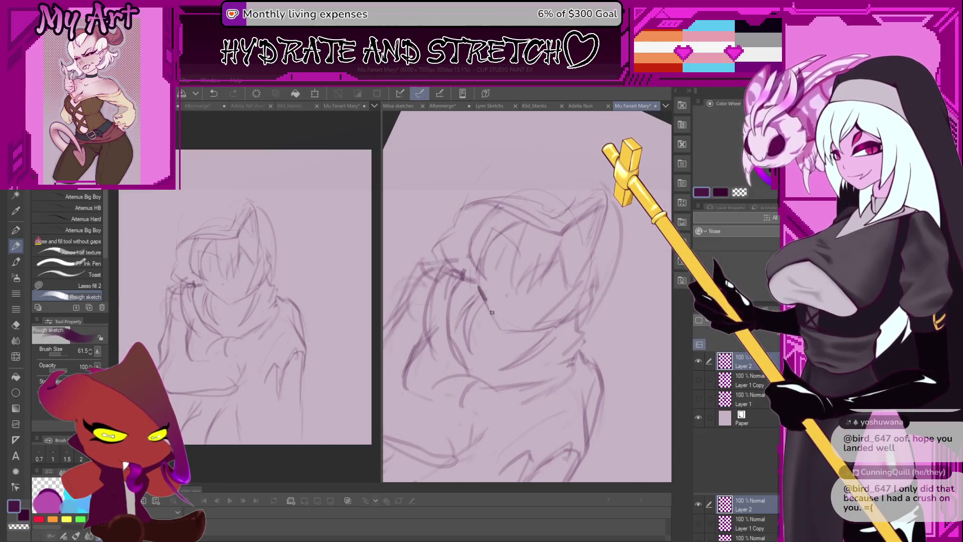
key(ctrl+z)
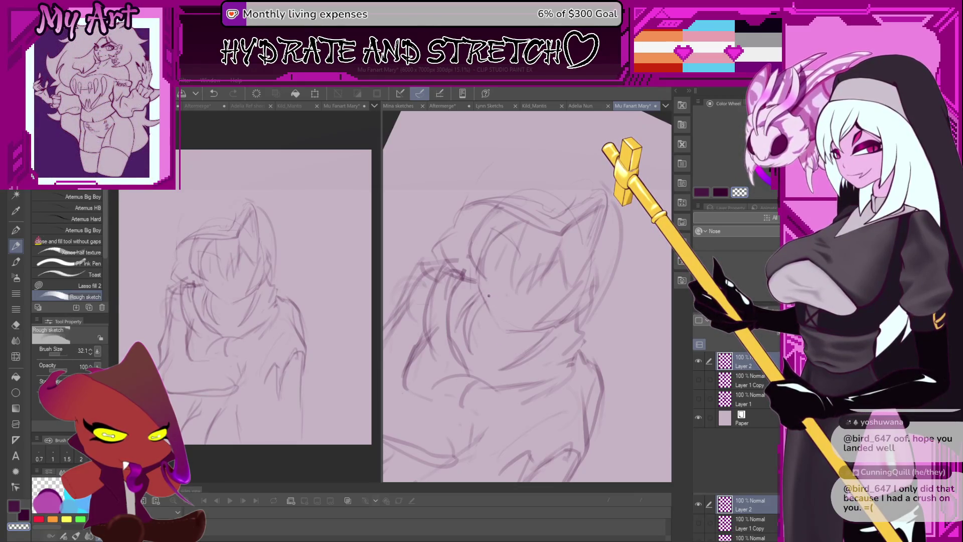
key(c)
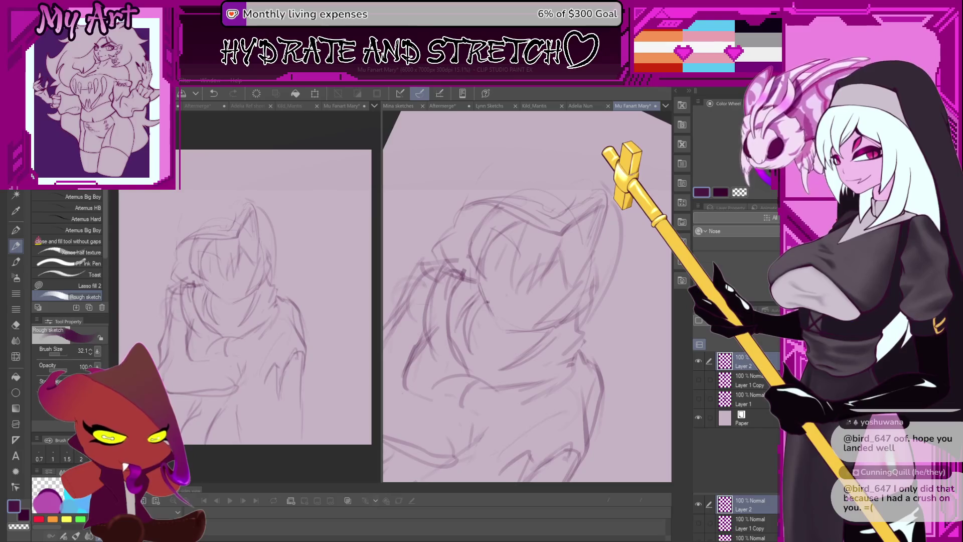
mouse_move(490, 309)
mouse_down()
mouse_move(486, 317)
mouse_move(542, 293)
mouse_up()
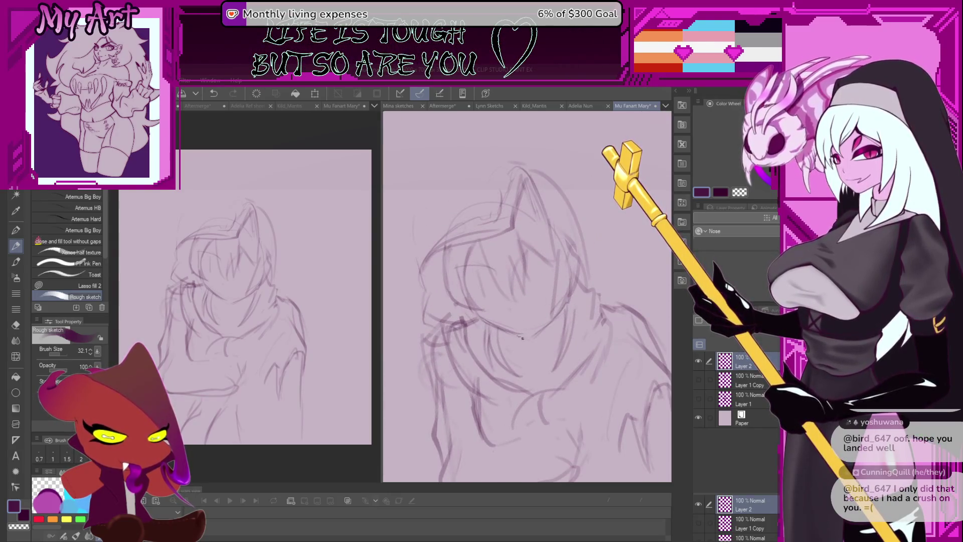
drag(527, 331, 566, 301)
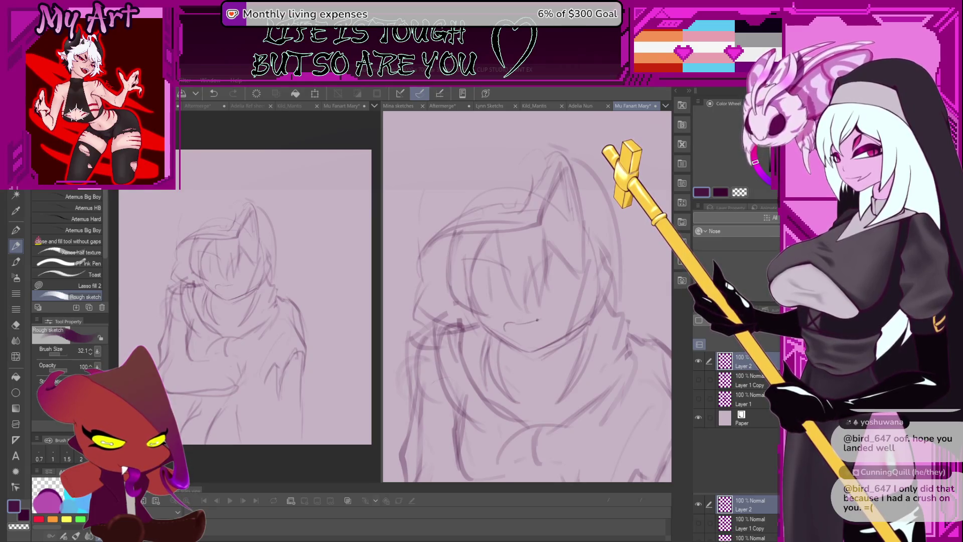
click(327, 376)
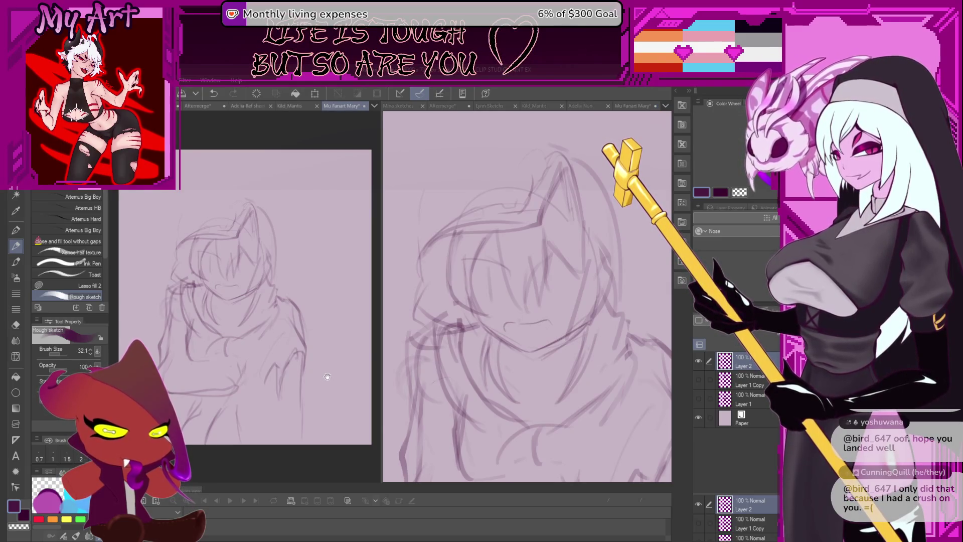
Recentre both canvas views, undo the last stroke and save the drawing.
drag(327, 377, 338, 344)
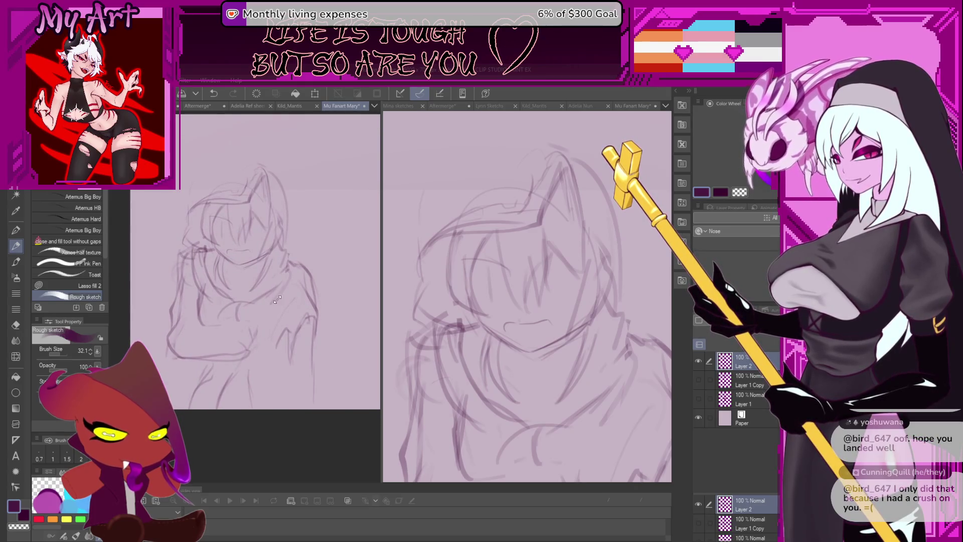
click(500, 321)
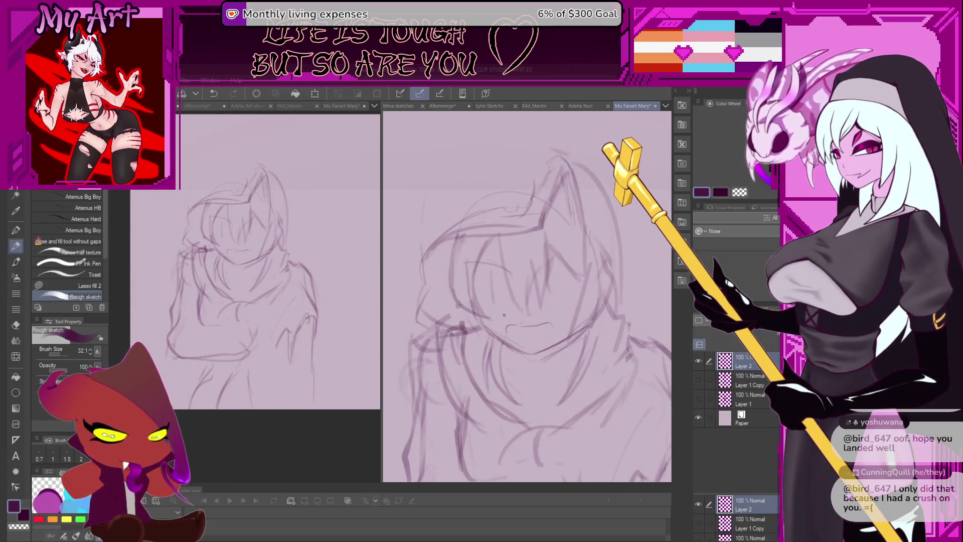
drag(532, 352, 500, 347)
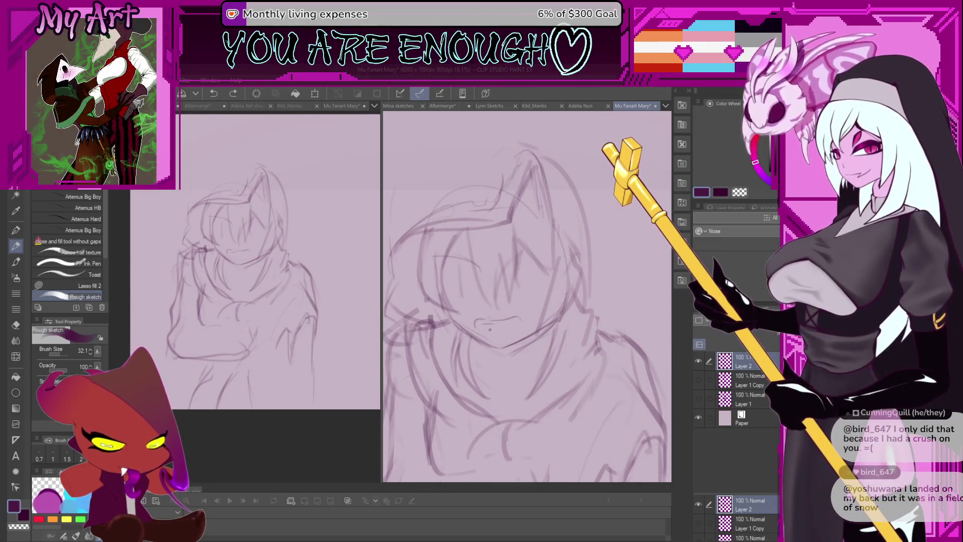
key(ctrl+z)
key(ctrl+s)
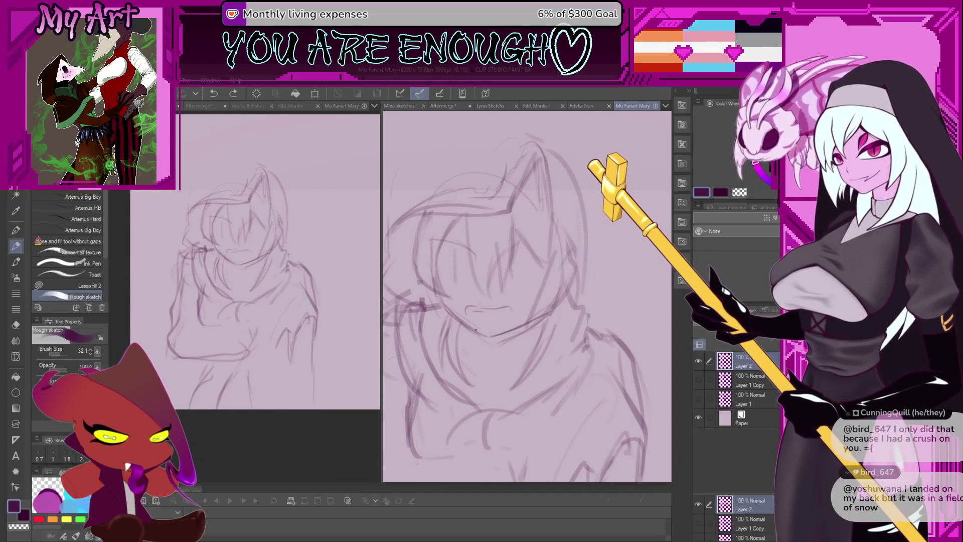
drag(485, 298, 497, 310)
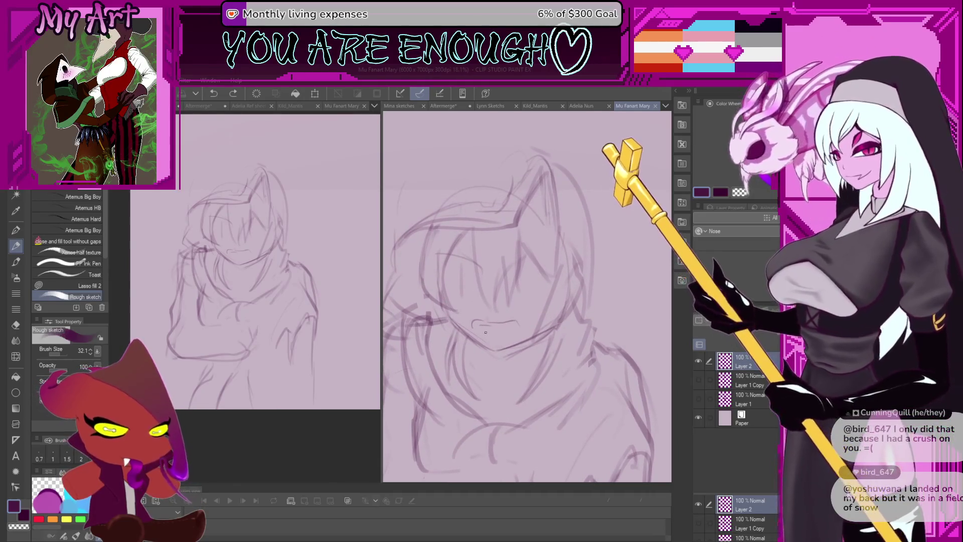
Redraw the mouth as a wider, open toothy shape and reframe the figure.
scroll(501, 345, up, 3)
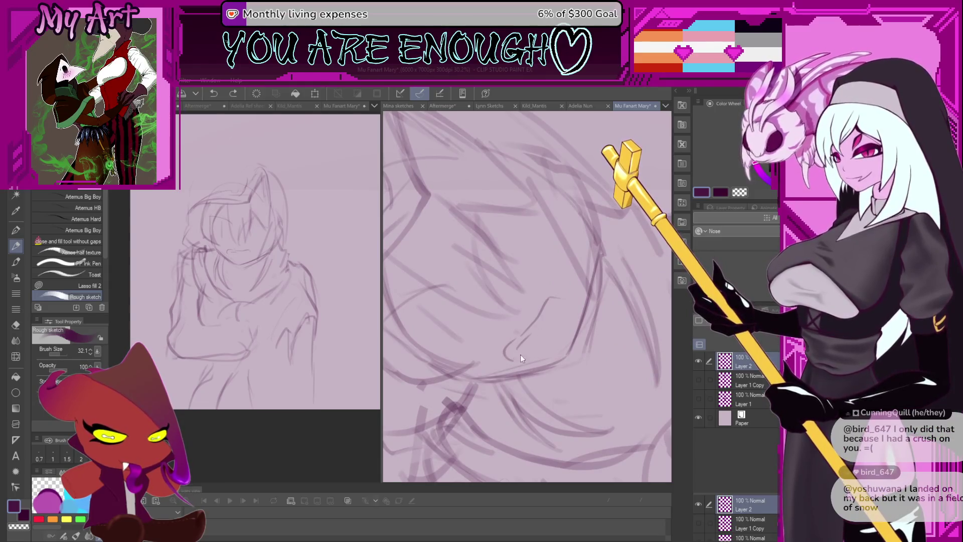
mouse_move(527, 352)
mouse_down()
mouse_move(559, 311)
mouse_move(557, 300)
mouse_up()
scroll(569, 298, down, 5)
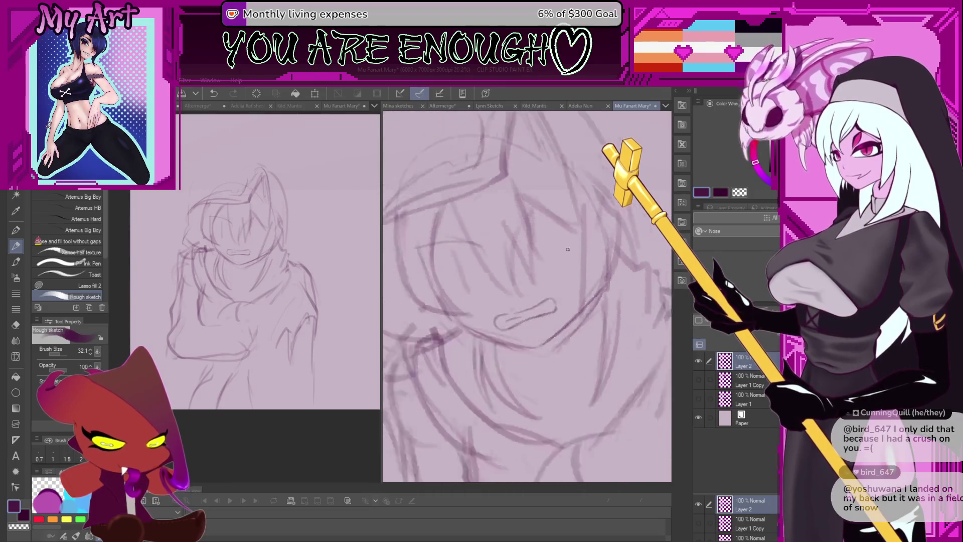
mouse_move(559, 334)
mouse_down()
mouse_move(533, 320)
mouse_move(569, 299)
mouse_up()
scroll(540, 302, up, 3)
key(m)
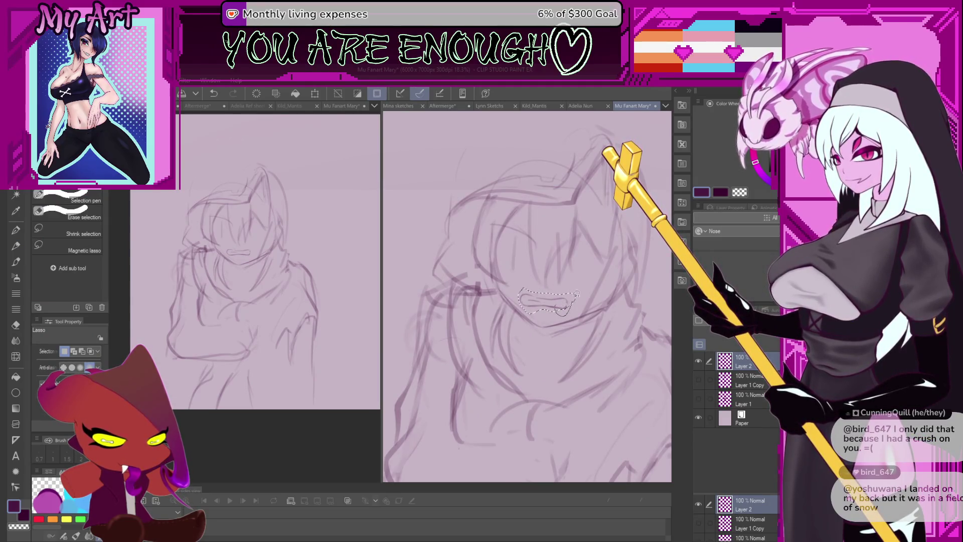
Transform the lassoed gritted-teeth mouth, apply it and deselect.
key(ctrl+t)
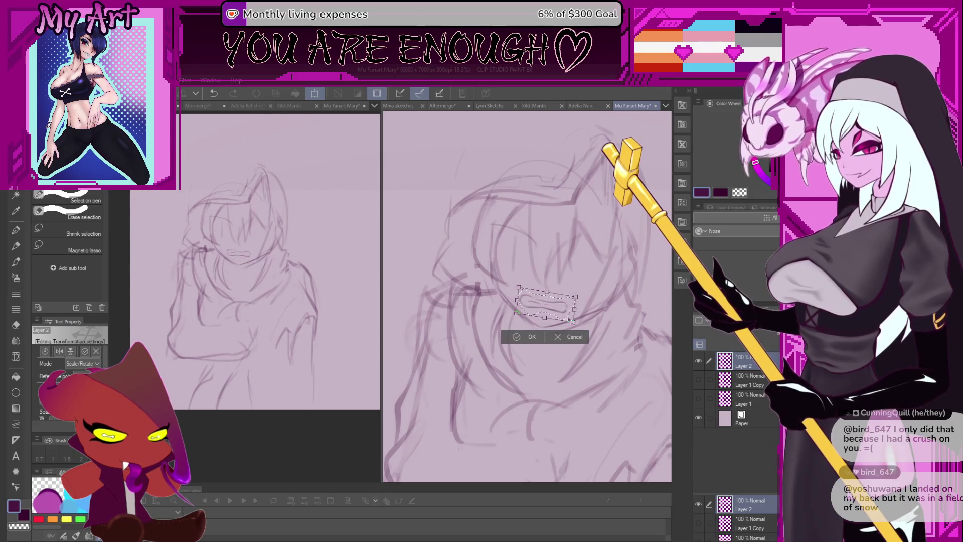
click(532, 337)
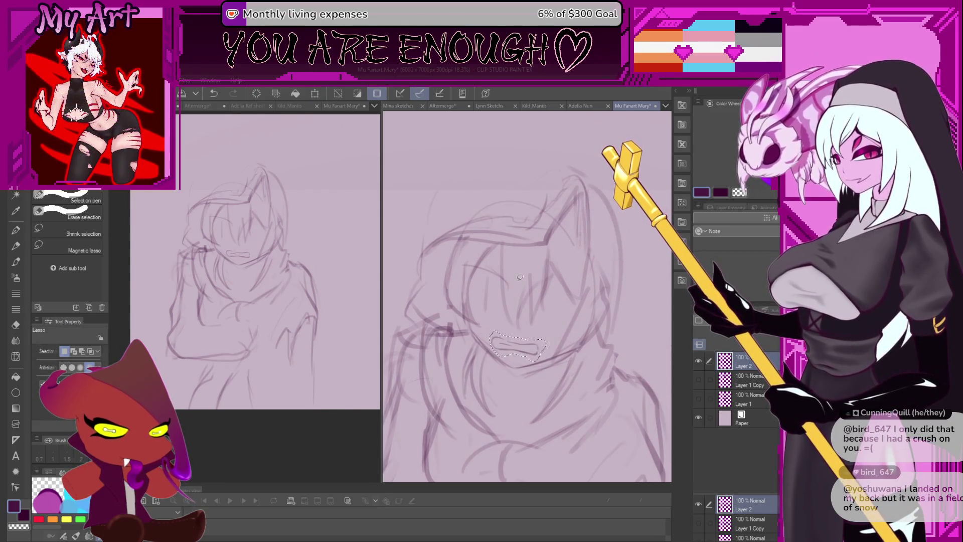
key(p)
key(ctrl+d)
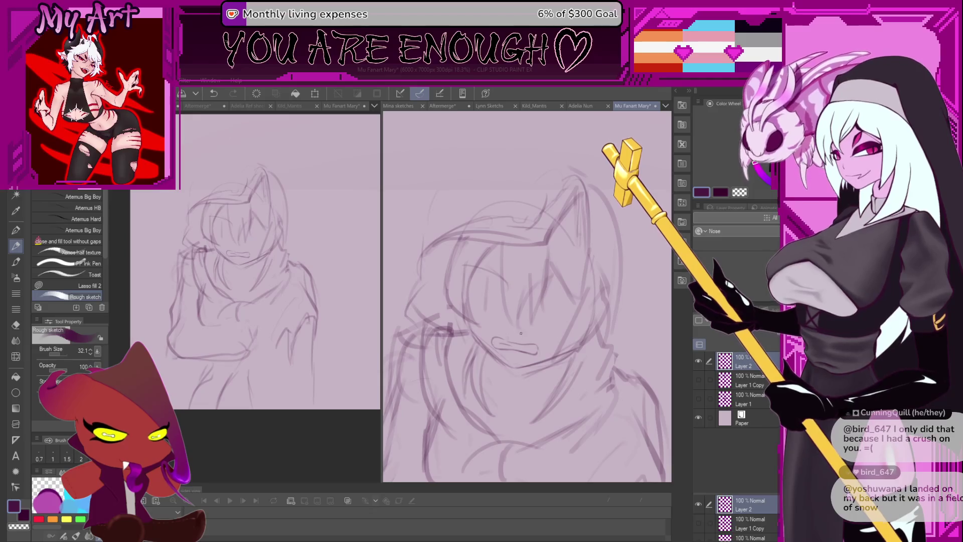
key(ctrl+z)
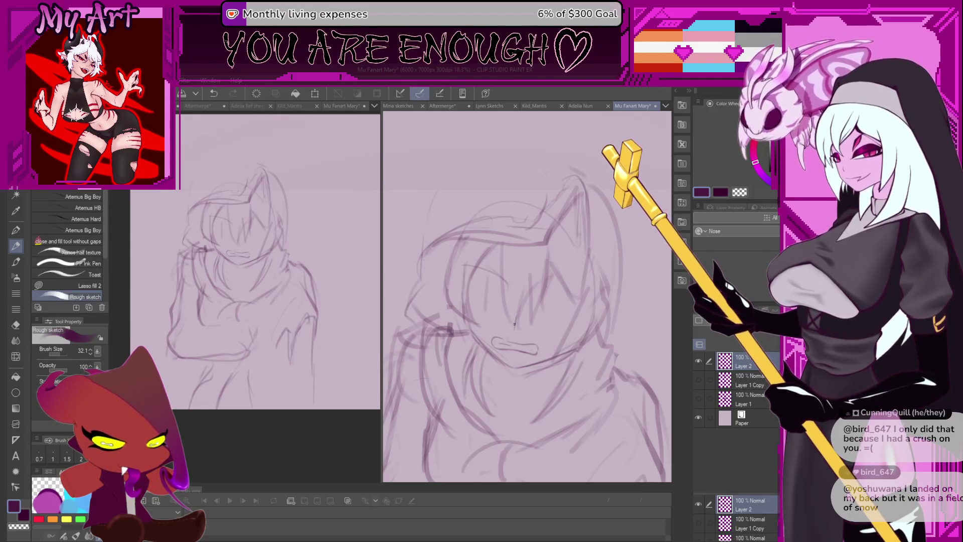
key(ctrl+z)
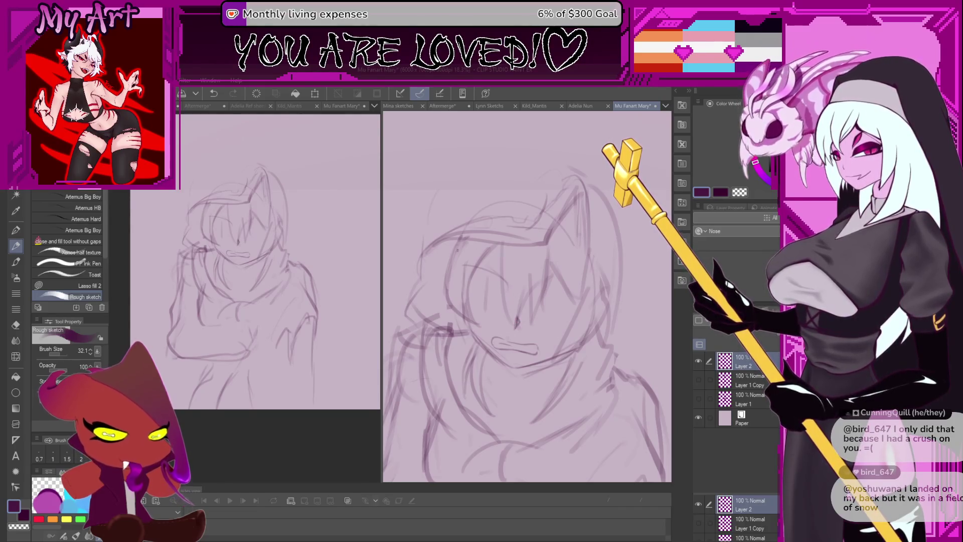
Sketch a squinting curve over the left eye and a closed curved line on the right eye.
drag(465, 270, 506, 284)
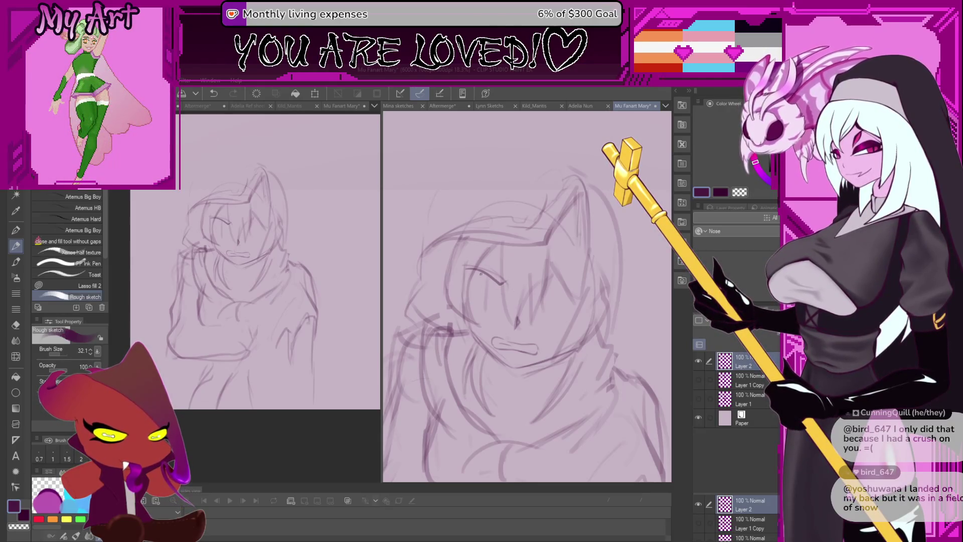
mouse_move(514, 264)
mouse_down()
mouse_move(536, 292)
mouse_move(527, 268)
mouse_move(539, 301)
mouse_move(515, 312)
mouse_move(526, 344)
mouse_up()
key(ctrl+z)
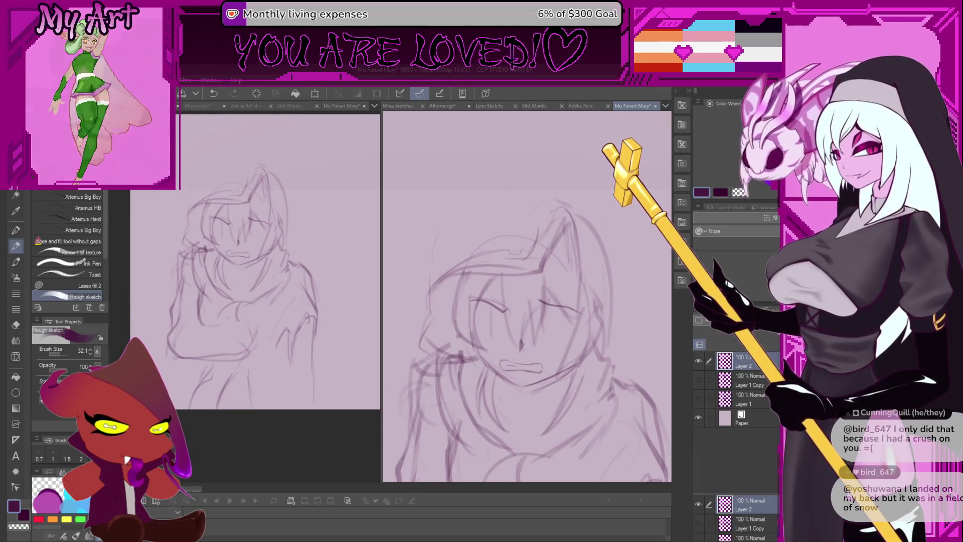
key(ctrl+z)
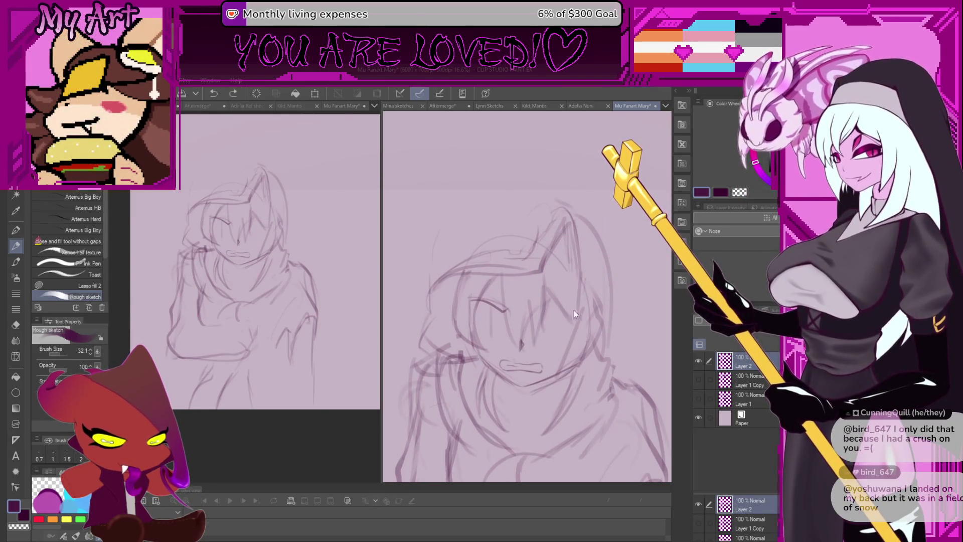
drag(577, 310, 540, 312)
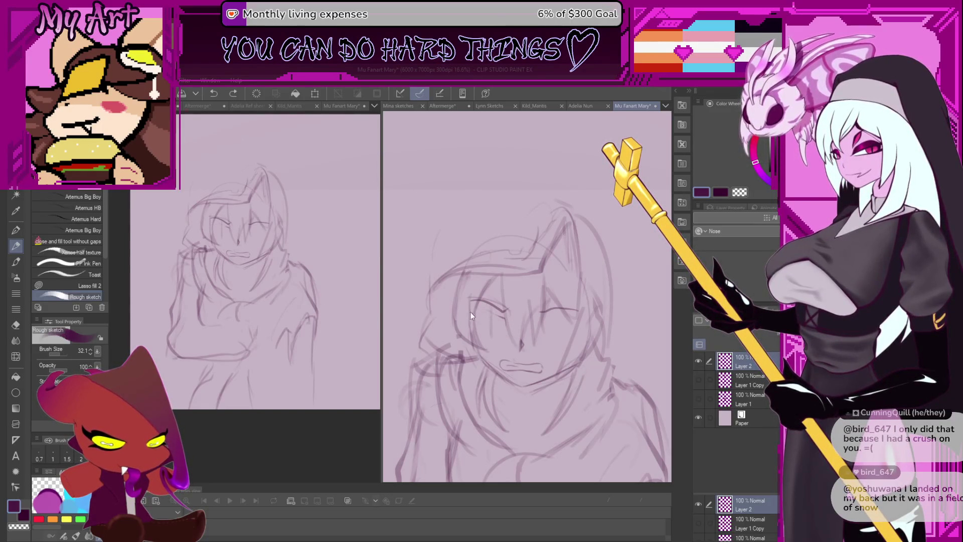
drag(471, 311, 492, 313)
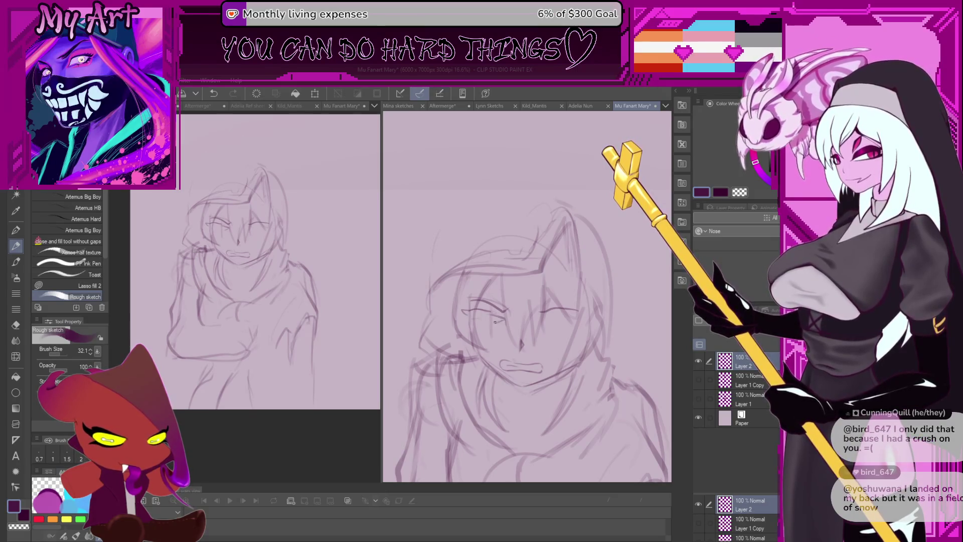
key(ctrl+z)
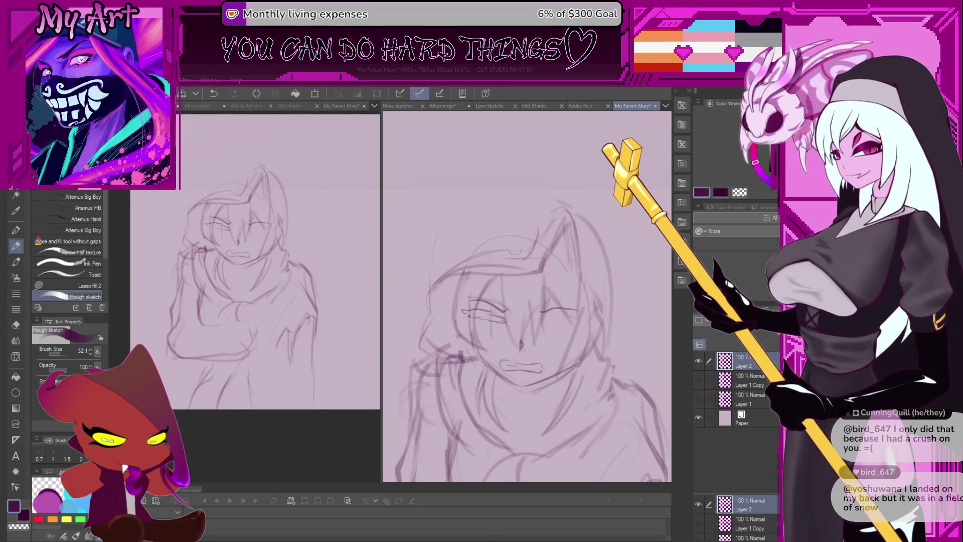
key(ctrl+z)
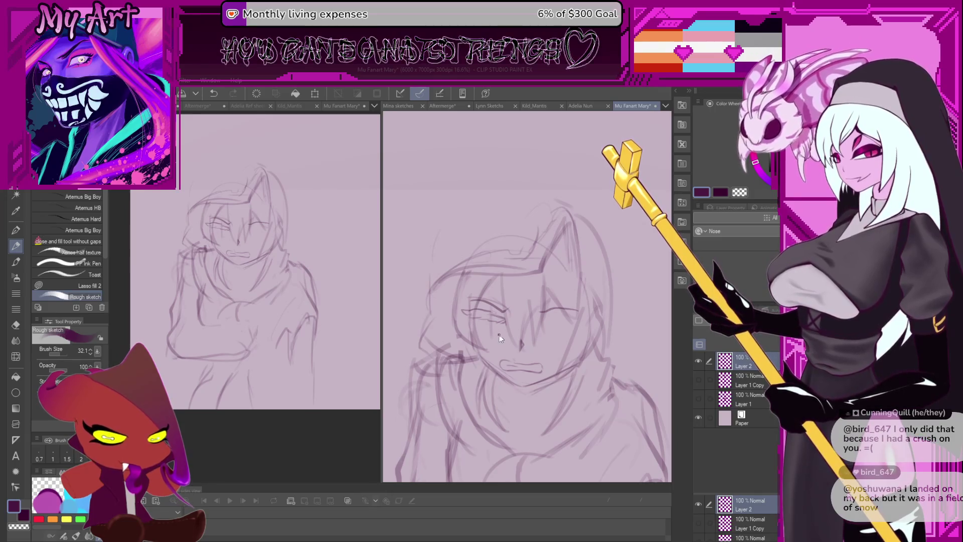
key(ctrl+y)
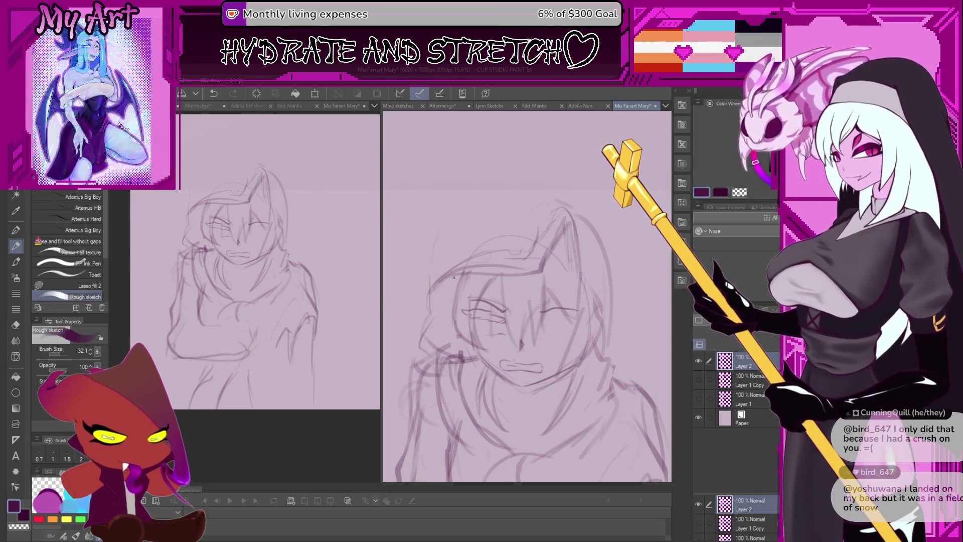
key(ctrl+z)
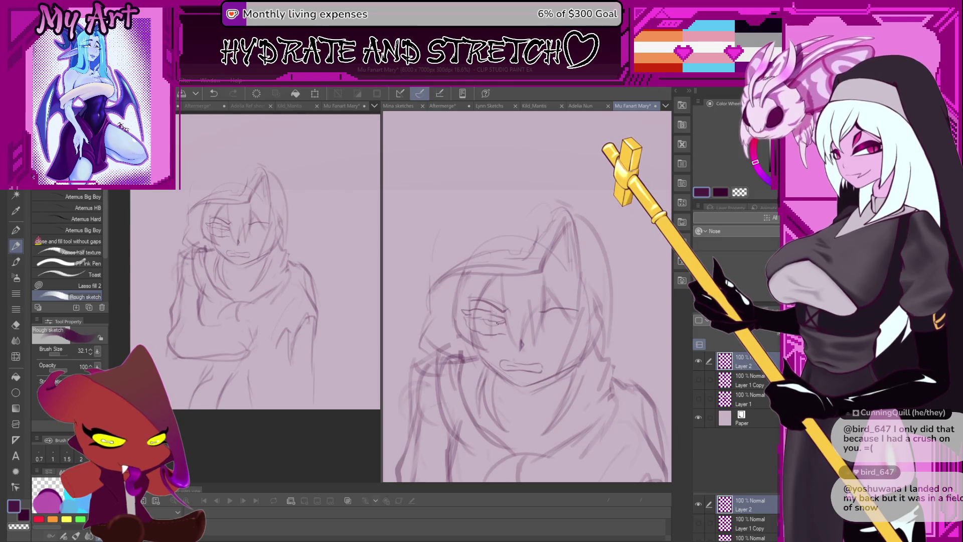
key(ctrl+z)
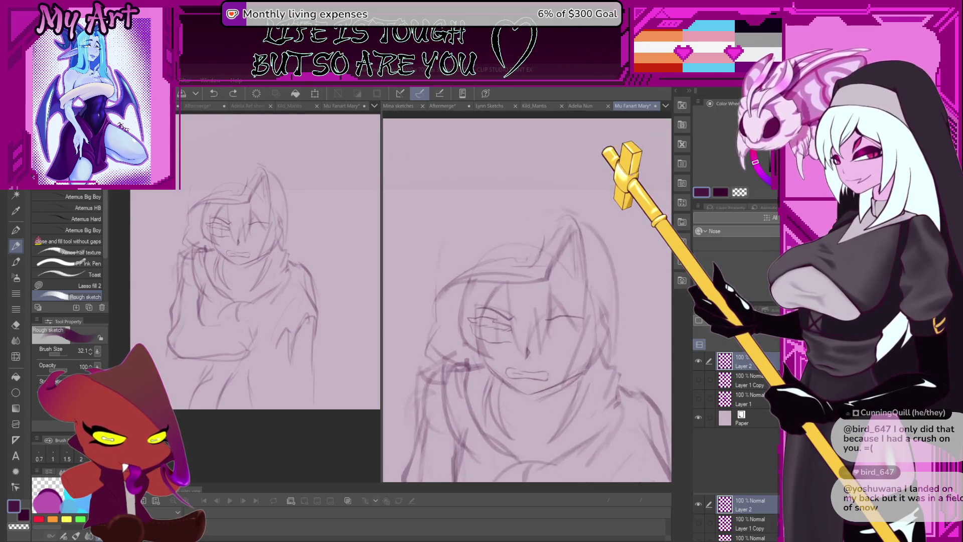
Undo the stray small strokes left near the eyes.
scroll(497, 333, up, 1)
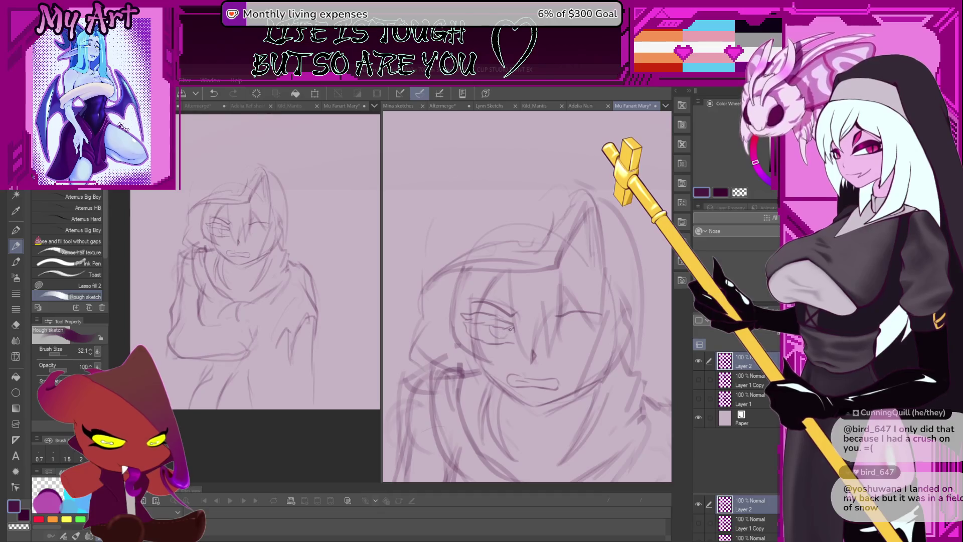
scroll(509, 329, down, 3)
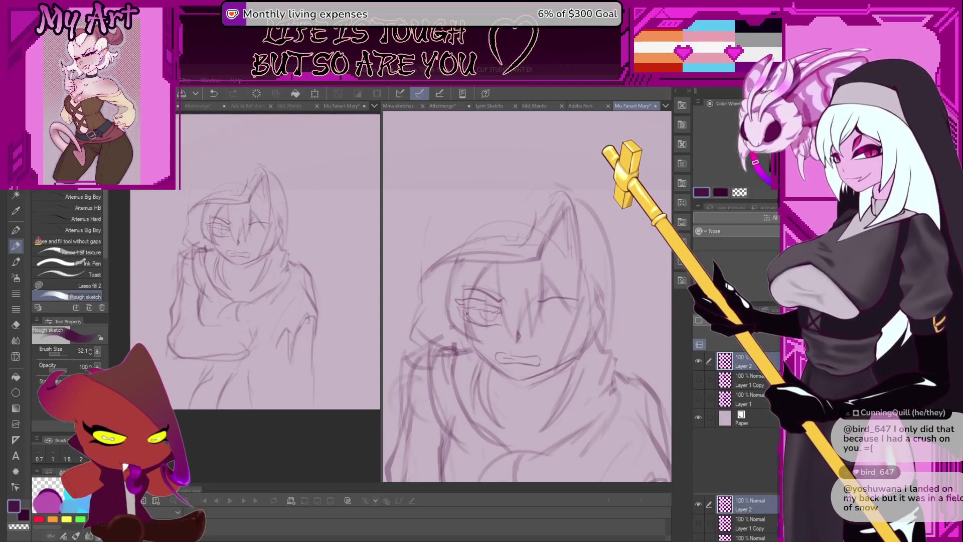
scroll(531, 321, up, 2)
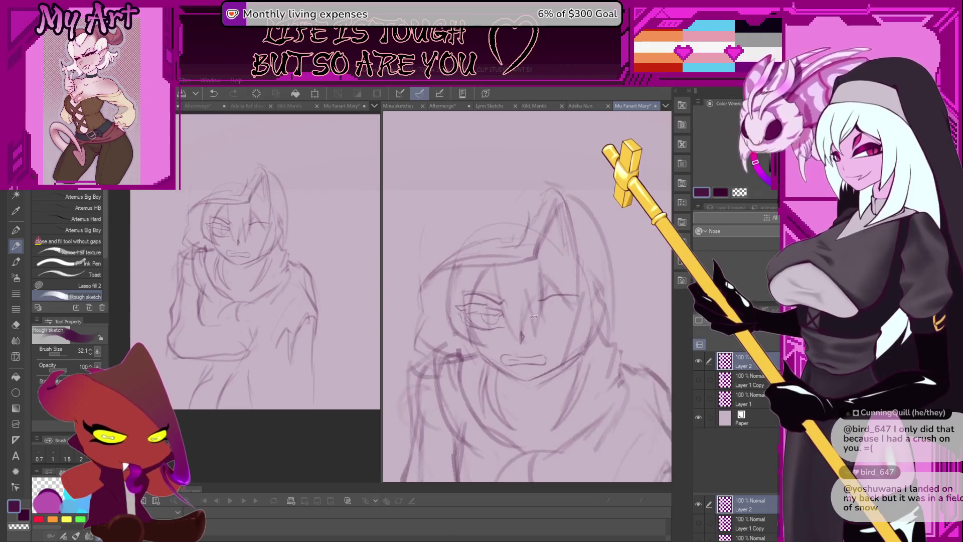
key(ctrl+z)
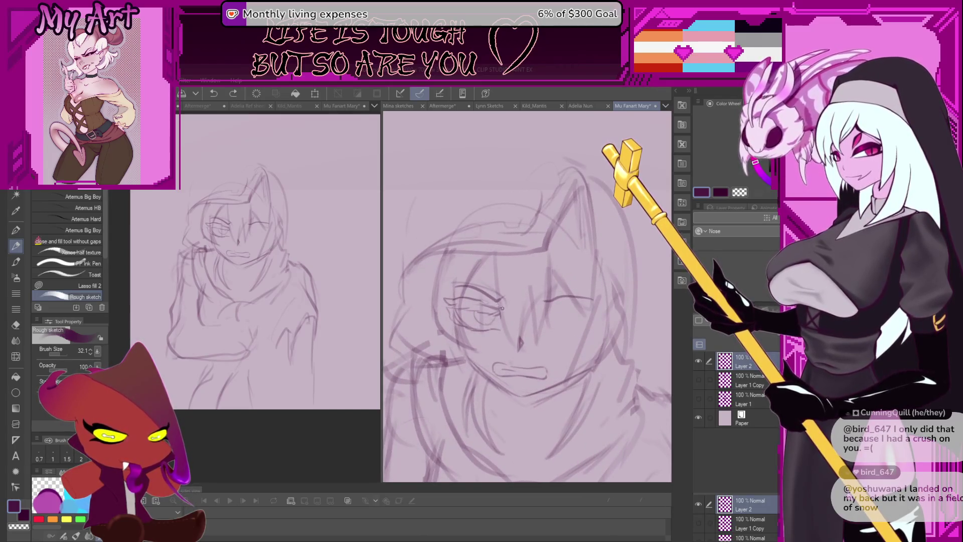
key(ctrl+z)
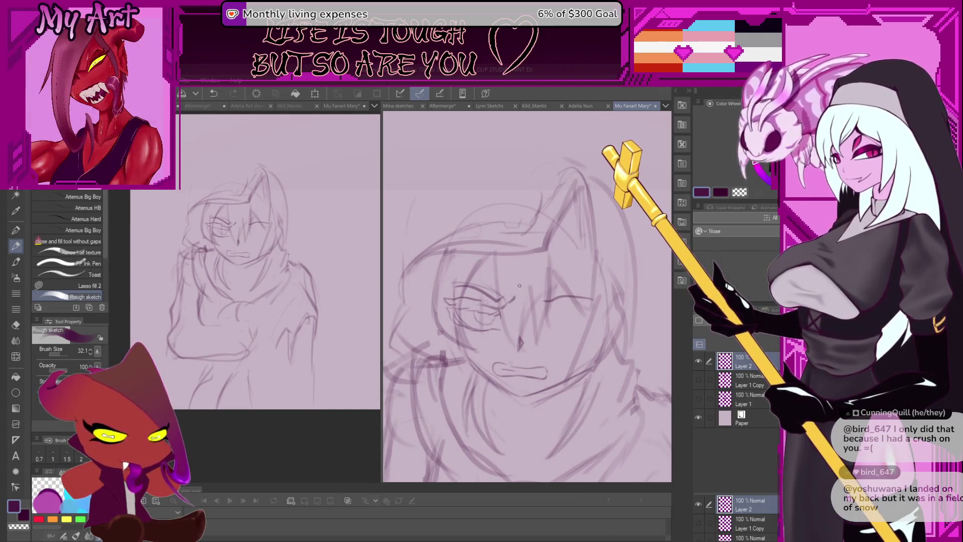
scroll(483, 297, up, 1)
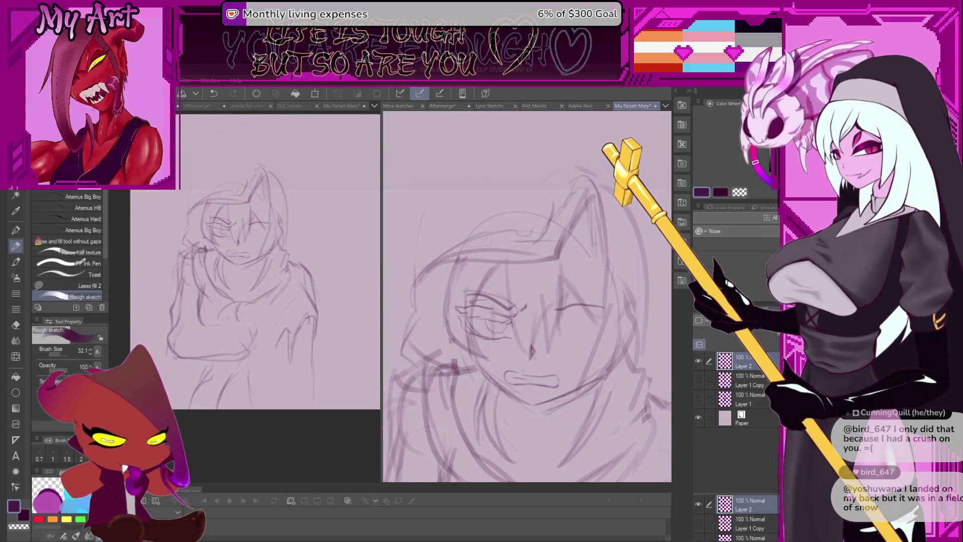
scroll(535, 310, down, 2)
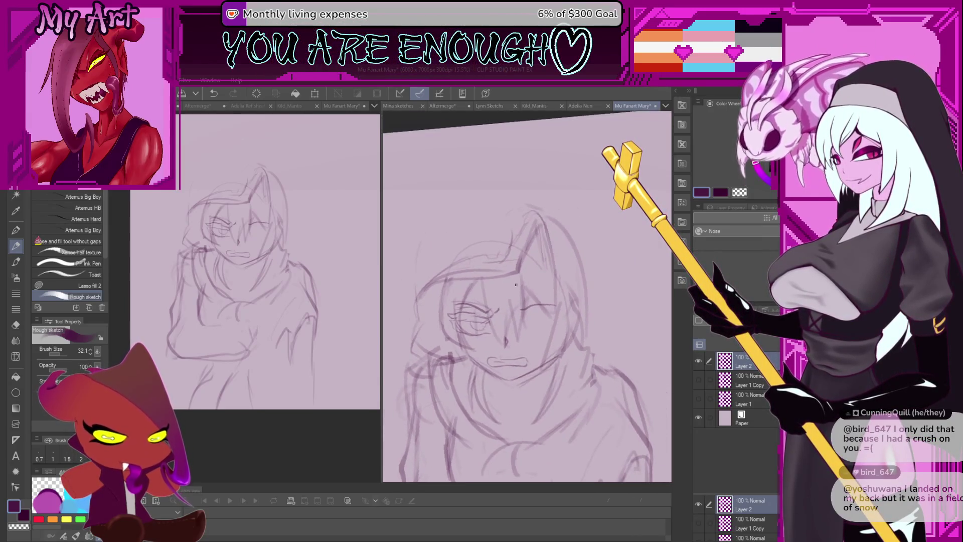
scroll(517, 334, up, 1)
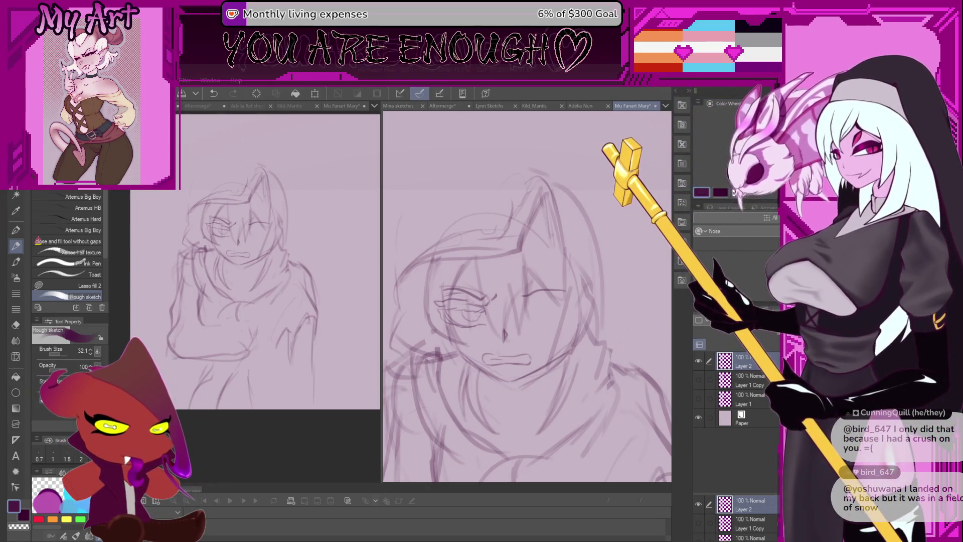
Tilt the view and redraw the diagonal stroke on the closed right eye.
scroll(525, 305, up, 3)
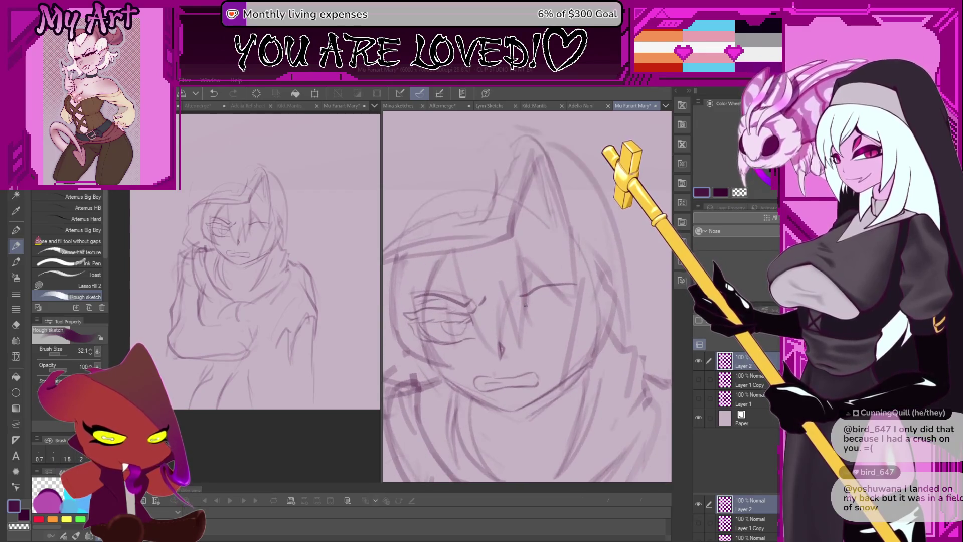
key(minus)
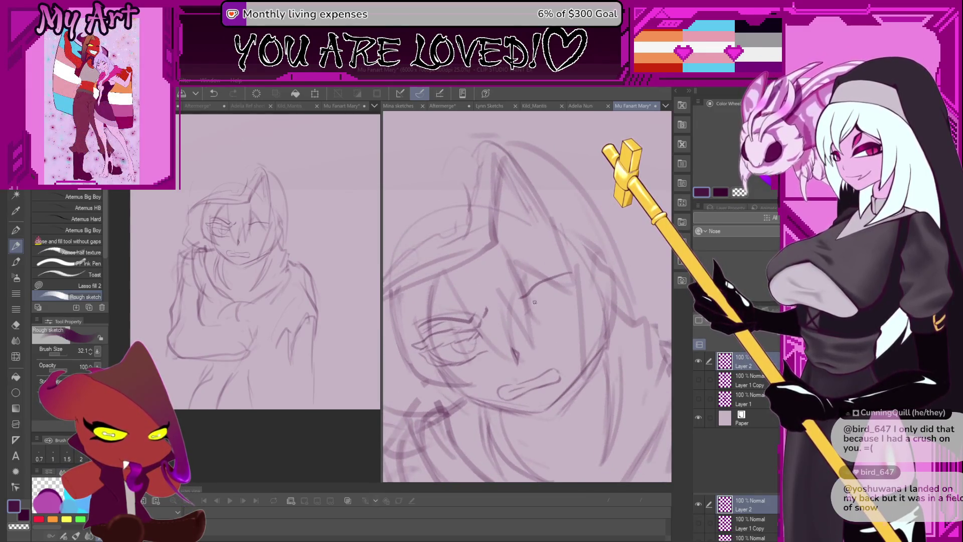
drag(527, 305, 582, 283)
key(ctrl+z)
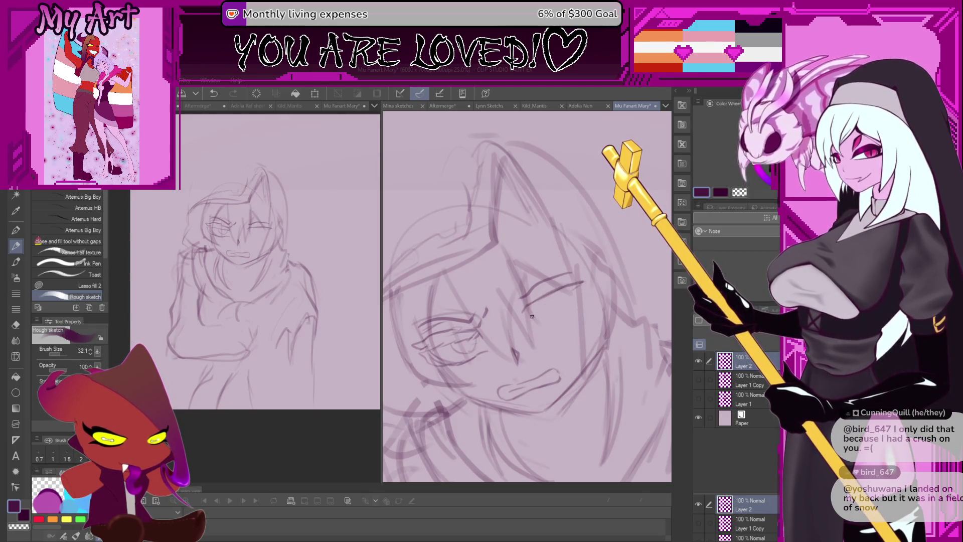
drag(540, 306, 591, 288)
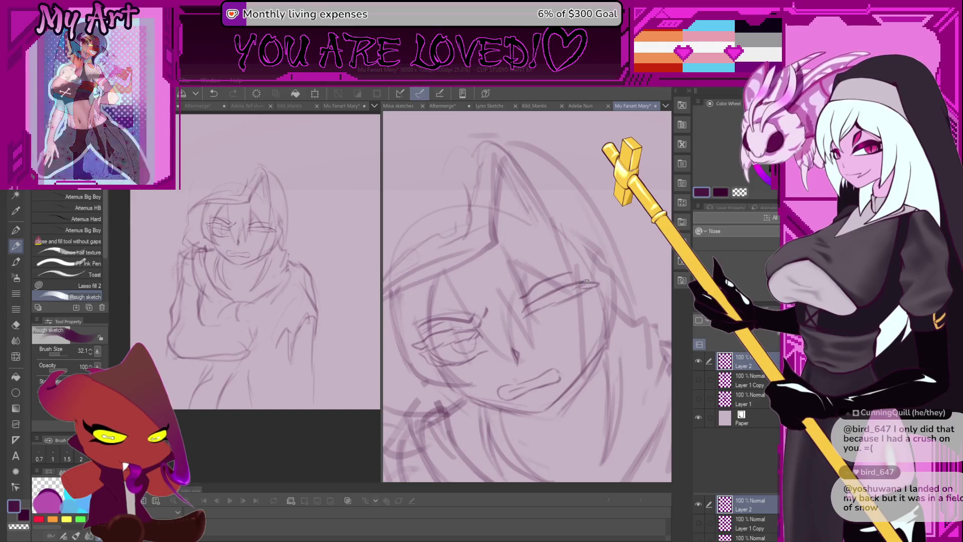
Try short strokes near the nose and right eye, undoing each.
drag(524, 326, 521, 291)
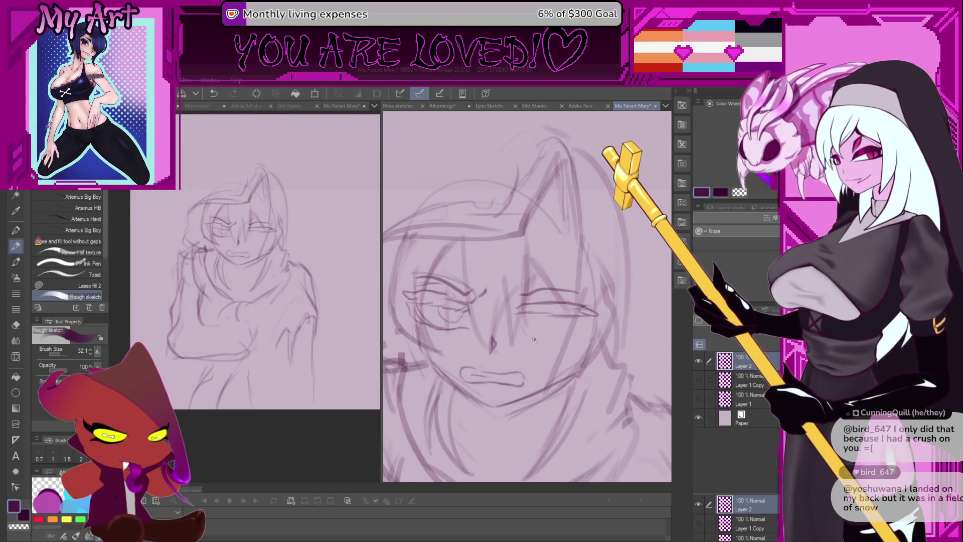
drag(522, 335, 567, 318)
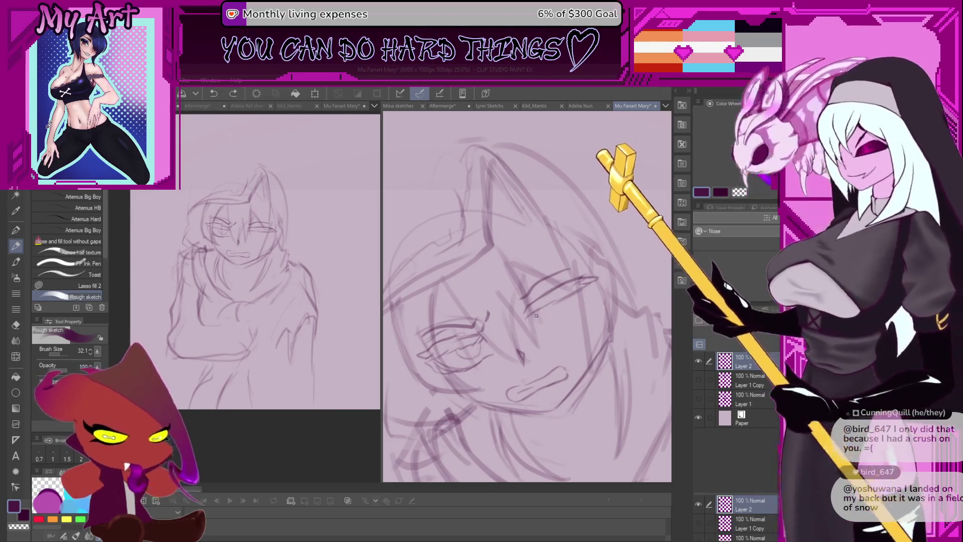
drag(542, 328, 557, 324)
key(ctrl+z)
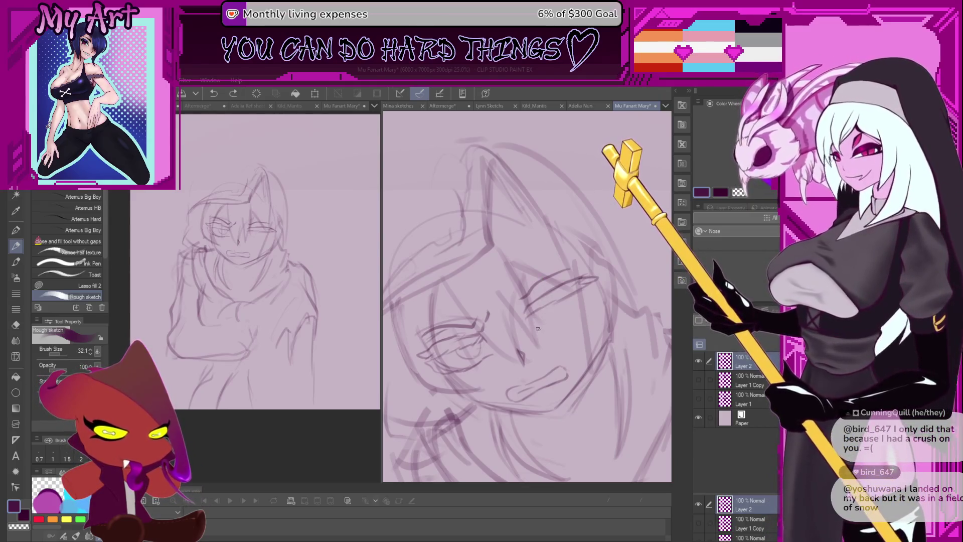
key(ctrl+z)
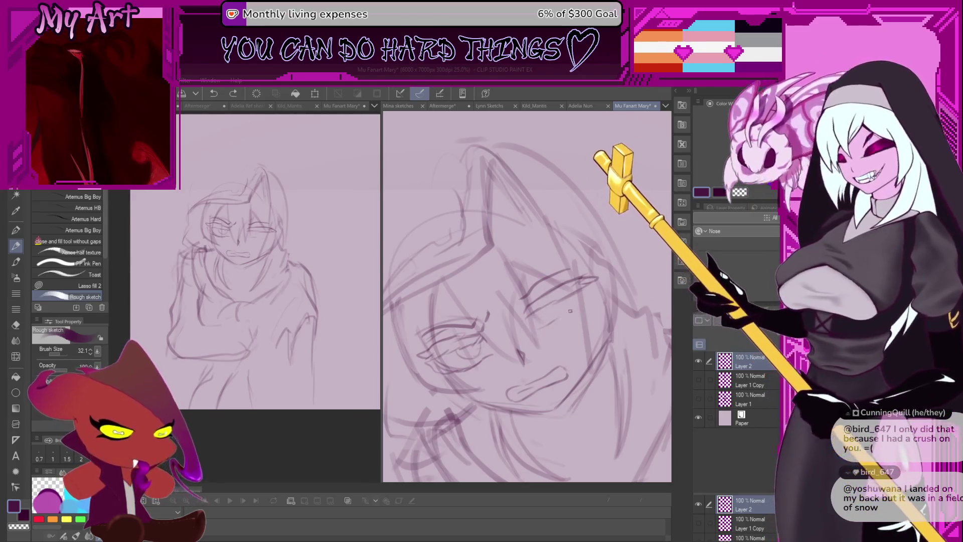
drag(540, 329, 590, 300)
key(ctrl+z)
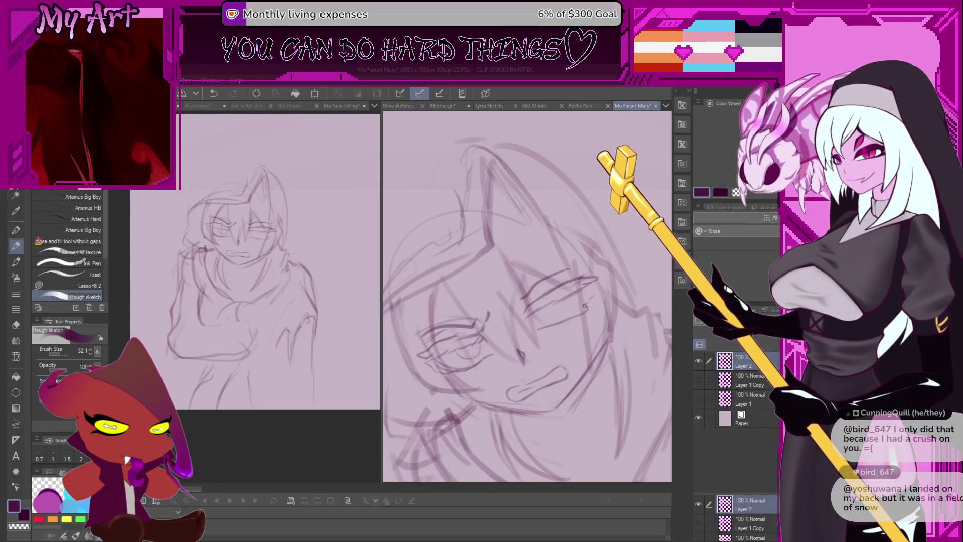
Level the face and lasso around the right-hand eye.
scroll(585, 305, down, 3)
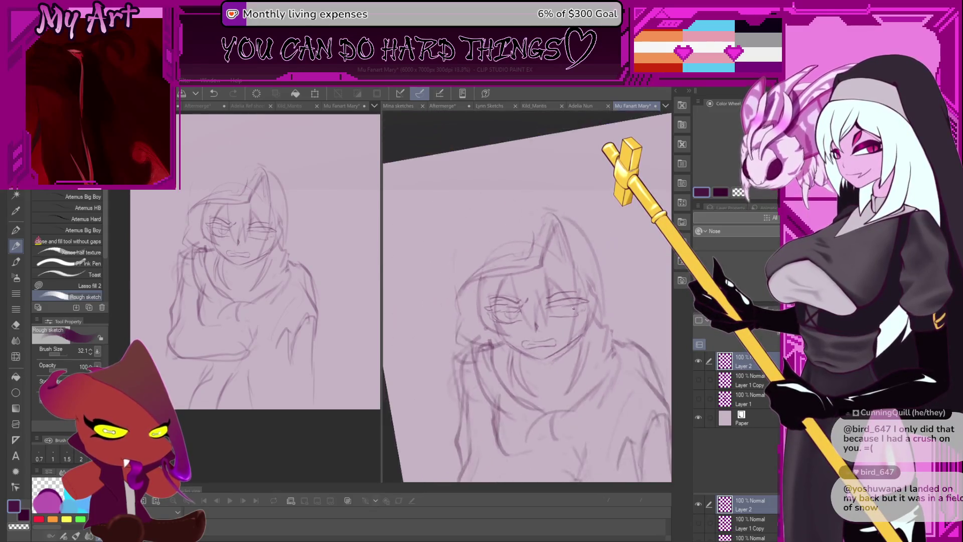
scroll(574, 309, up, 3)
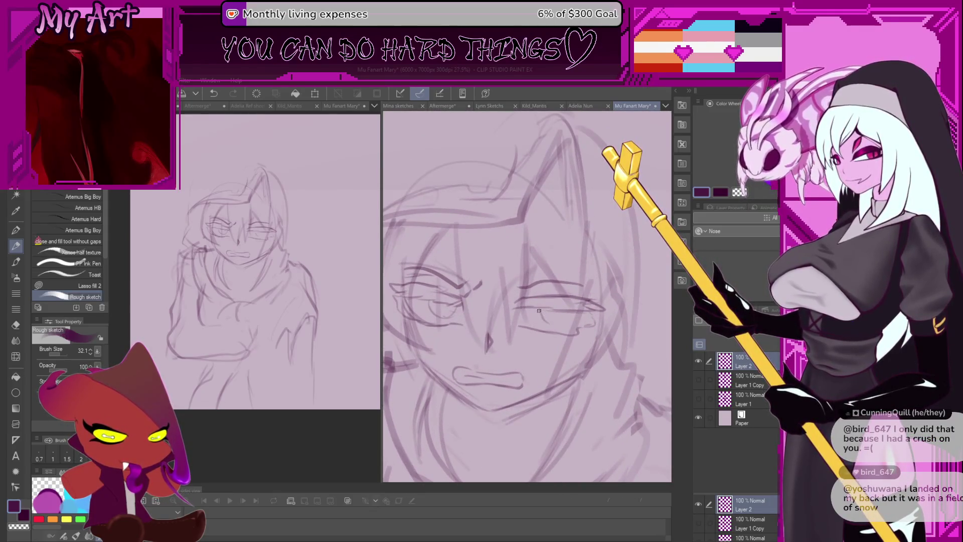
drag(539, 310, 510, 290)
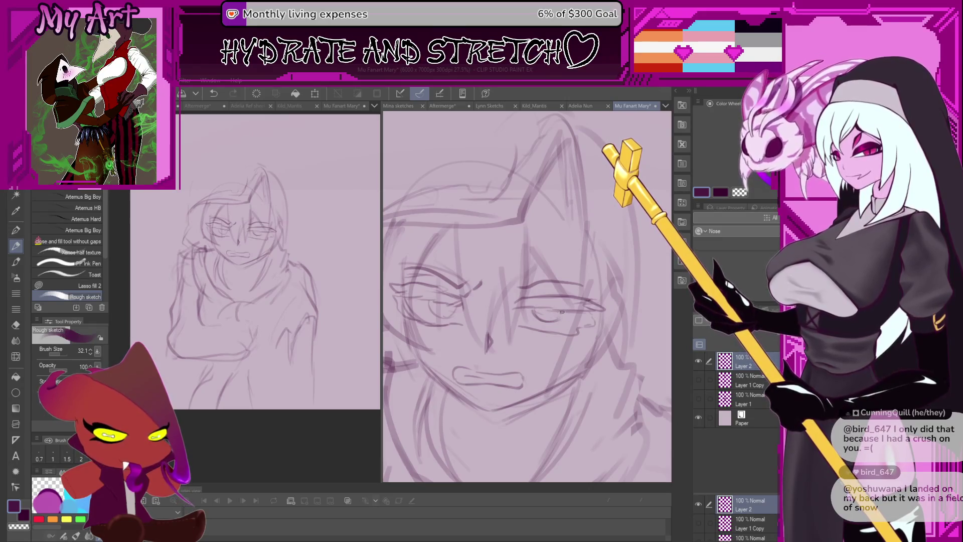
scroll(565, 310, down, 4)
scroll(535, 335, up, 2)
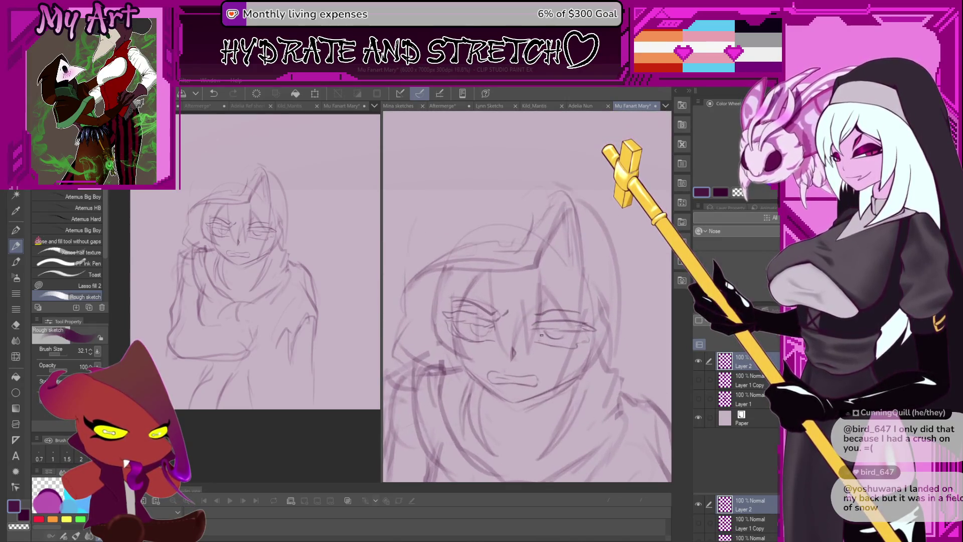
key(m)
scroll(536, 345, up, 2)
mouse_move(542, 332)
mouse_down()
mouse_move(567, 339)
mouse_move(554, 347)
mouse_up()
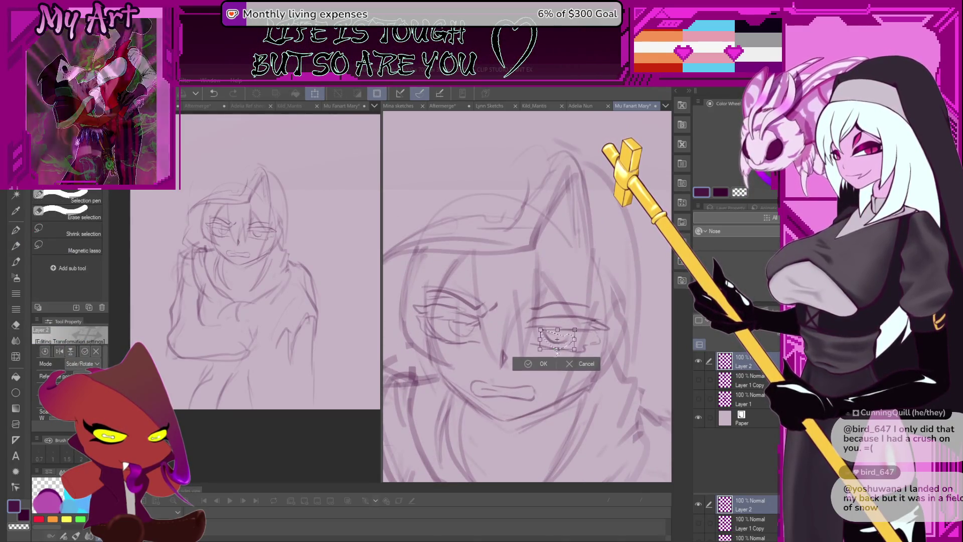
Set the heavy-lidded right eye in place, deselect it and undo a stray eyebrow stroke.
key(p)
mouse_move(426, 307)
mouse_down()
mouse_move(476, 313)
mouse_move(462, 295)
mouse_up()
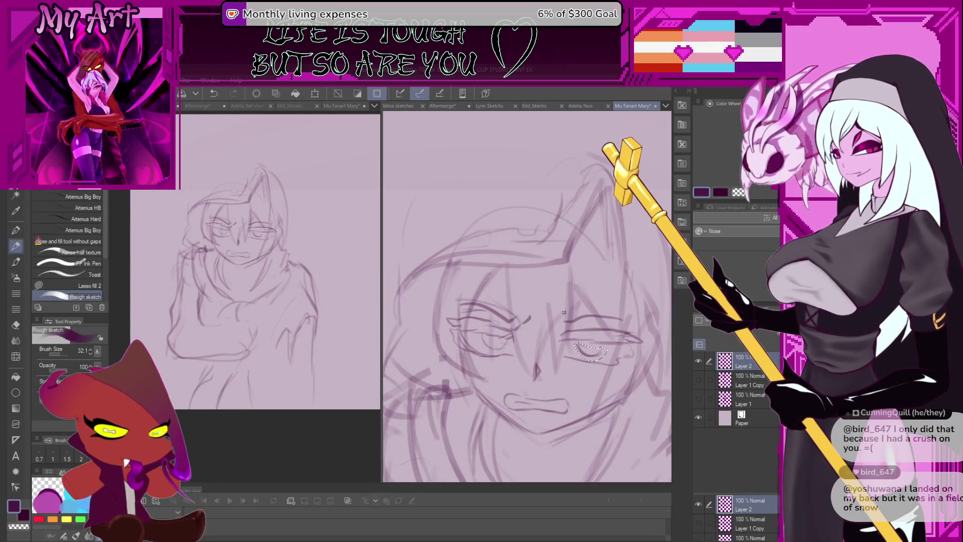
drag(564, 312, 546, 310)
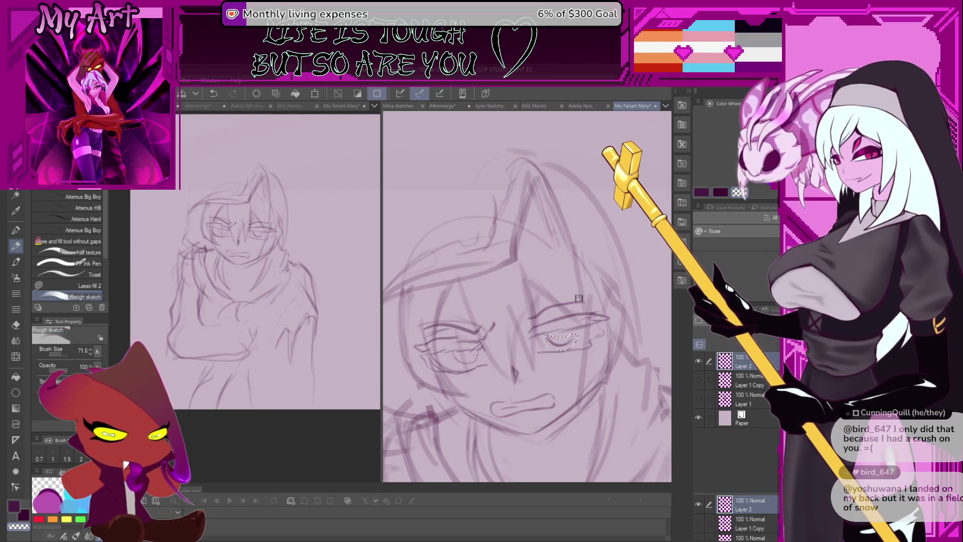
key(ctrl+d)
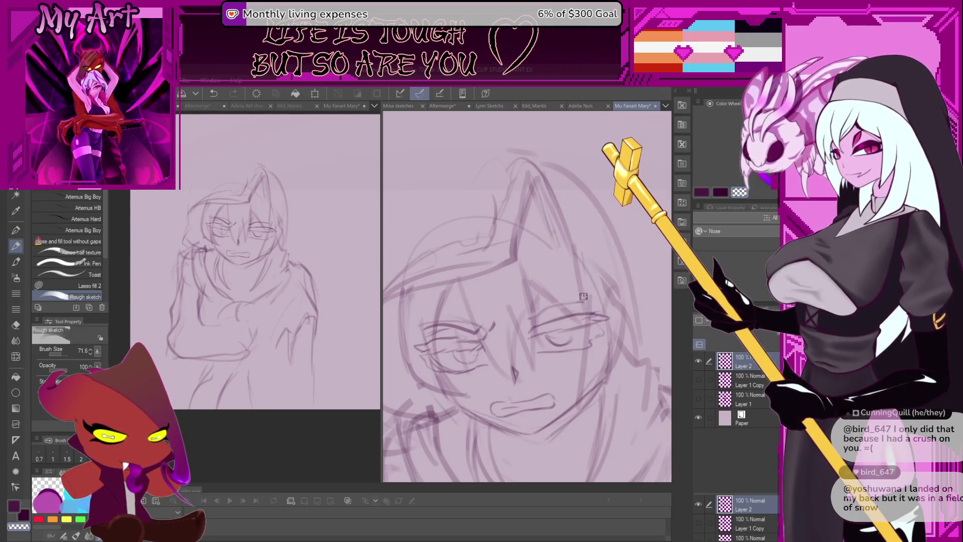
mouse_move(557, 307)
mouse_down()
mouse_move(543, 305)
mouse_move(589, 279)
mouse_up()
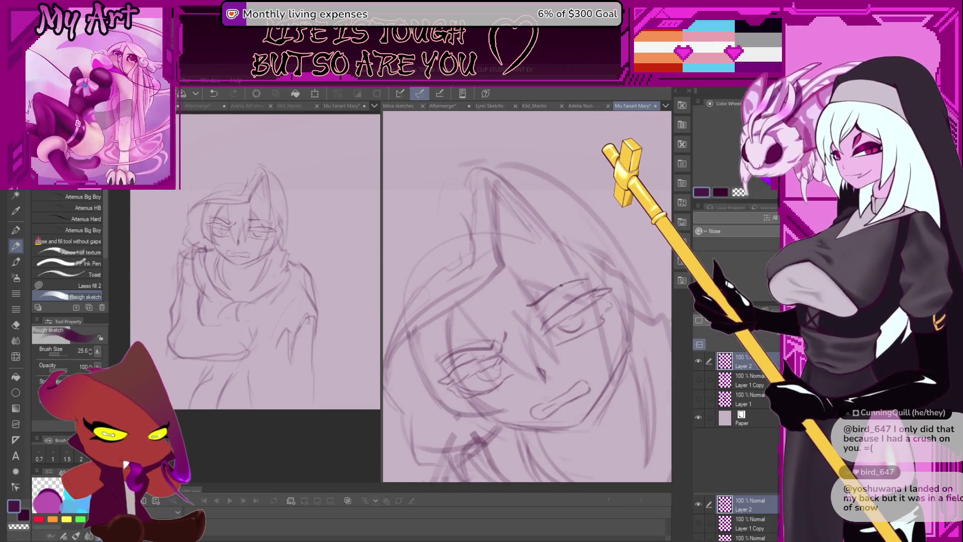
key(ctrl+z)
drag(547, 306, 540, 315)
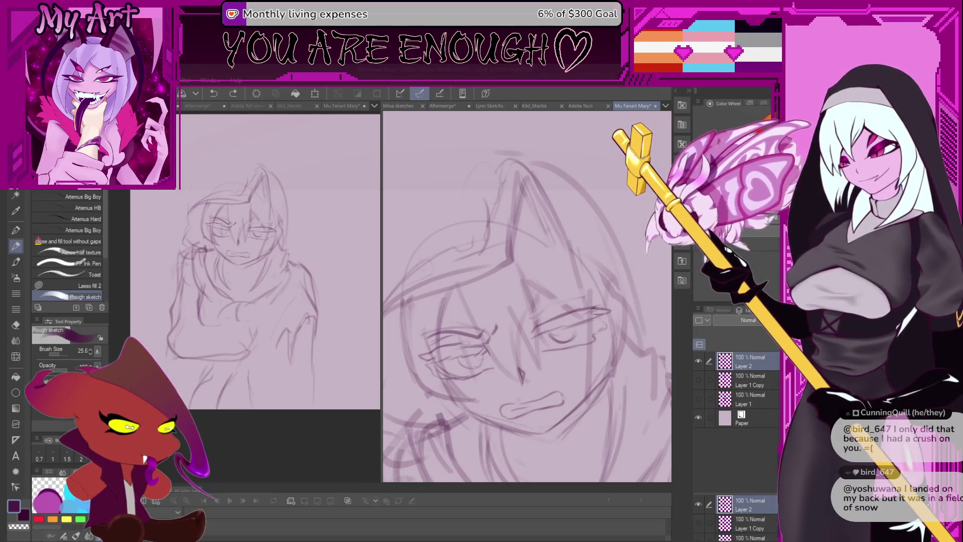
scroll(504, 319, down, 2)
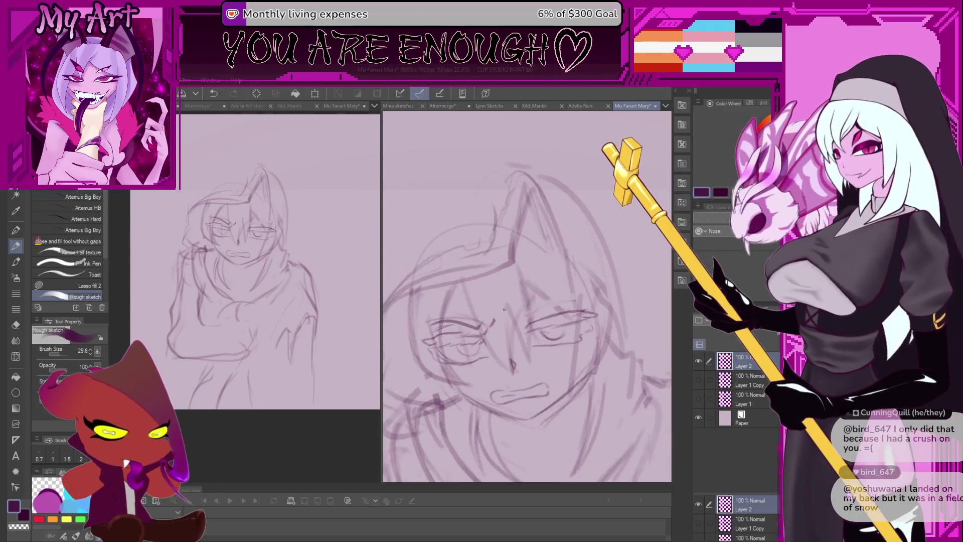
Lasso the left eyebrow and widen it to the left with a free transform.
scroll(505, 320, up, 1)
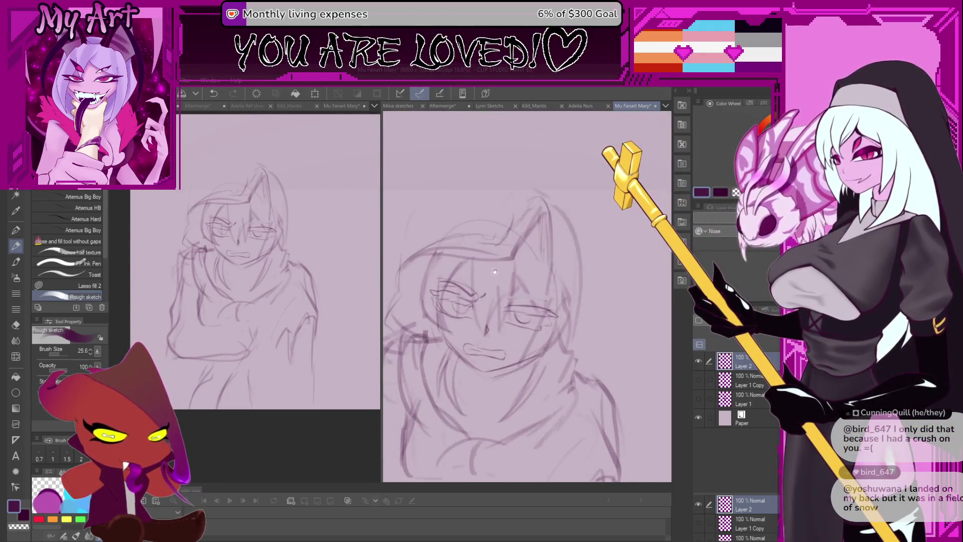
drag(513, 276, 537, 343)
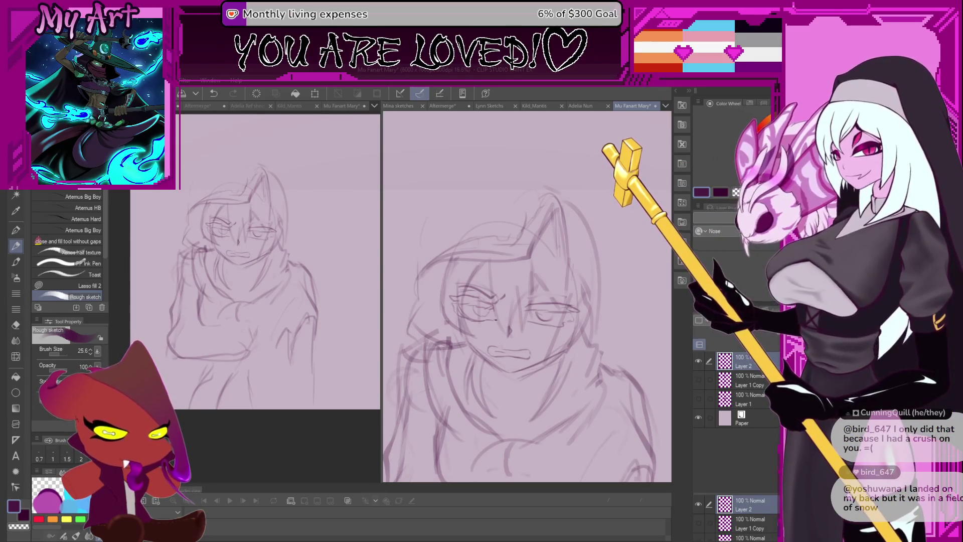
mouse_move(496, 319)
mouse_down()
mouse_move(490, 284)
mouse_move(467, 307)
mouse_move(512, 296)
mouse_up()
key(m)
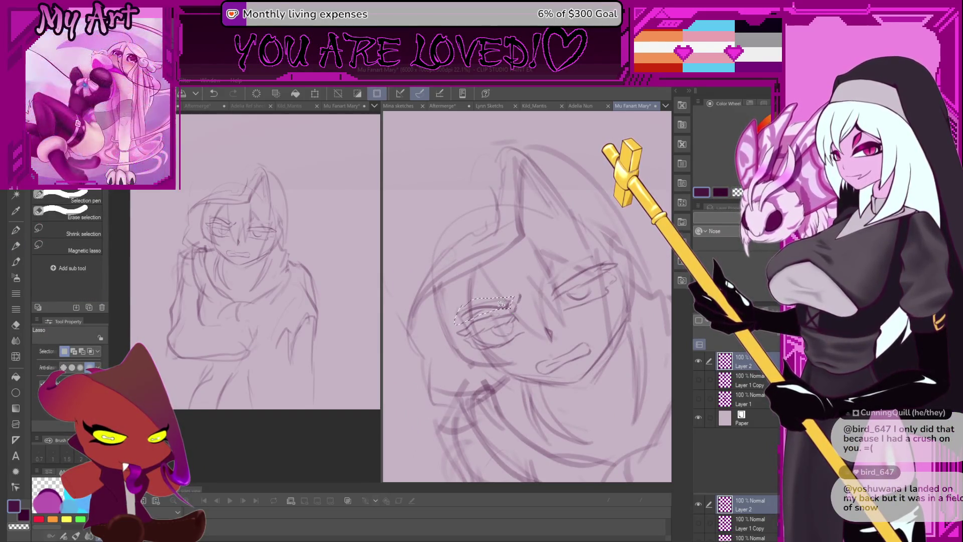
key(ctrl+t)
drag(455, 324, 449, 321)
key(Return)
Deselect, return to the Rough sketch brush and undo the last stroke.
key(ctrl+d)
key(p)
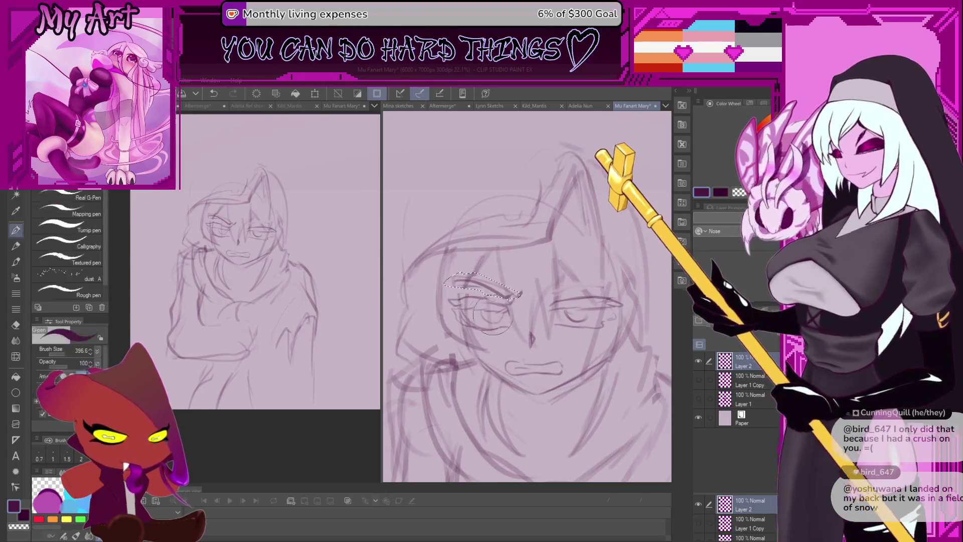
scroll(497, 321, up, 1)
scroll(497, 320, up, 2)
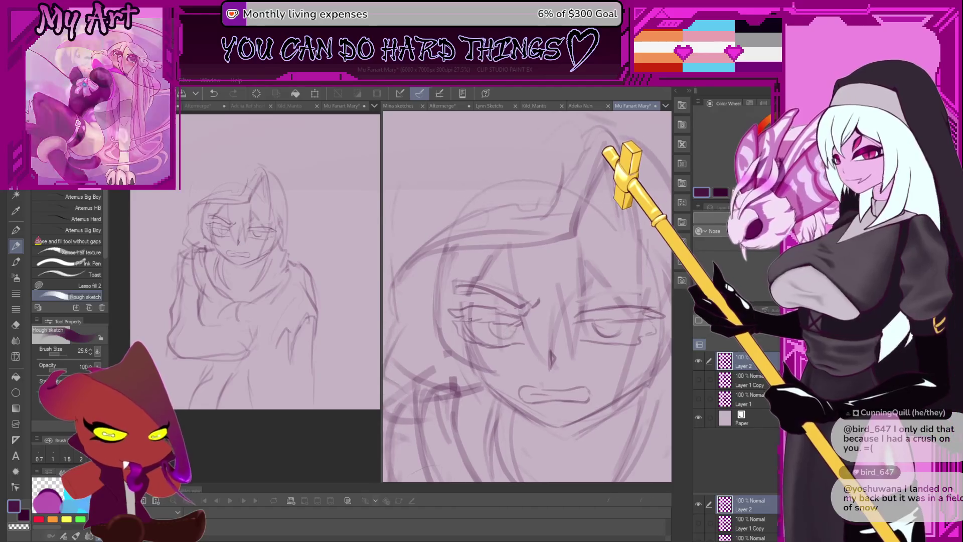
drag(496, 319, 485, 348)
key(ctrl+z)
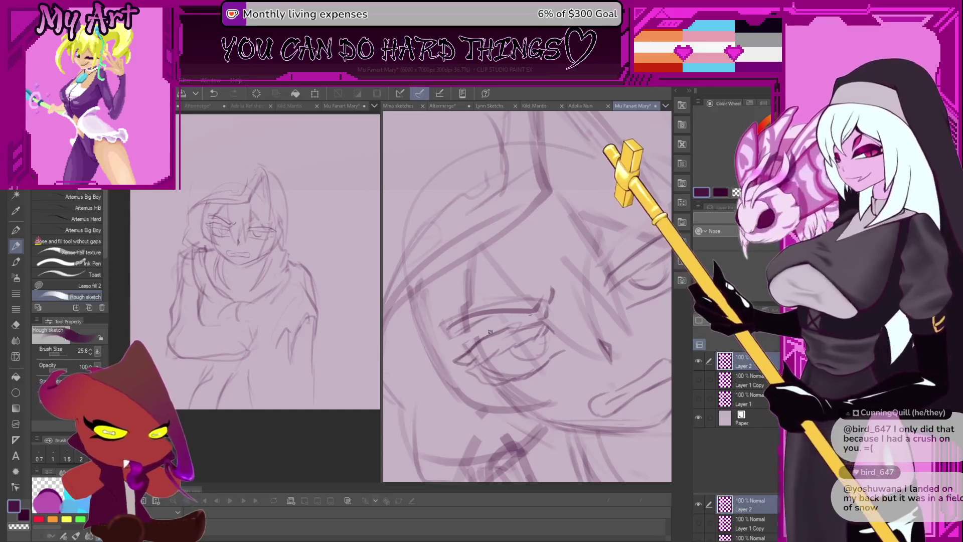
drag(451, 357, 502, 332)
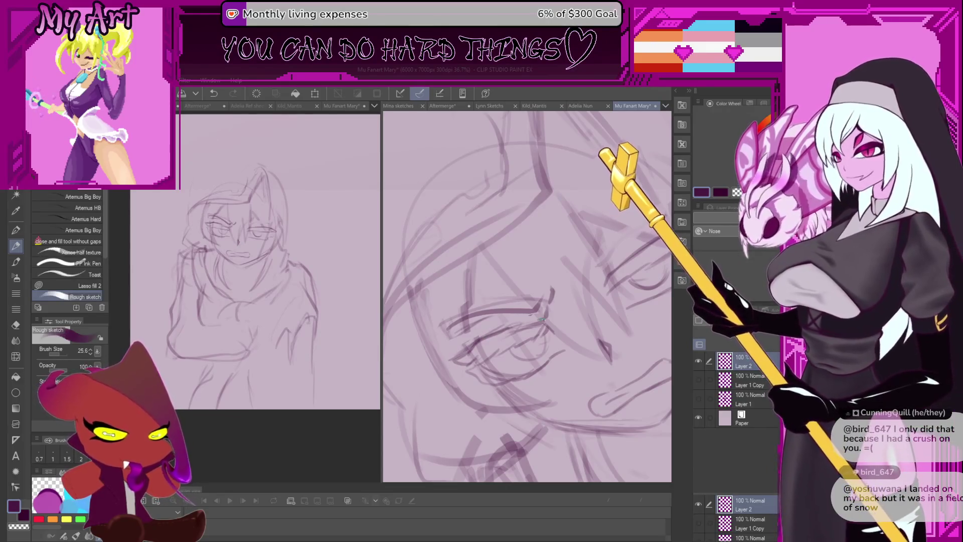
key(minus)
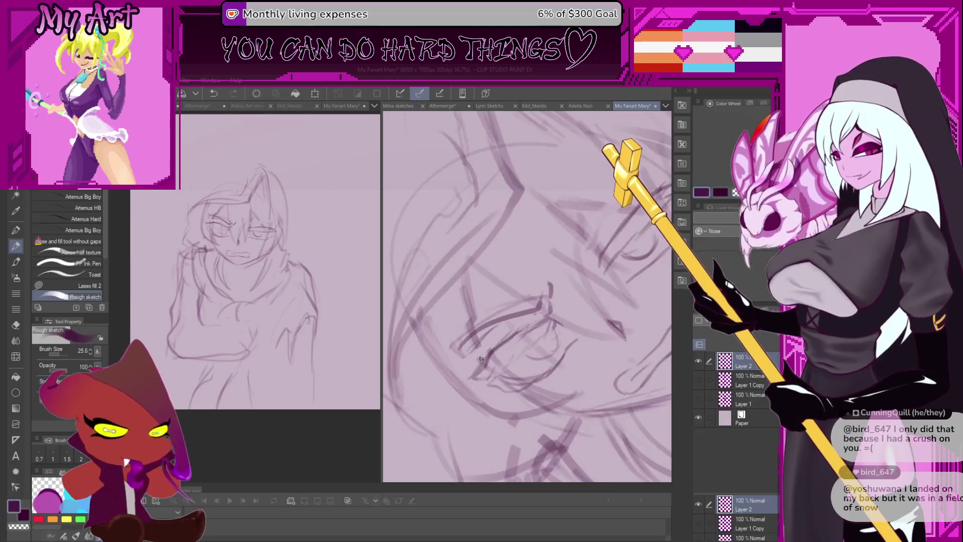
key(bracketright)
key(ctrl+z)
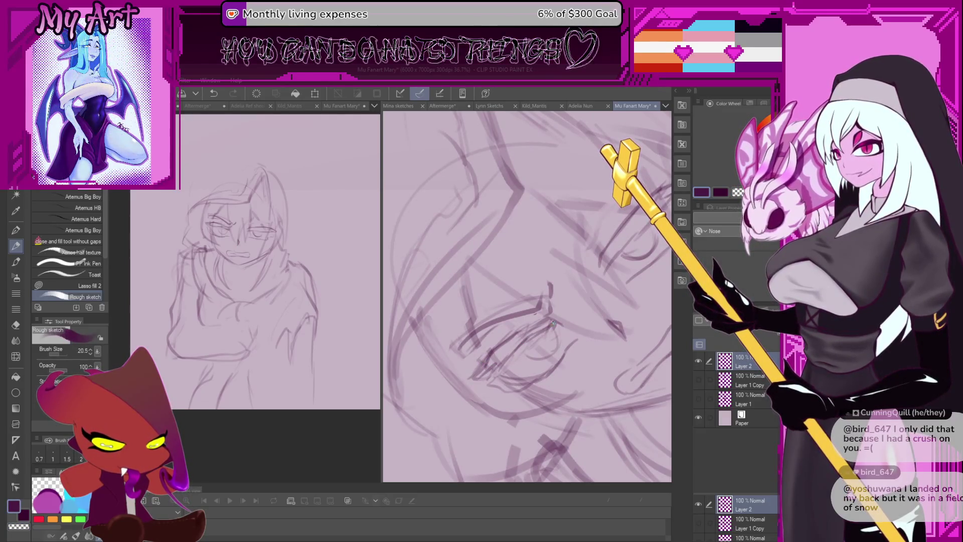
key(asciicircum)
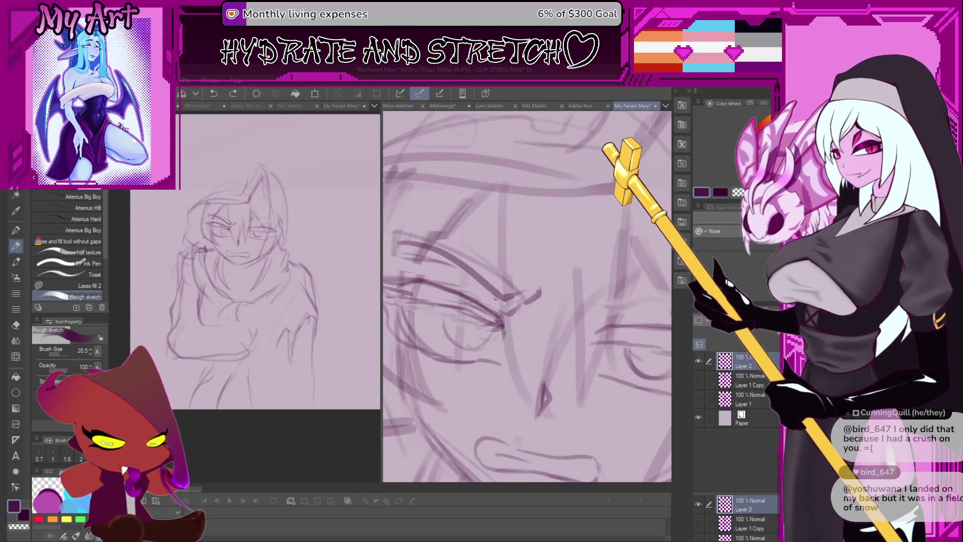
drag(501, 318, 497, 341)
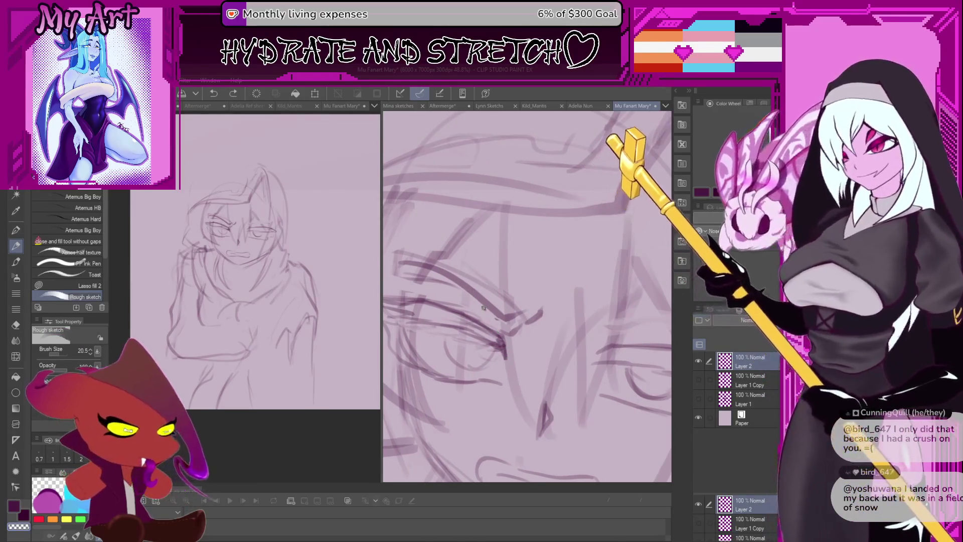
drag(495, 334, 507, 334)
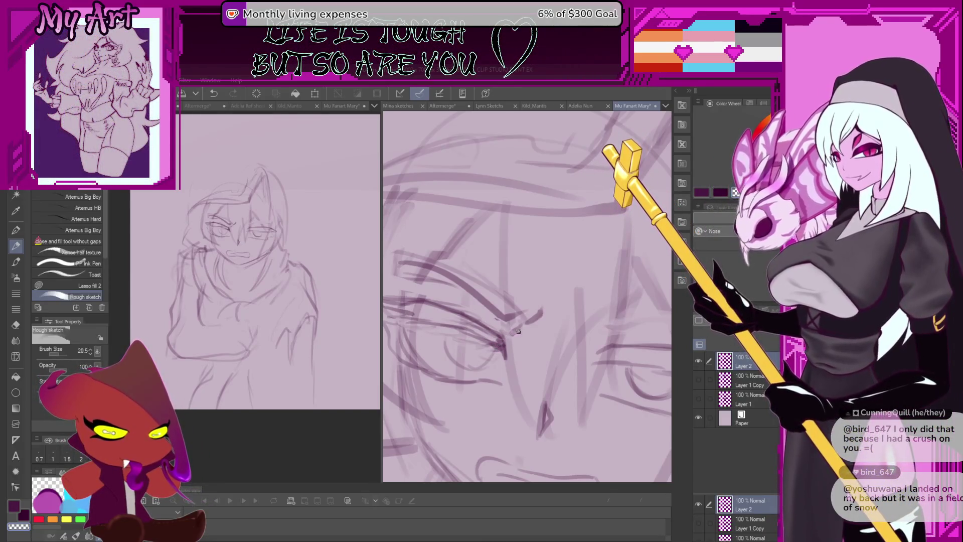
key(ctrl+z)
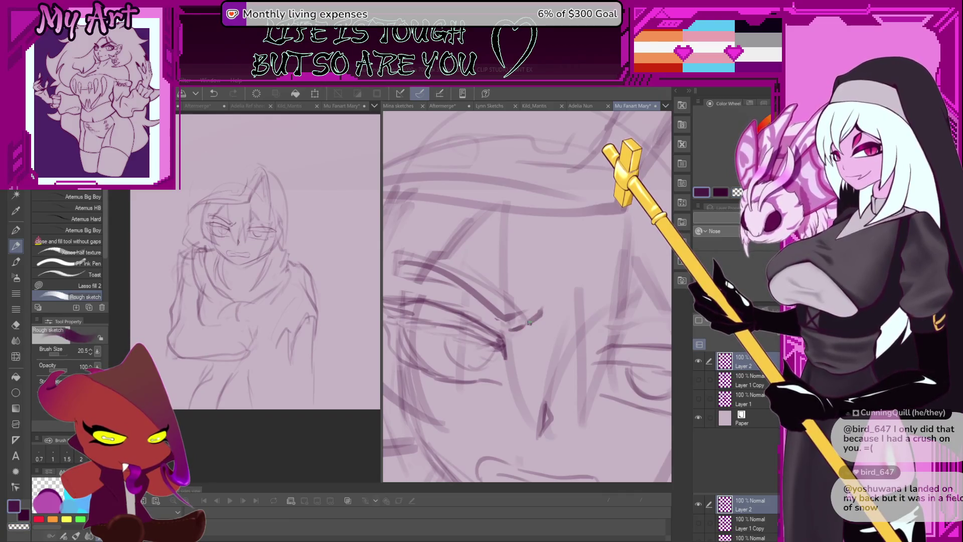
scroll(541, 319, down, 3)
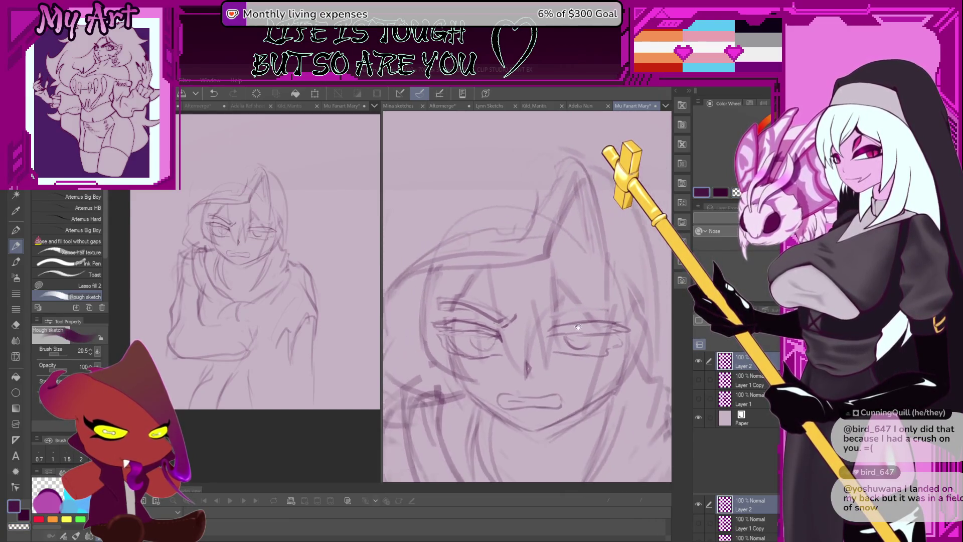
mouse_move(548, 325)
mouse_down()
mouse_move(545, 336)
mouse_move(558, 303)
mouse_up()
key(m)
key(ctrl+t)
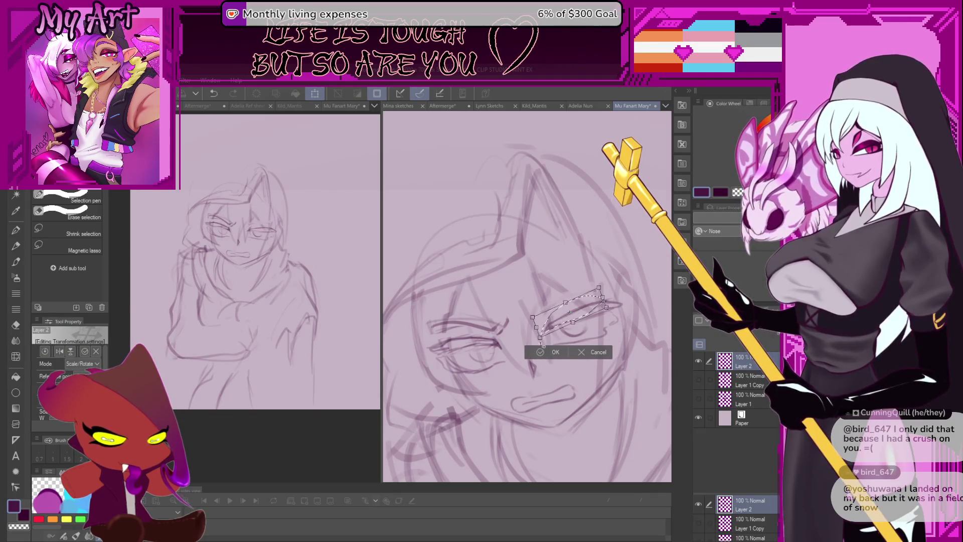
key(Return)
key(b)
scroll(558, 303, up, 1)
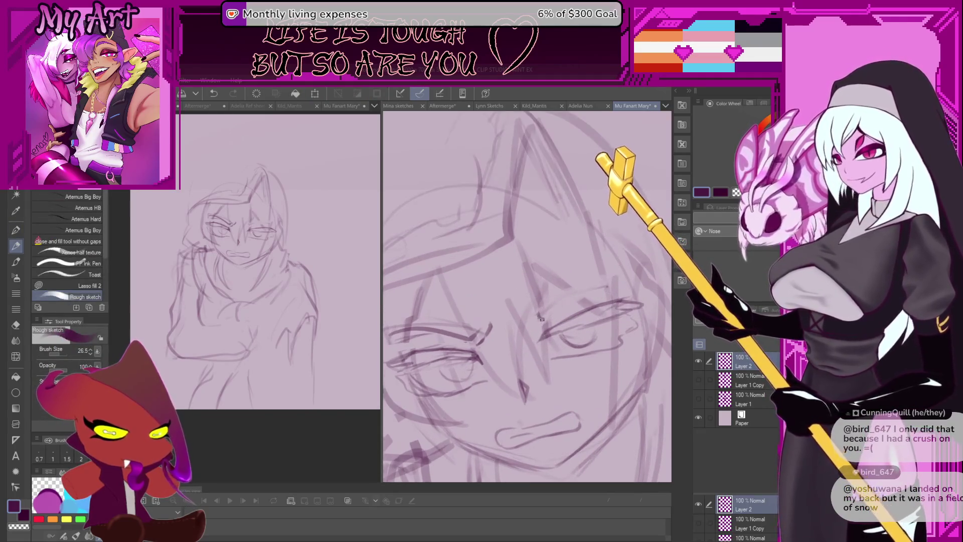
drag(536, 319, 555, 311)
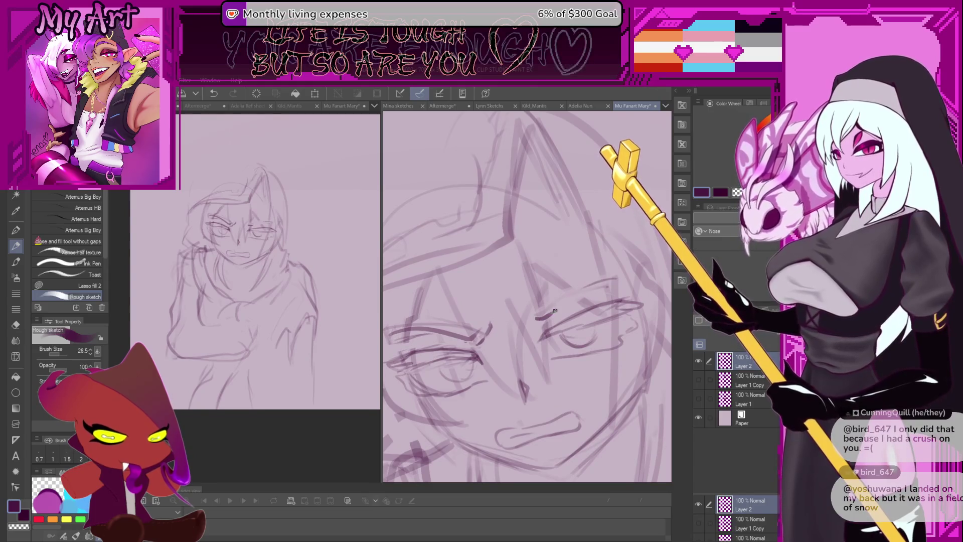
key(minus)
key(ctrl+z)
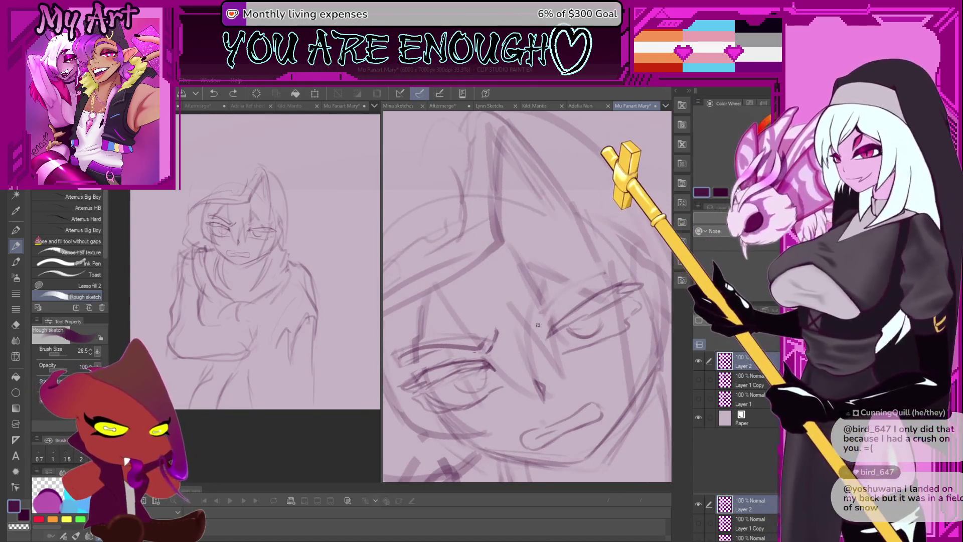
drag(536, 316, 576, 299)
key(ctrl+z)
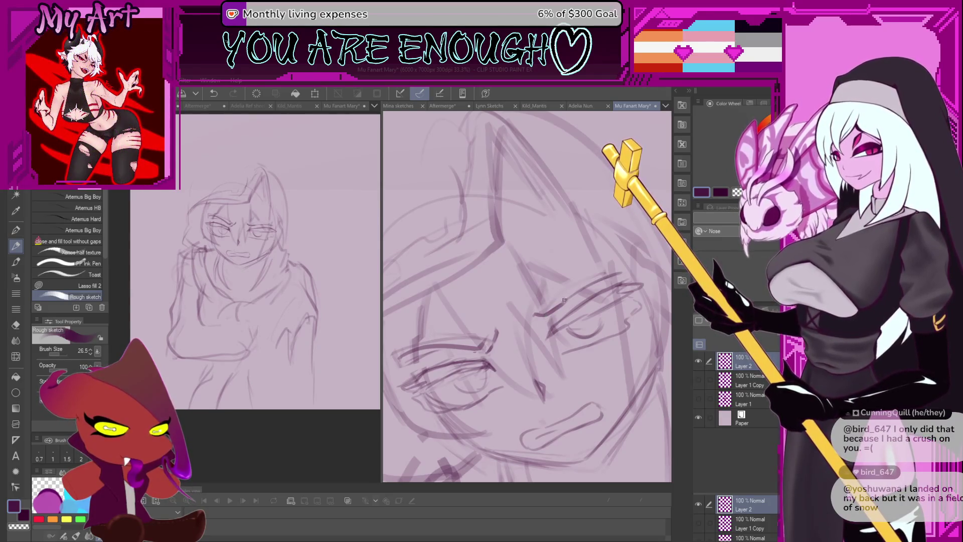
scroll(564, 300, down, 5)
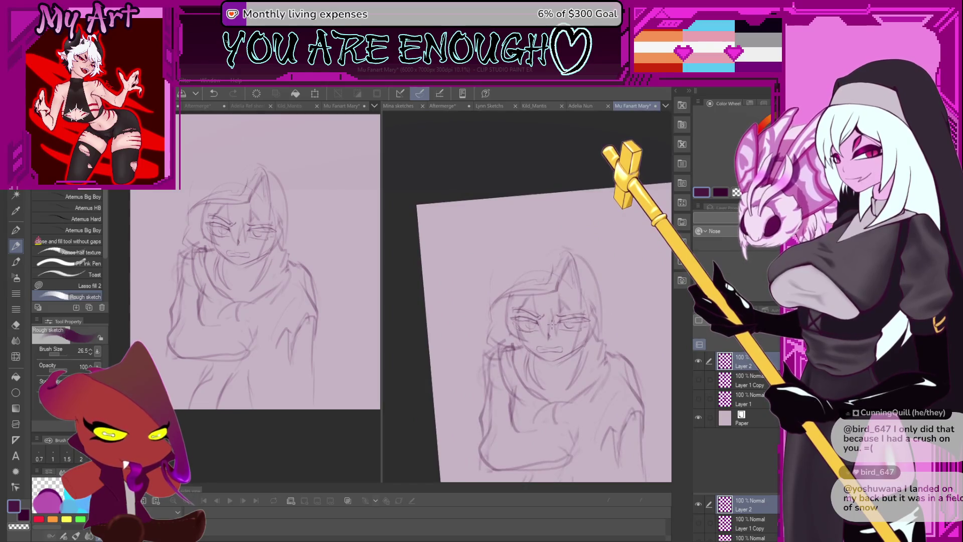
scroll(552, 325, up, 3)
key(m)
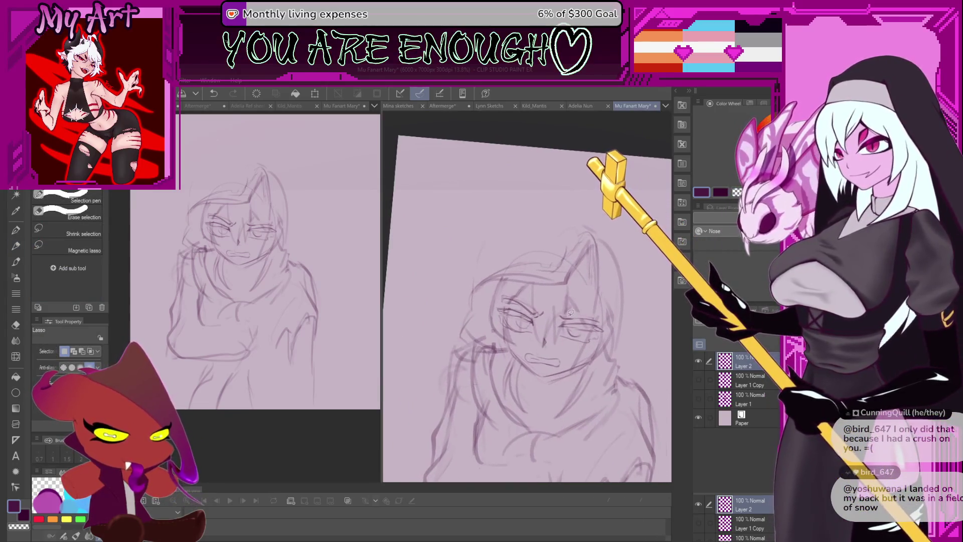
key(minus)
key(minus)
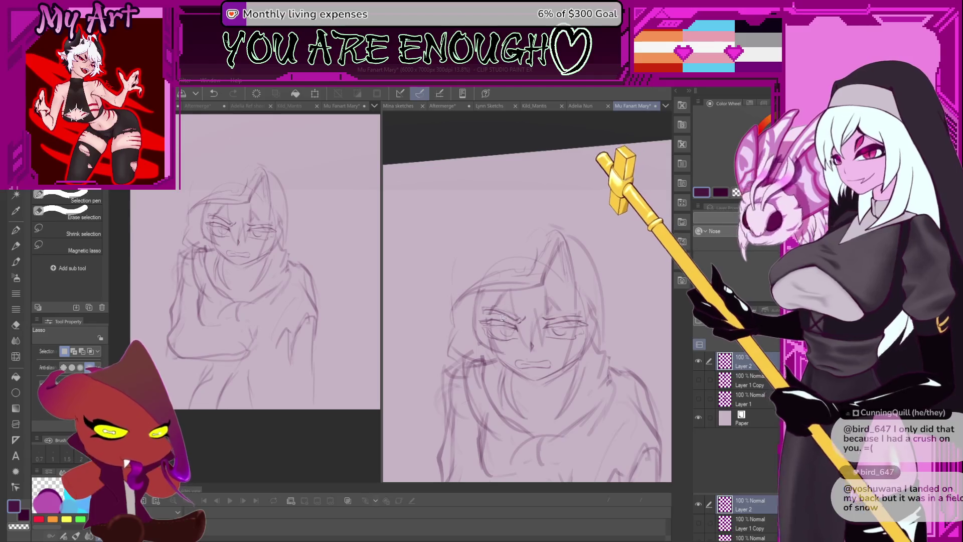
key(asciicircum)
key(asciicircum)
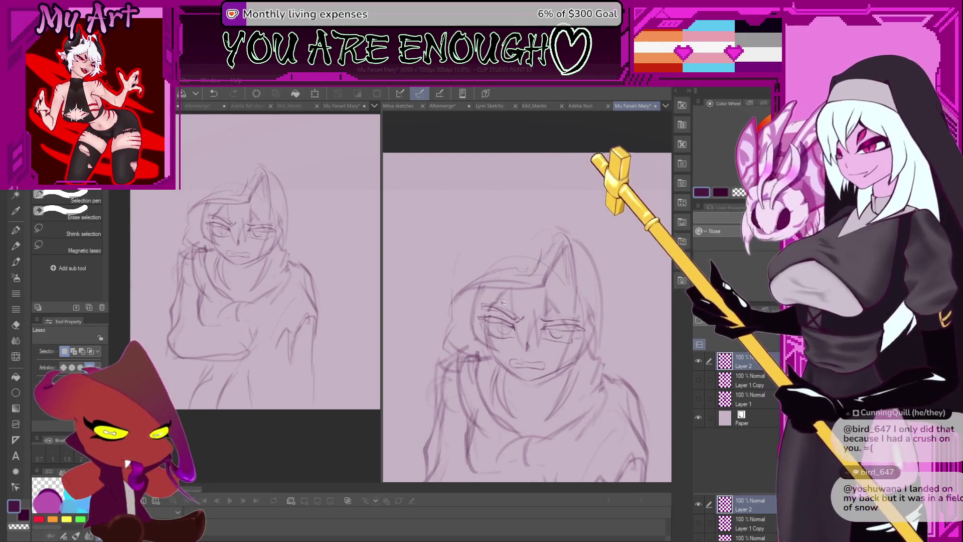
mouse_move(503, 301)
mouse_down()
mouse_move(502, 335)
mouse_move(578, 346)
mouse_move(515, 299)
mouse_move(502, 301)
mouse_up()
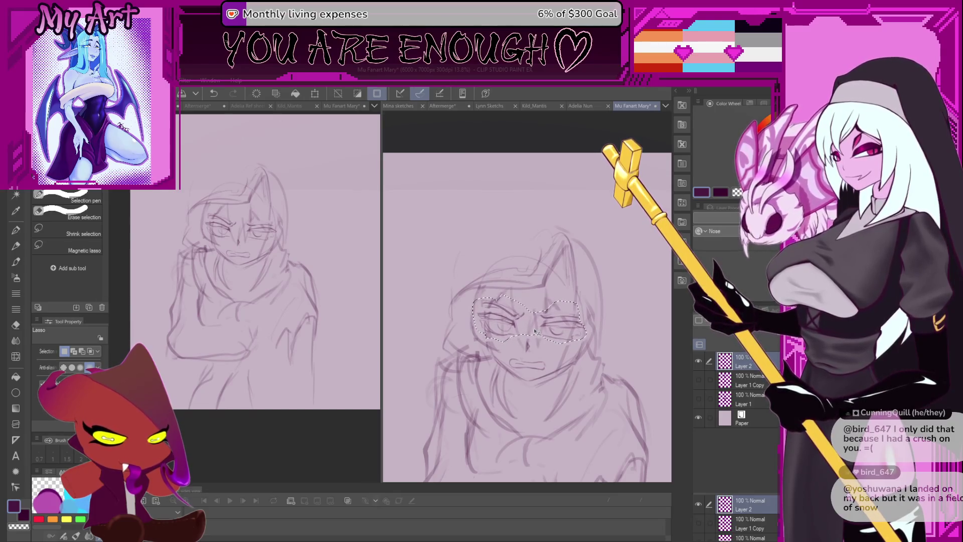
key(ctrl+d)
key(p)
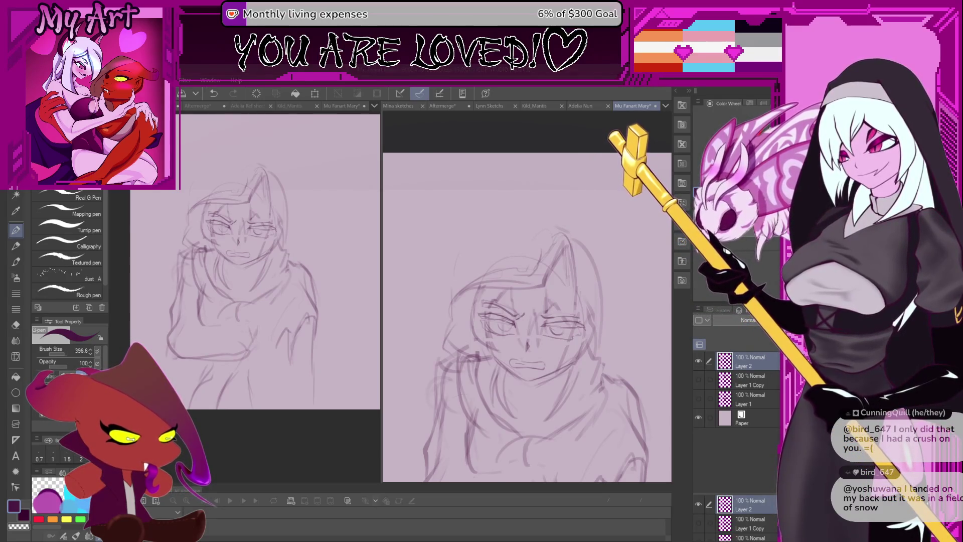
Flip the canvas horizontally, lasso the right eye and nudge it right and down.
scroll(571, 338, down, 5)
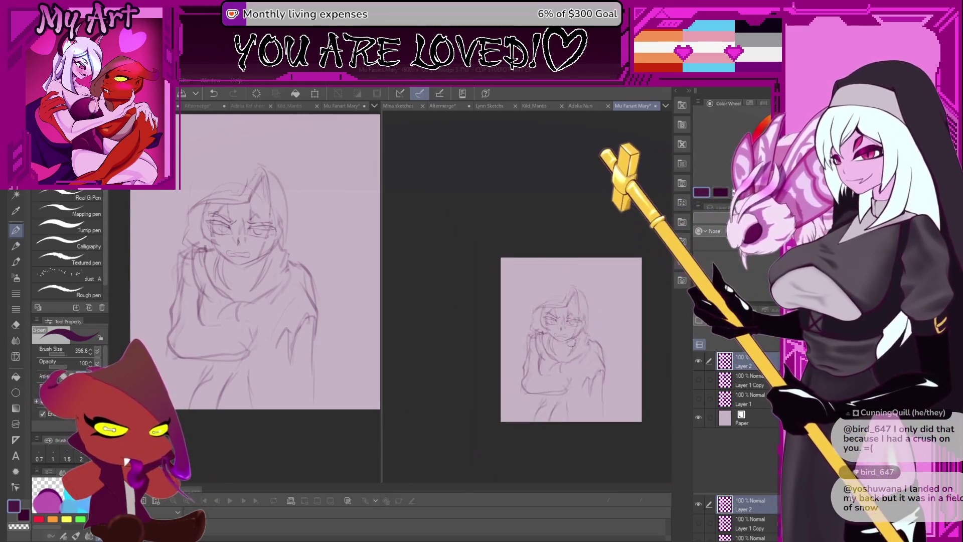
key(p)
scroll(570, 337, up, 5)
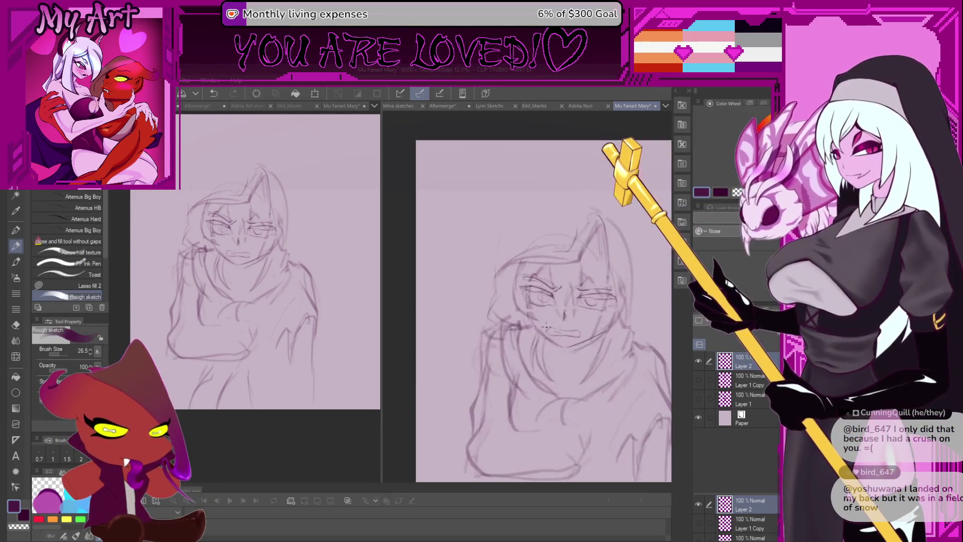
key(m)
scroll(534, 329, up, 2)
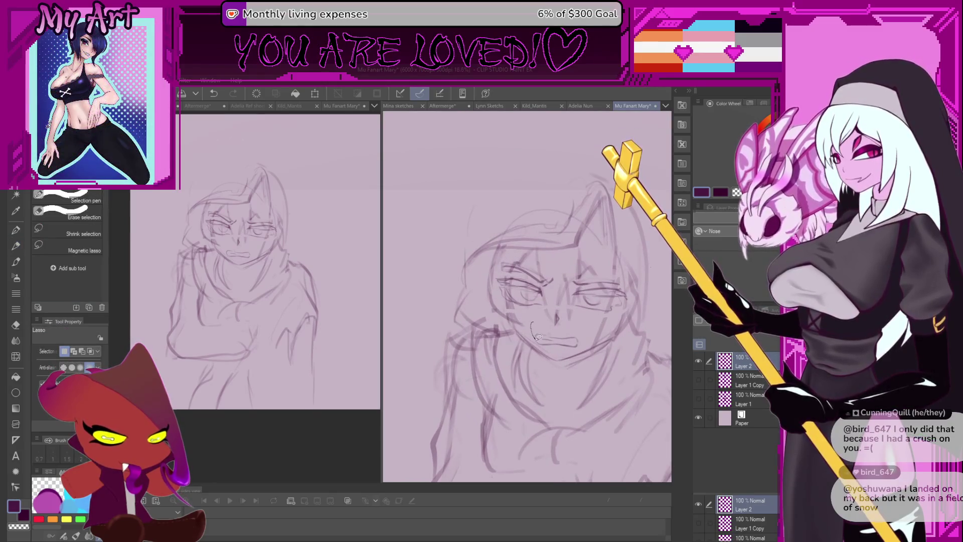
key(h)
drag(552, 321, 553, 325)
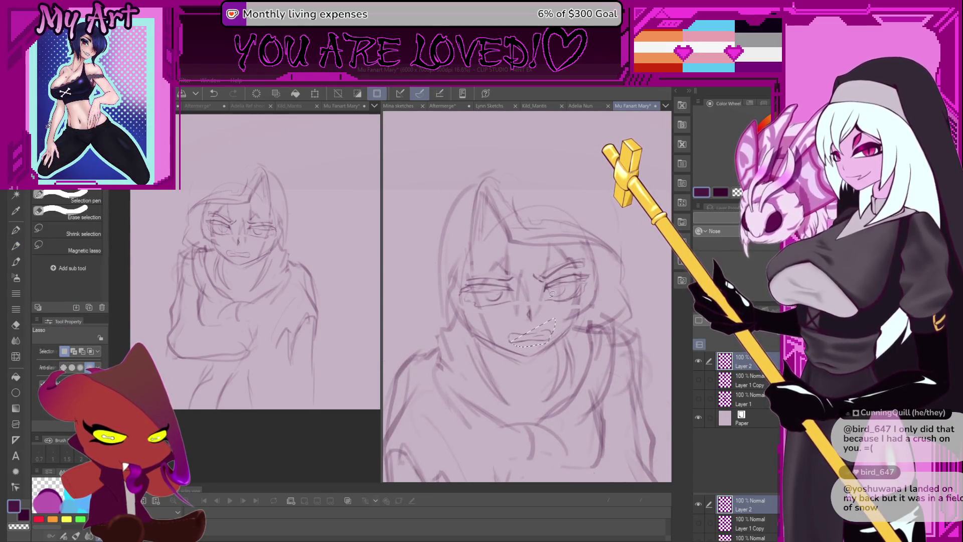
mouse_move(582, 294)
mouse_down()
mouse_move(577, 256)
mouse_move(531, 274)
mouse_move(588, 311)
mouse_up()
key(ctrl+t)
key(Return)
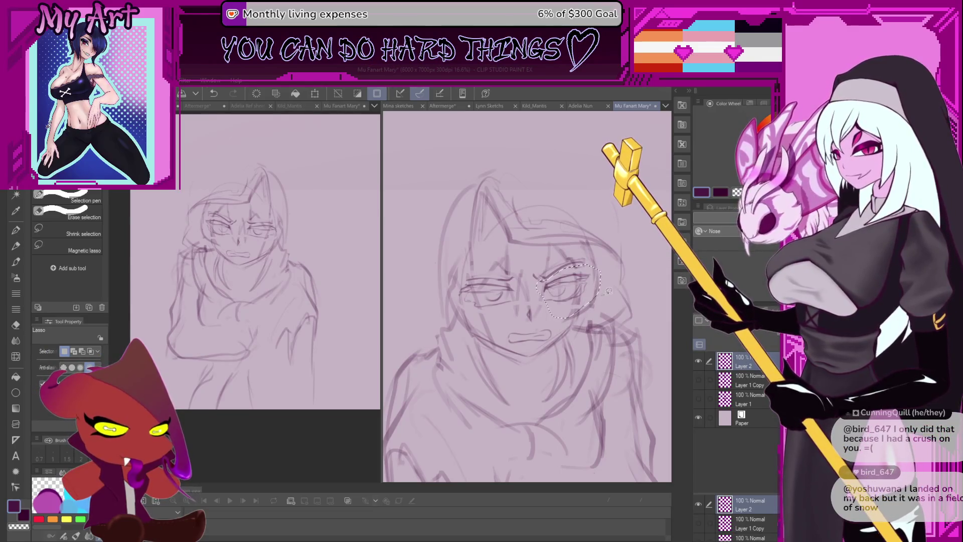
Reselect the right eye tightly, move it up slightly and deselect.
mouse_move(581, 296)
mouse_down()
mouse_move(545, 306)
mouse_move(590, 254)
mouse_move(533, 275)
mouse_up()
key(ctrl+t)
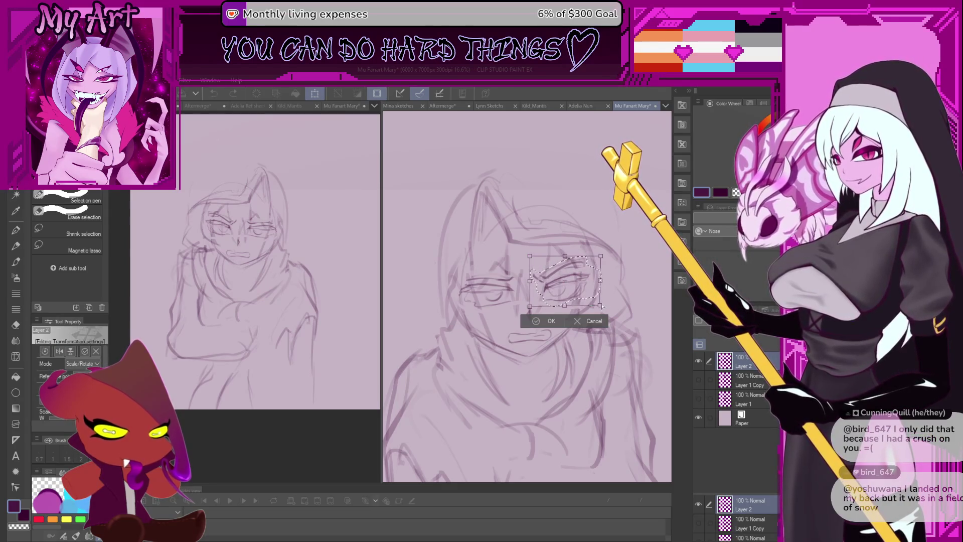
drag(595, 287, 596, 282)
mouse_move(531, 279)
mouse_down()
mouse_move(548, 307)
mouse_move(542, 318)
mouse_move(558, 284)
mouse_move(529, 289)
mouse_up()
click(530, 320)
key(ctrl+d)
Give the right eye a final small upward nudge and deselect.
scroll(557, 285, up, 1)
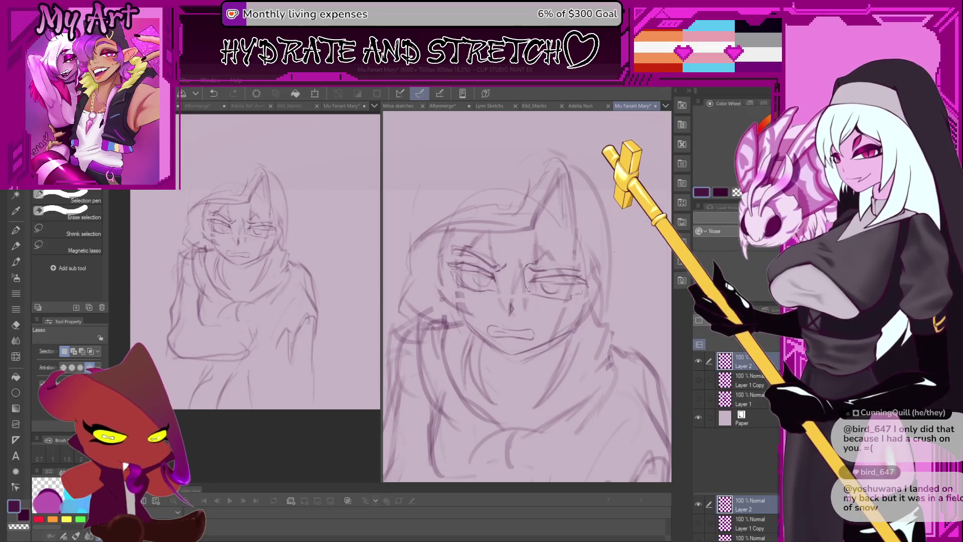
drag(594, 271, 593, 284)
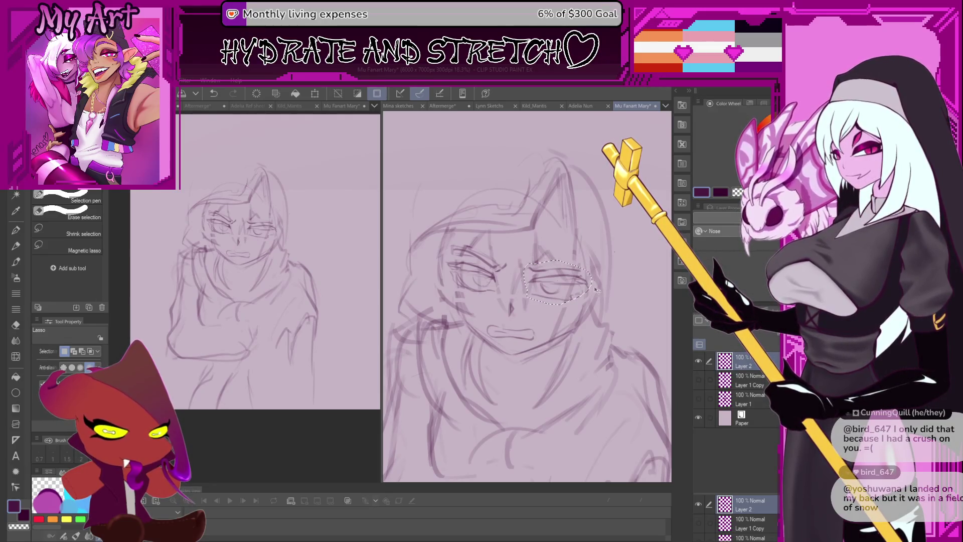
key(ctrl+t)
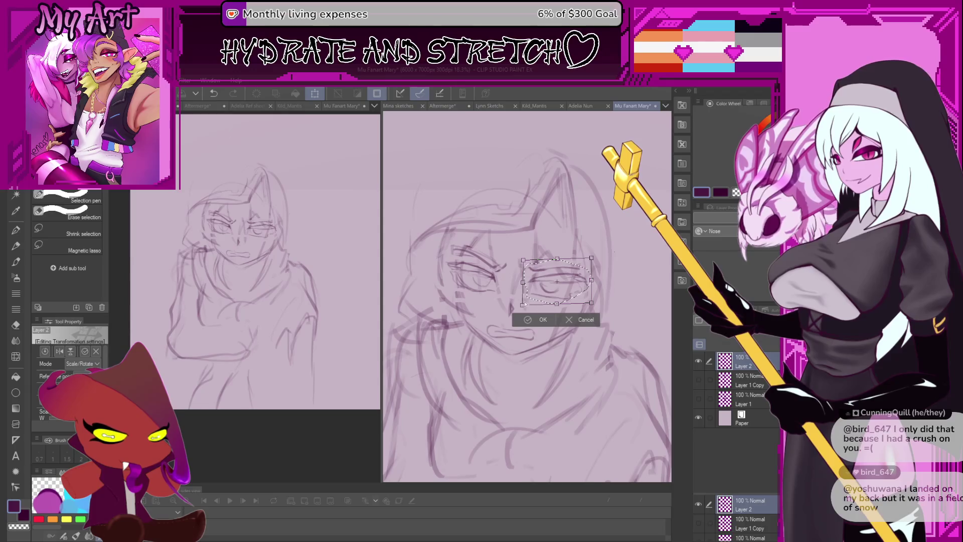
drag(552, 275, 552, 295)
click(541, 317)
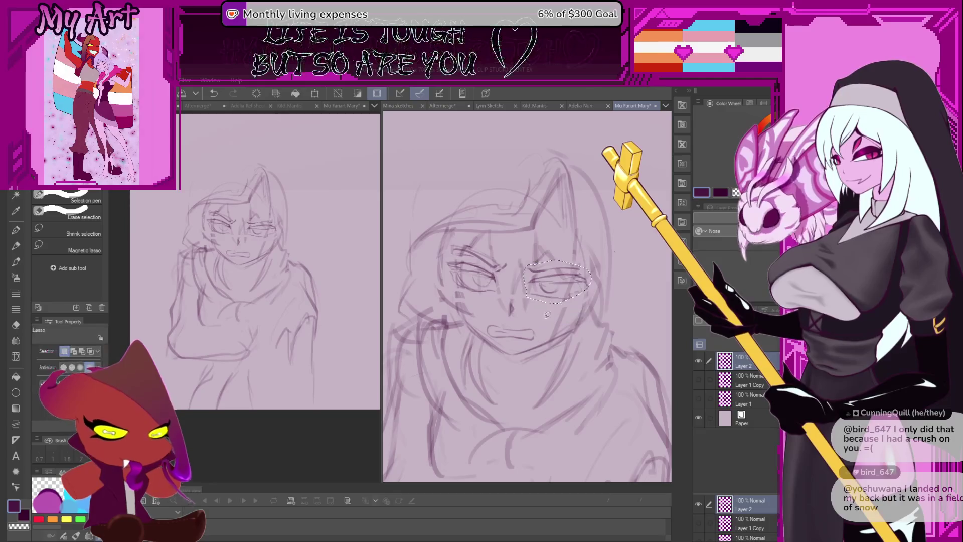
key(ctrl+d)
Enlarge the Rough sketch brush to about 31.9 and tilt the view the other way.
key(p)
scroll(523, 268, down, 1)
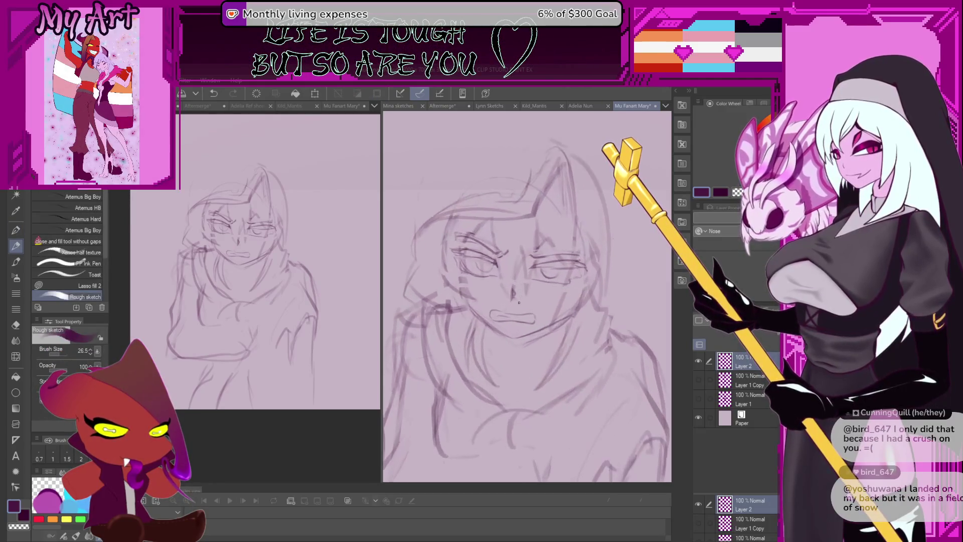
scroll(493, 327, up, 2)
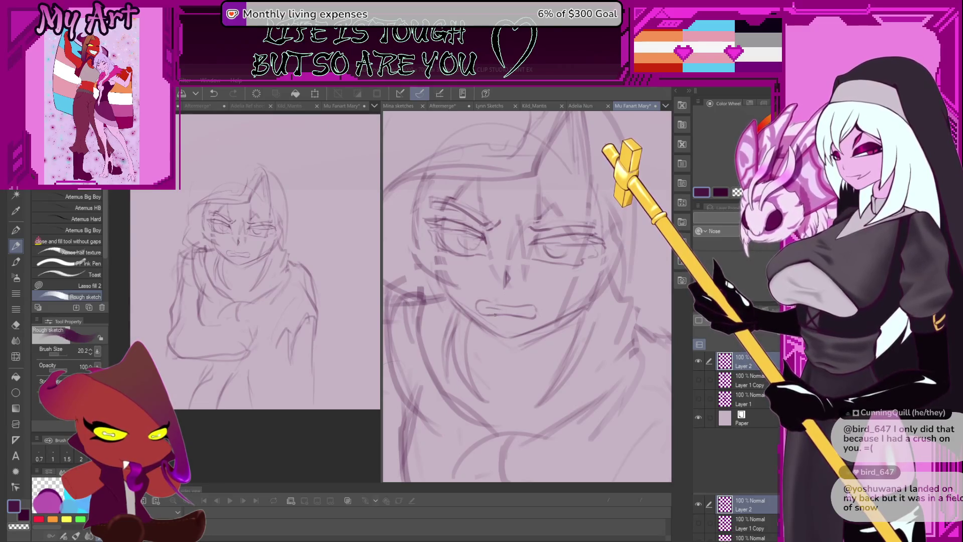
scroll(494, 310, up, 1)
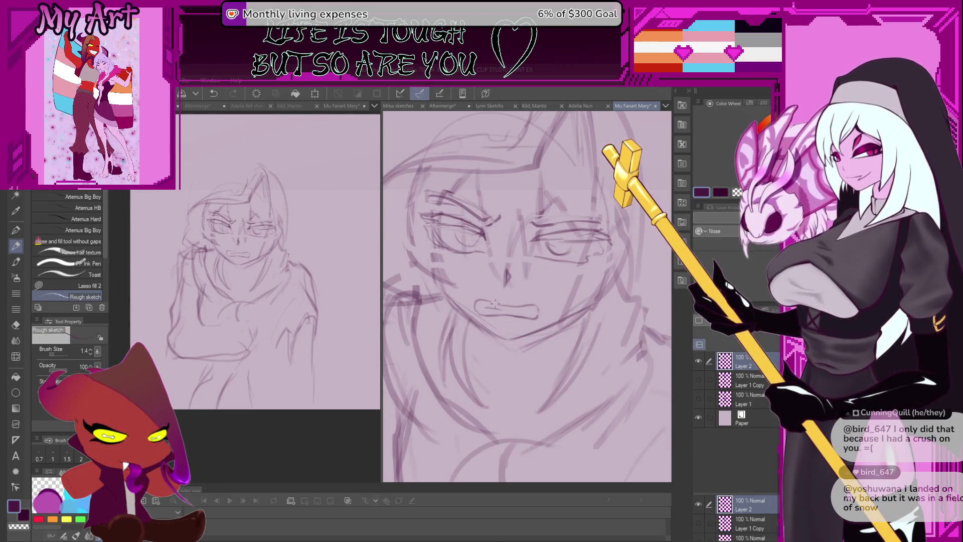
drag(494, 303, 521, 305)
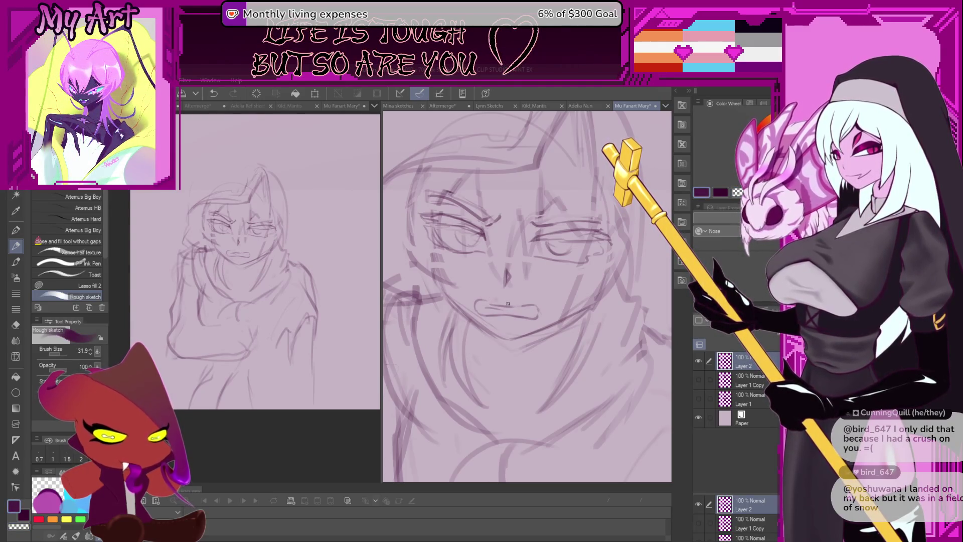
mouse_move(508, 304)
mouse_down()
mouse_move(542, 291)
mouse_move(573, 299)
mouse_move(534, 305)
mouse_up()
Lasso the grimacing mouth, rotate it to a new angle and apply.
key(m)
key(ctrl+t)
click(522, 336)
key(p)
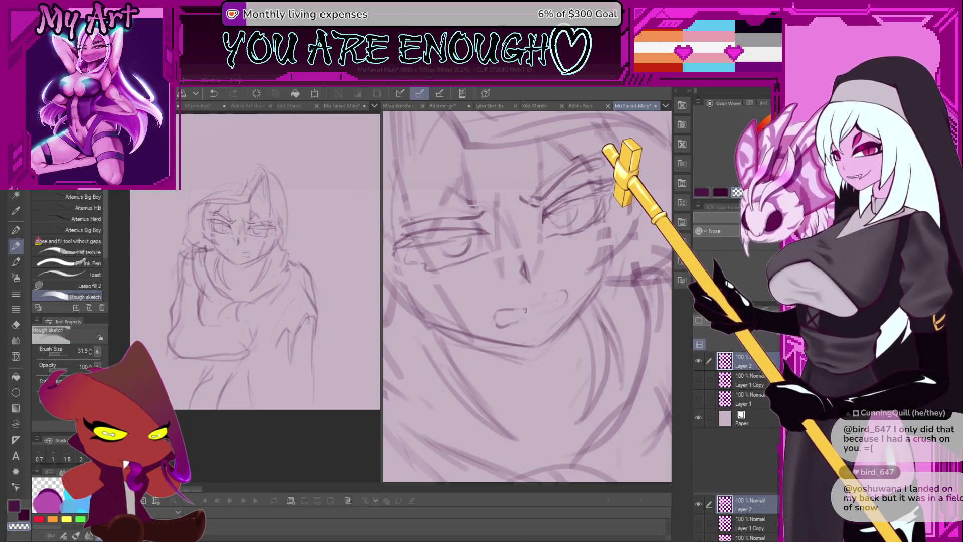
Switch to the main purple and sketch the mouth's curved line, undoing trial strokes.
key(c)
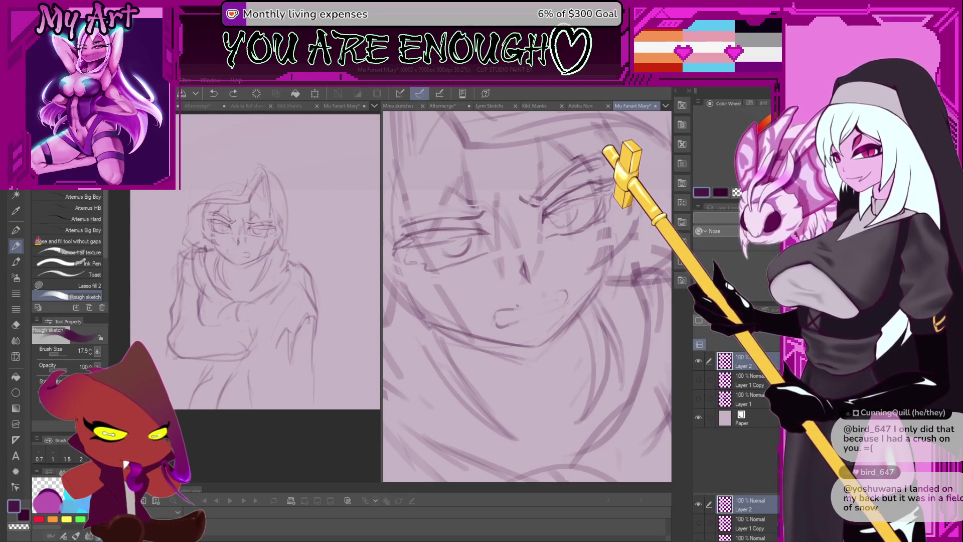
drag(520, 307, 557, 293)
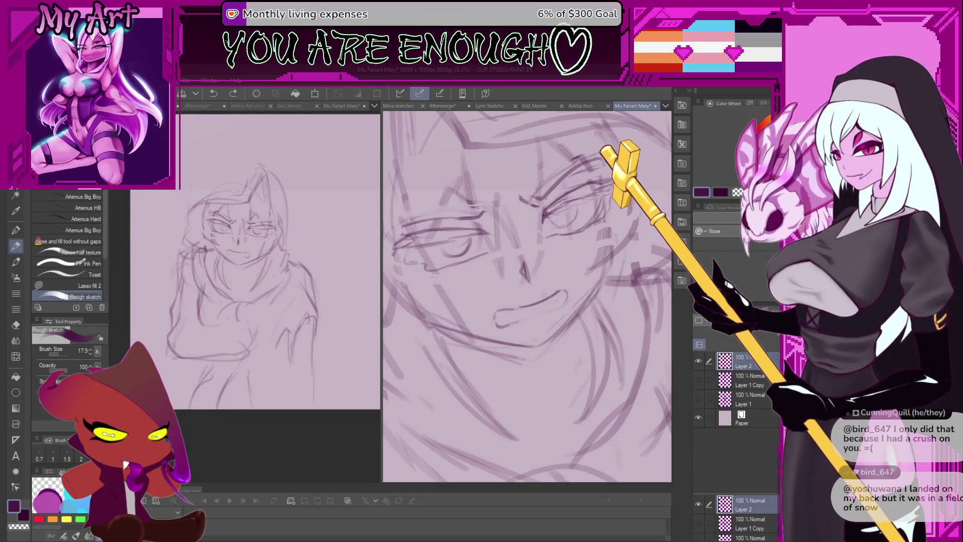
key(ctrl+z)
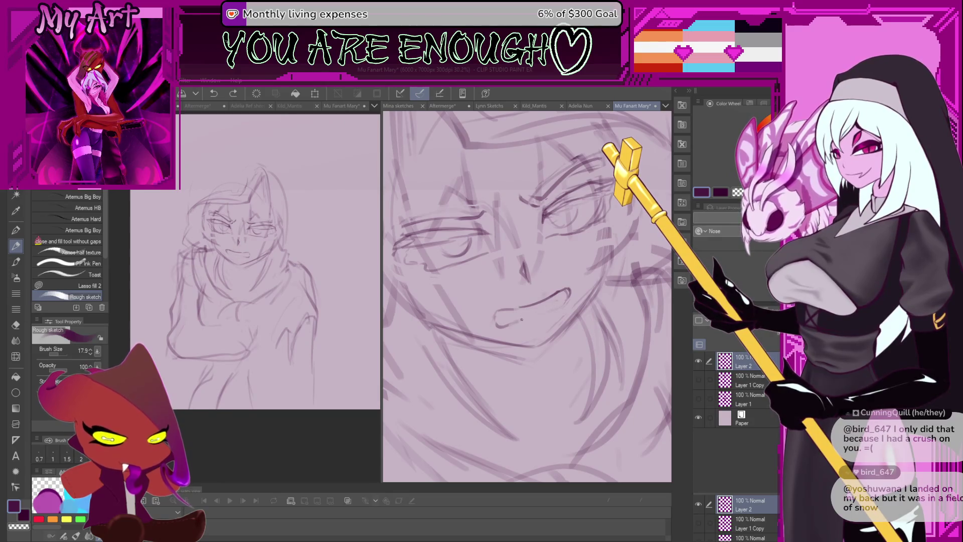
drag(521, 319, 549, 307)
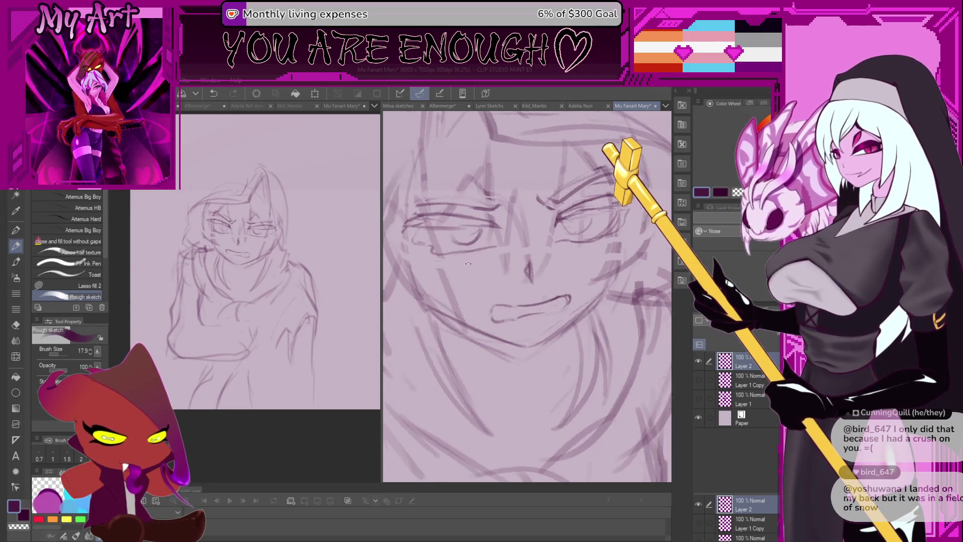
scroll(517, 323, down, 2)
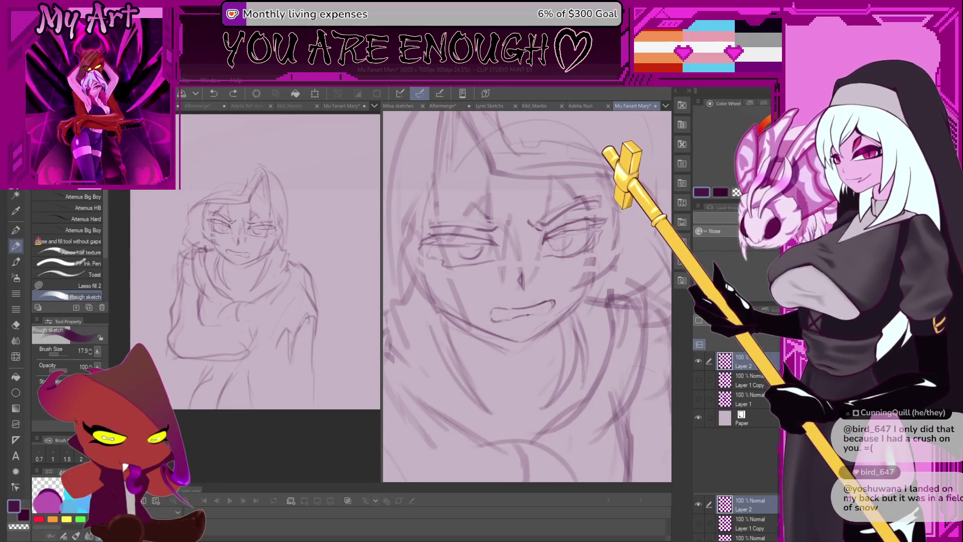
scroll(527, 312, up, 3)
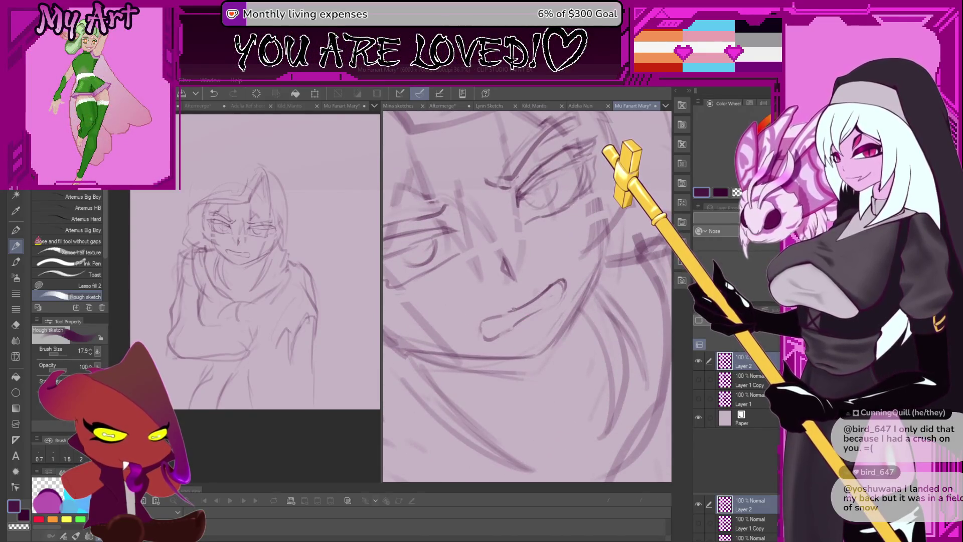
key(ctrl+z)
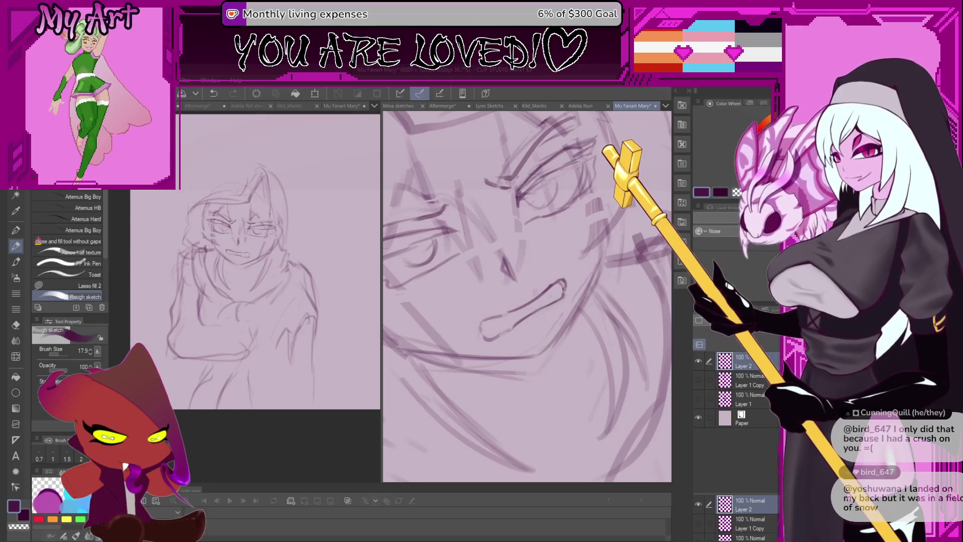
Tilt the canvas view and retry the mouth's left corner stroke.
drag(560, 287, 541, 291)
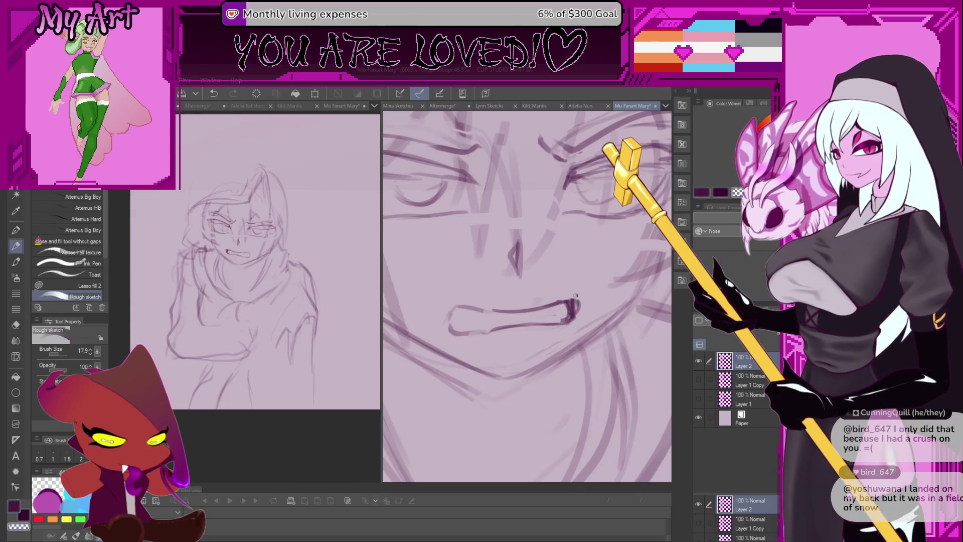
drag(569, 303, 515, 287)
key(ctrl+z)
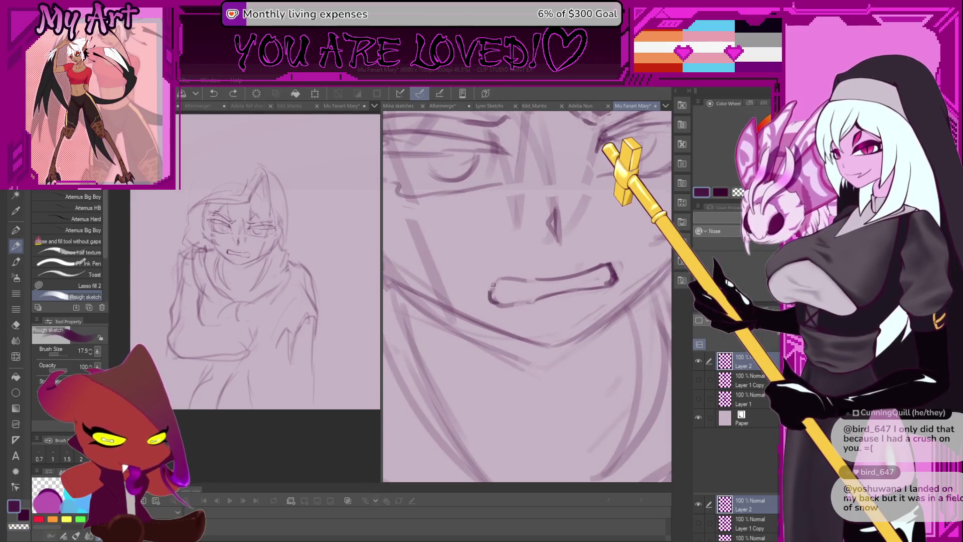
key(ctrl+z)
mouse_move(490, 283)
mouse_down()
mouse_move(505, 306)
mouse_move(517, 279)
mouse_move(543, 262)
mouse_up()
key(ctrl+z)
key(ctrl+z)
key(minus)
key(minus)
Redraw the mouth's lower line and darken its left corner with short strokes, then level the view.
key(ctrl+z)
key(ctrl+z)
drag(499, 290, 543, 268)
key(ctrl+z)
key(ctrl+z)
drag(506, 321, 550, 283)
key(ctrl+z)
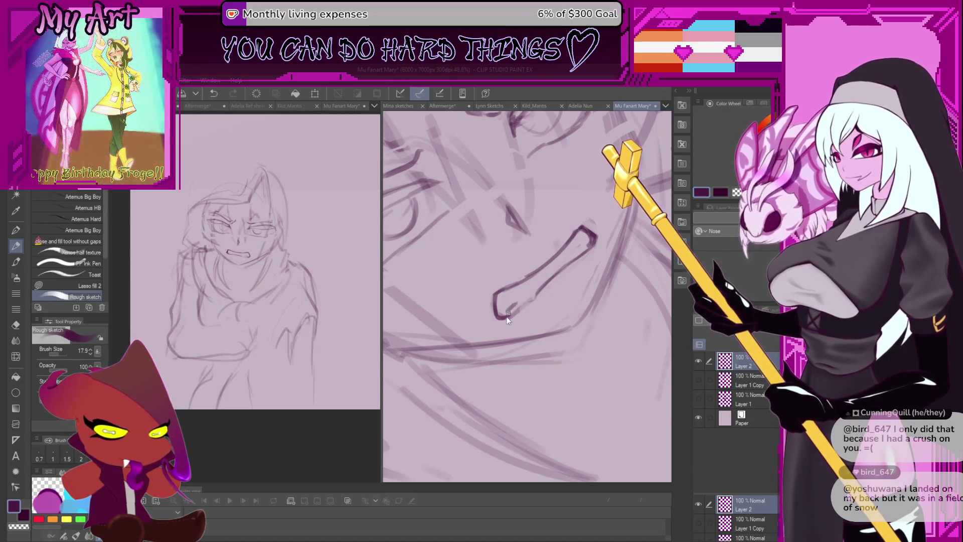
key(ctrl+z)
mouse_move(509, 321)
mouse_down()
mouse_move(506, 290)
mouse_move(498, 314)
mouse_up()
key(ctrl+at)
scroll(503, 275, down, 2)
scroll(503, 275, up, 2)
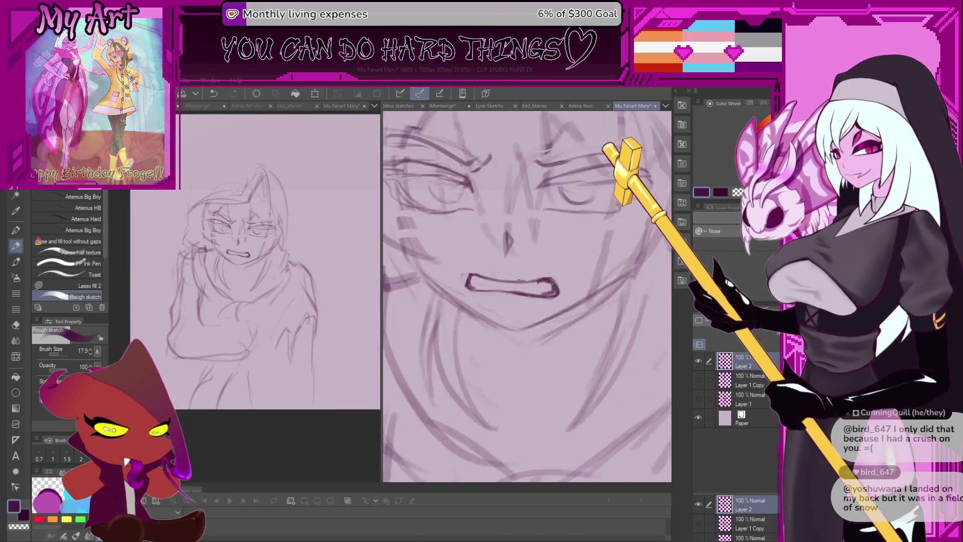
Darken the mouth's left and lower-left edges with short strokes, undoing the last one.
key(asciicircum)
key(asciicircum)
key(asciicircum)
key(asciicircum)
key(asciicircum)
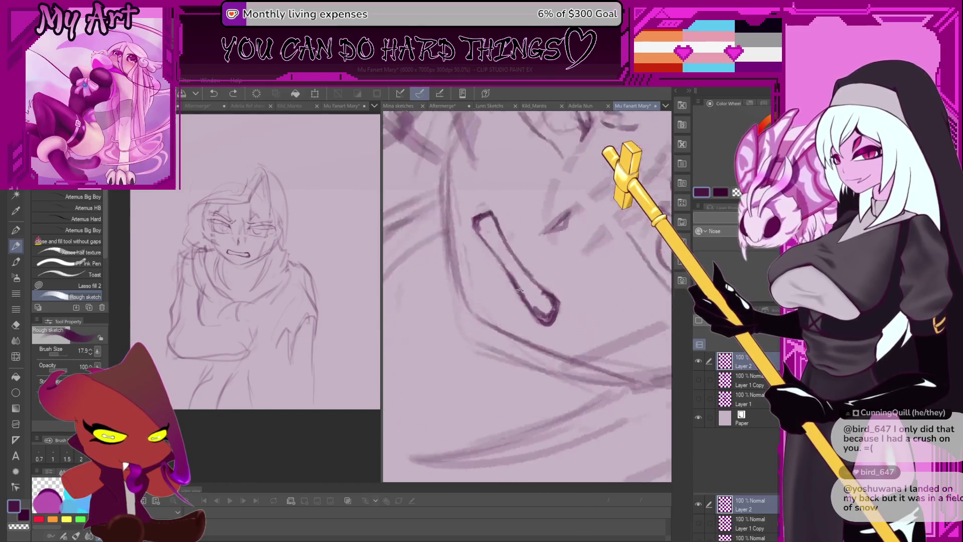
mouse_move(524, 319)
mouse_down()
mouse_move(526, 281)
mouse_move(522, 296)
mouse_up()
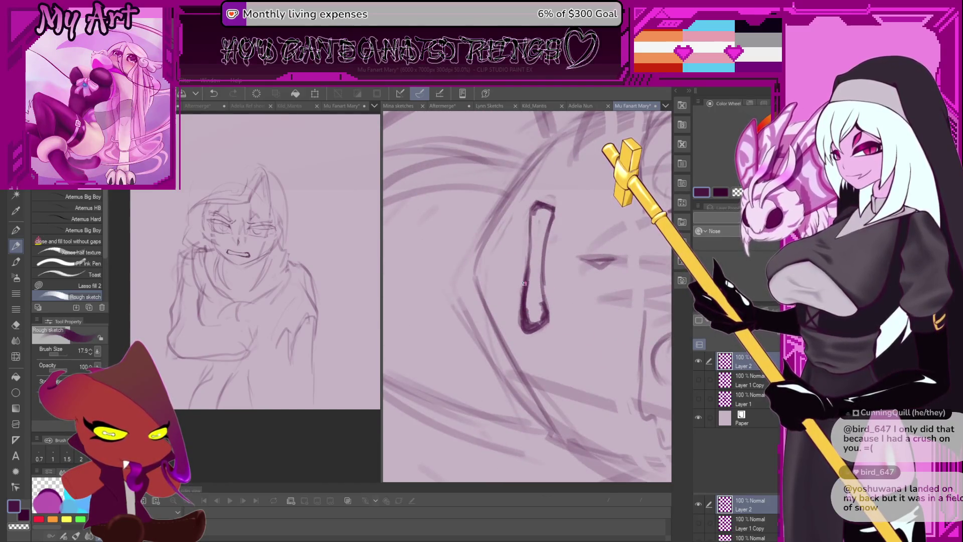
drag(529, 329, 526, 301)
key(ctrl+z)
key(ctrl+z)
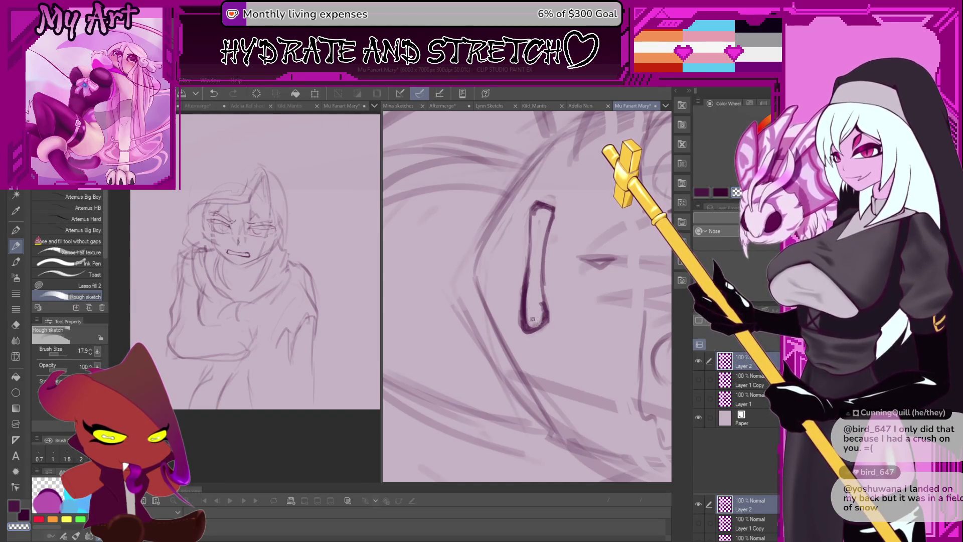
key(minus)
key(ctrl+at)
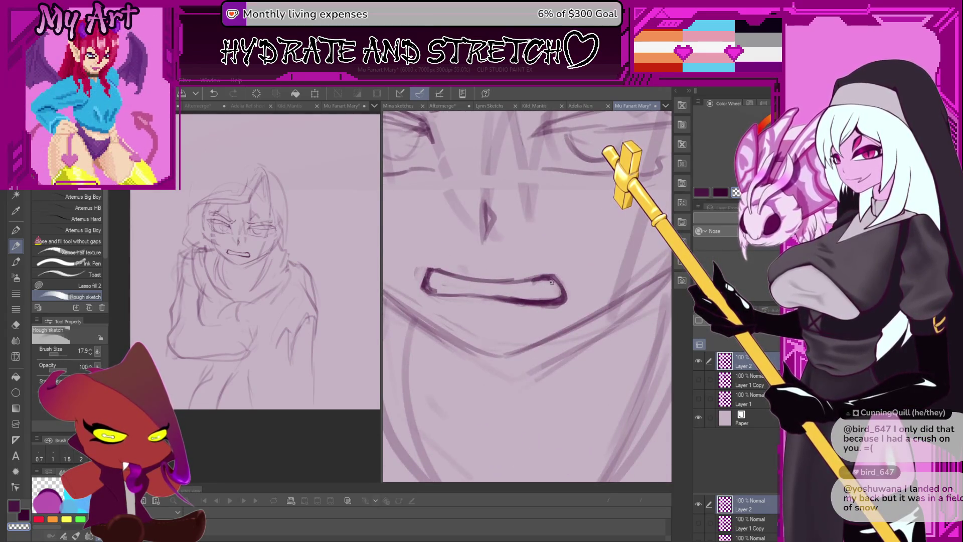
Add small strokes at the upper lip and the mouth's left corner.
drag(549, 282, 535, 284)
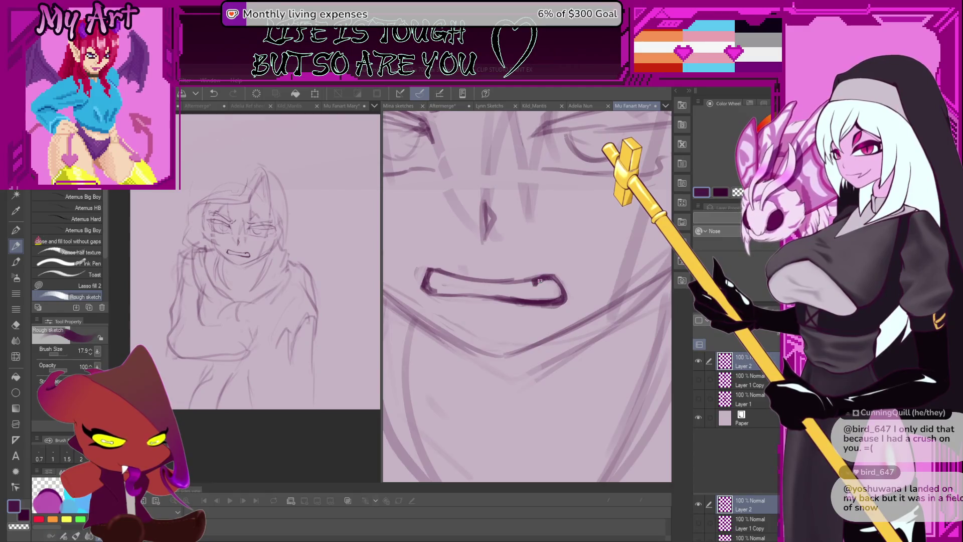
key(minus)
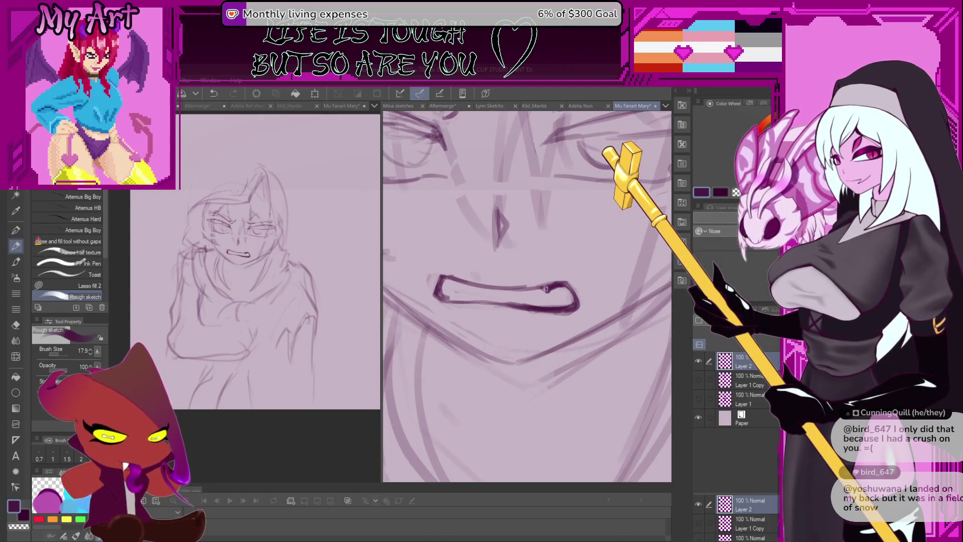
key(minus)
key(minus)
key(minus)
key(minus)
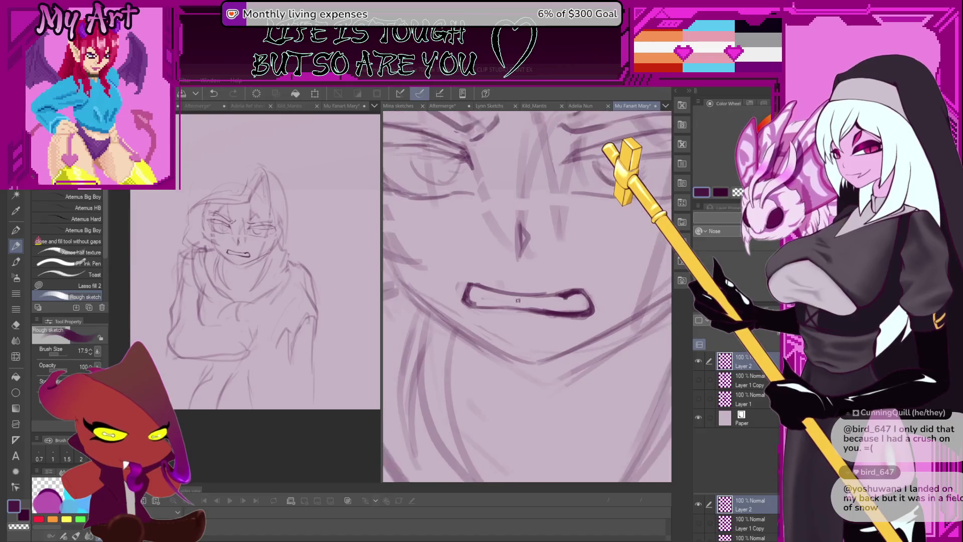
key(minus)
key(minus)
key(minus)
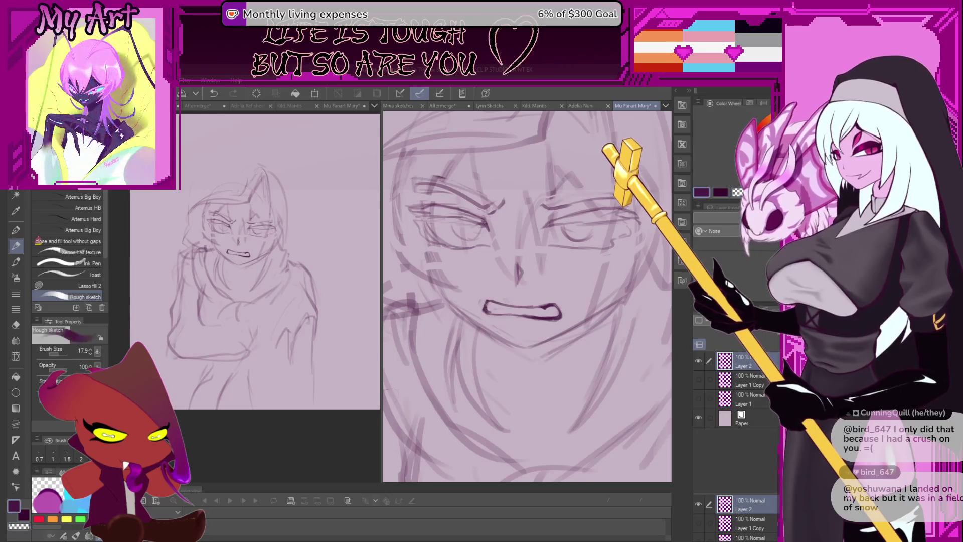
scroll(490, 307, up, 2)
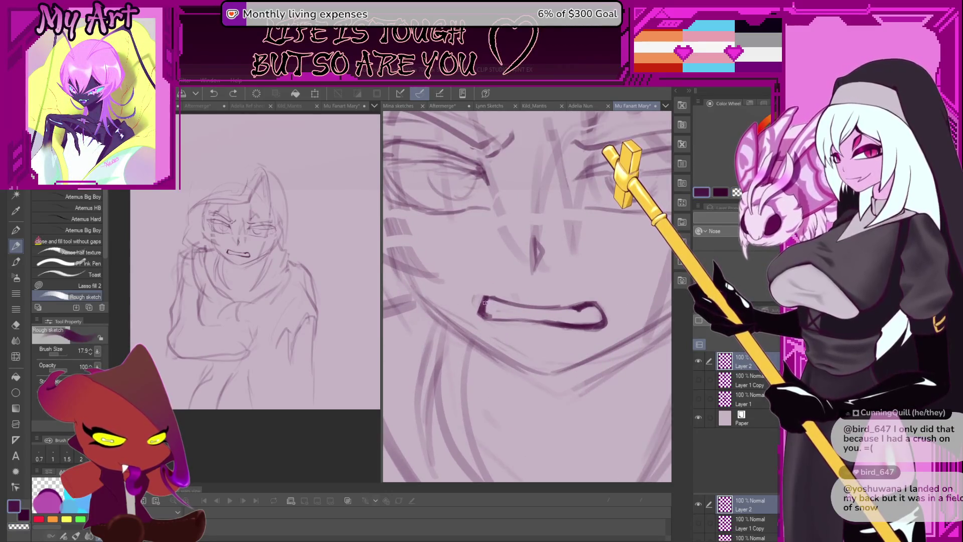
drag(484, 301, 493, 315)
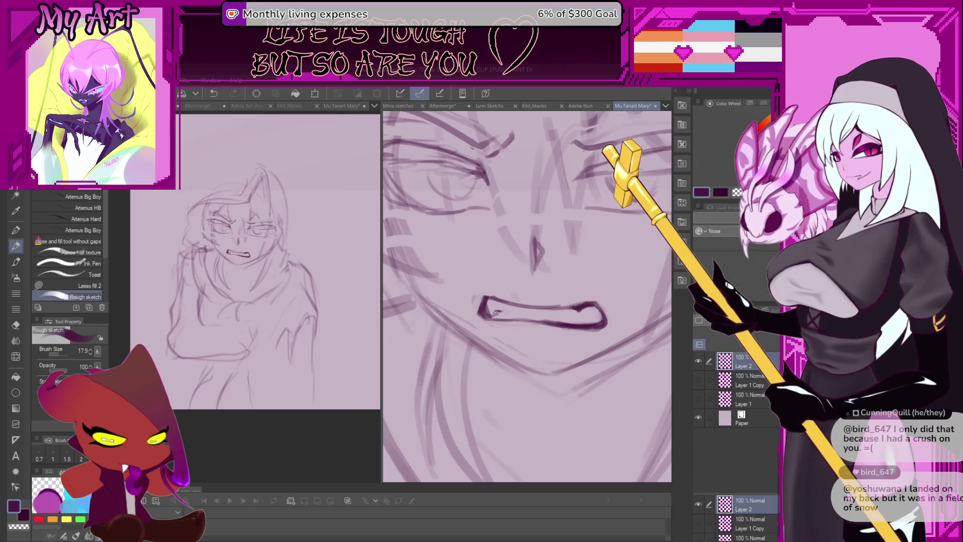
key(minus)
key(minus)
key(minus)
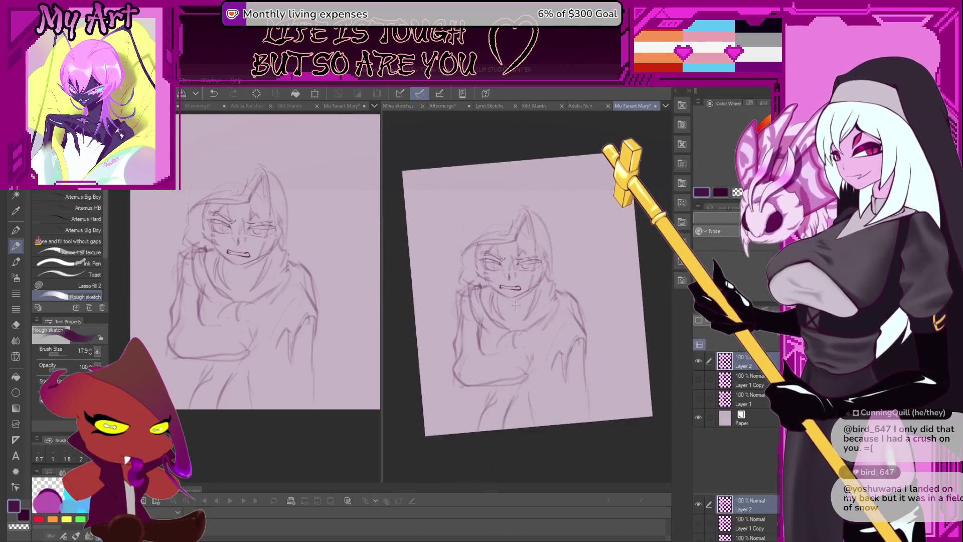
scroll(554, 302, up, 4)
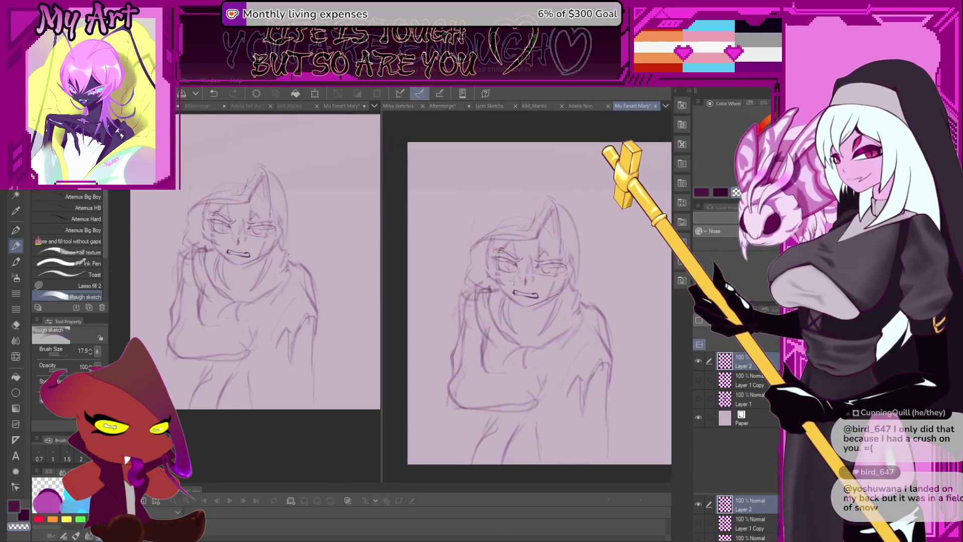
drag(540, 307, 547, 319)
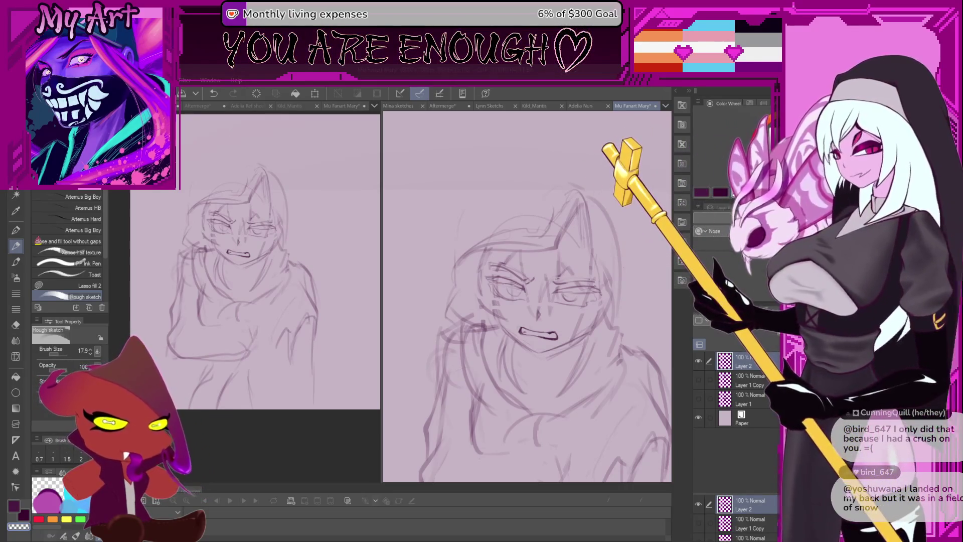
drag(521, 349, 503, 302)
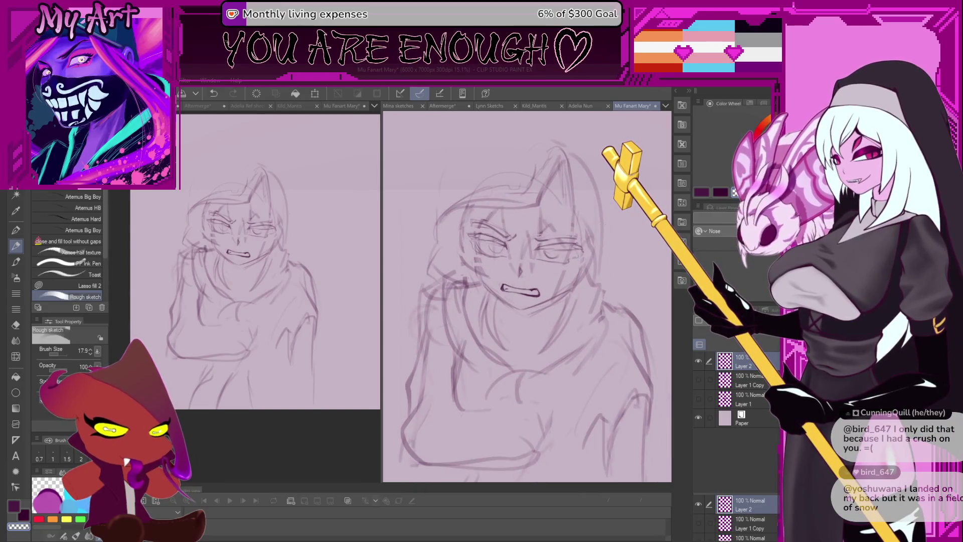
scroll(473, 286, down, 2)
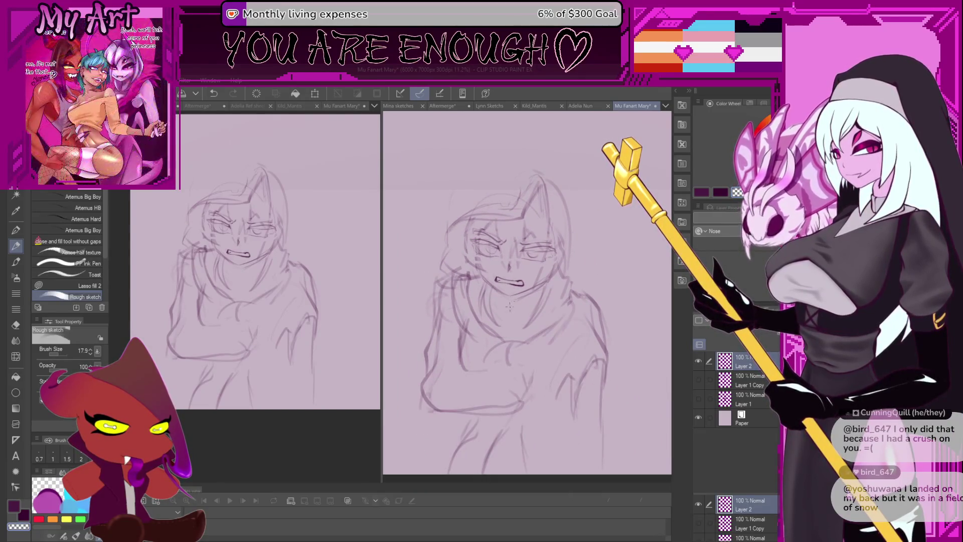
Pick a darker sketch colour and try a small stroke near the left eye.
drag(486, 240, 484, 259)
scroll(485, 260, up, 1)
alt+click(490, 298)
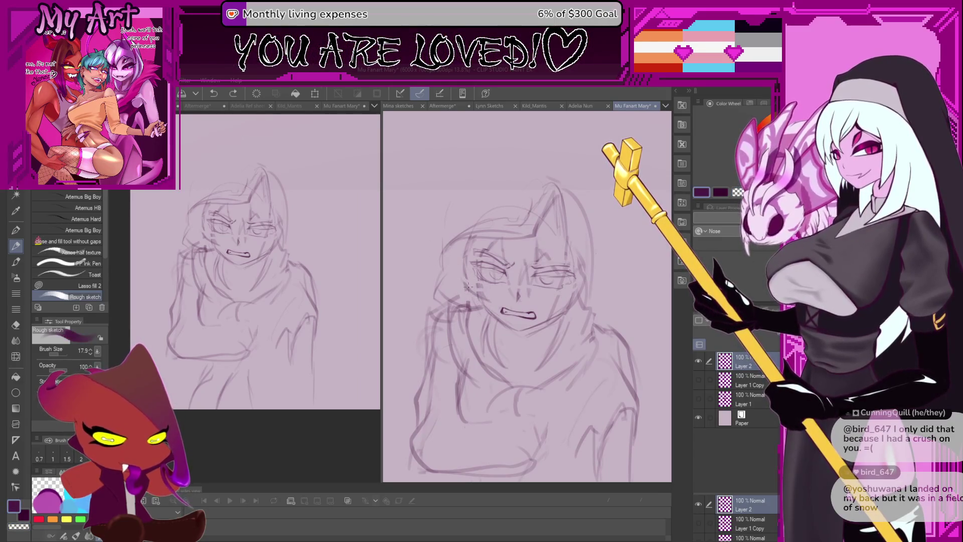
key(ctrl+z)
mouse_move(467, 286)
mouse_down()
mouse_move(448, 290)
mouse_move(453, 258)
mouse_move(490, 256)
mouse_up()
key(ctrl+z)
key(ctrl+z)
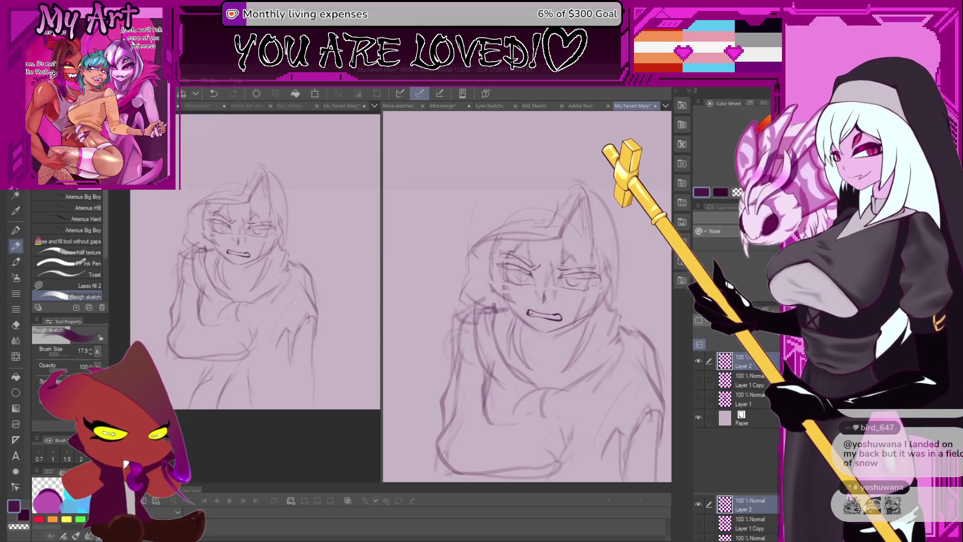
Draw a short curl beside the hair, undoing it to compare.
drag(469, 252, 474, 257)
key(ctrl+z)
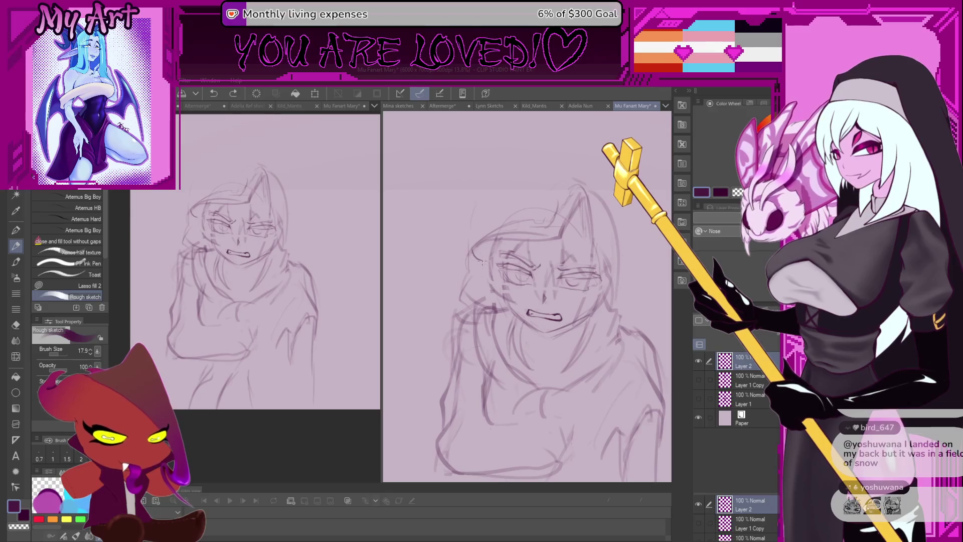
drag(479, 264, 474, 273)
key(ctrl+z)
key(ctrl+z)
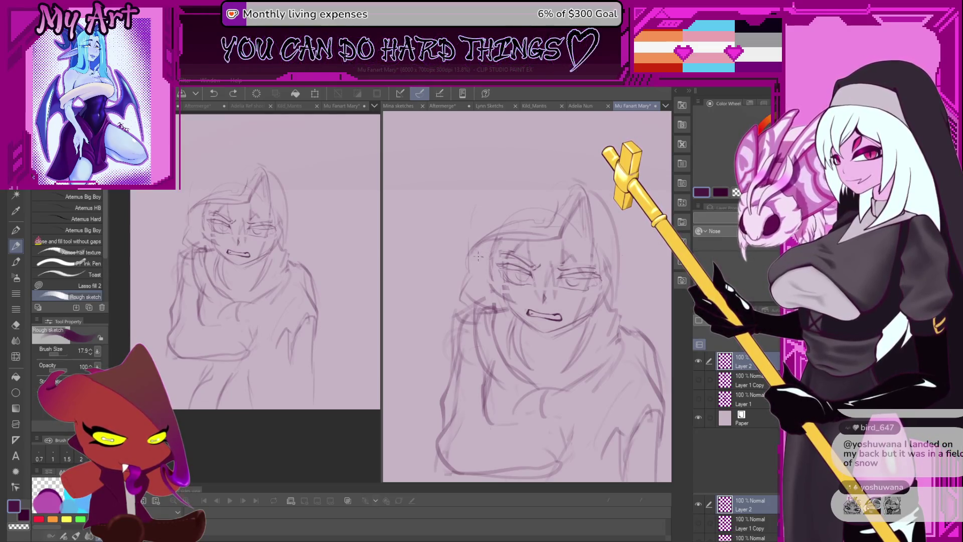
key(ctrl+z)
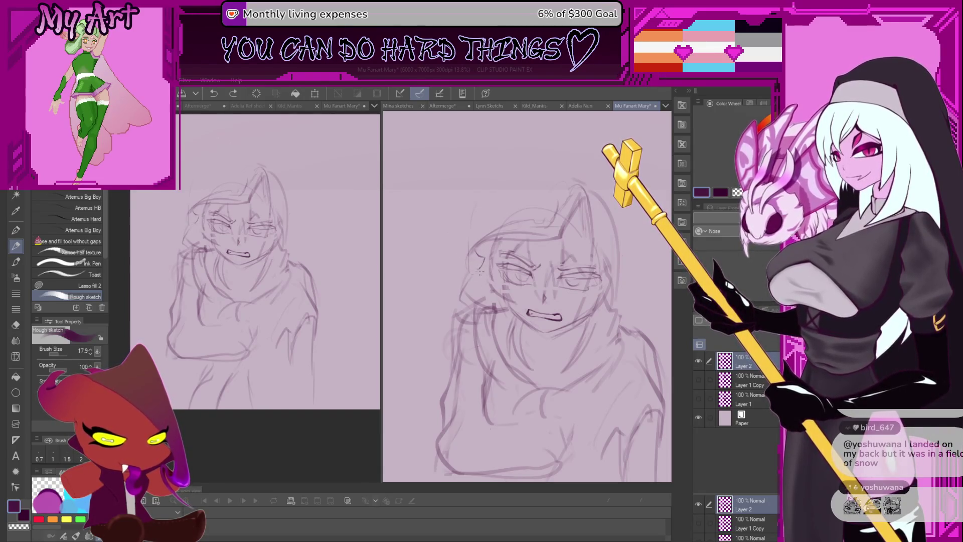
Retry the small hair curl by the ear with several trial strokes.
drag(480, 273, 472, 264)
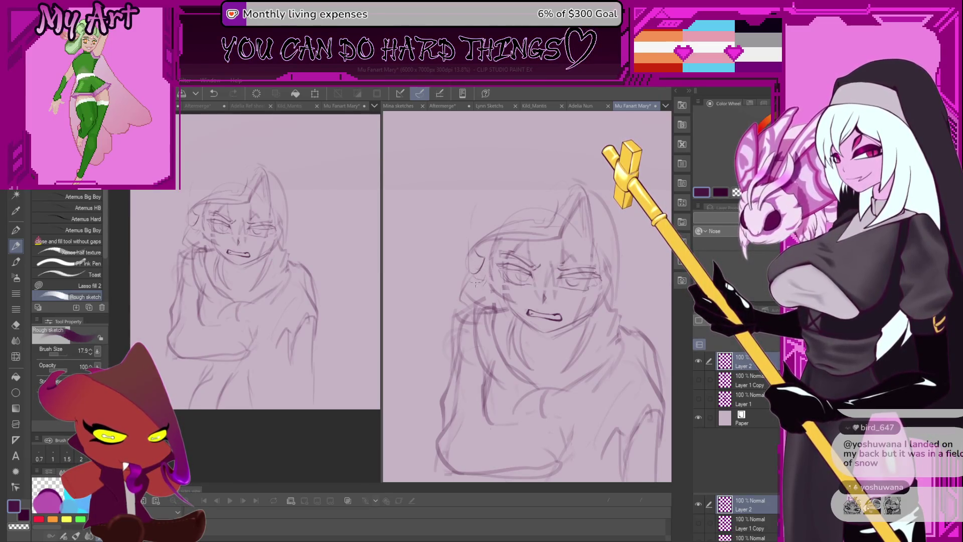
key(ctrl+z)
drag(477, 279, 485, 284)
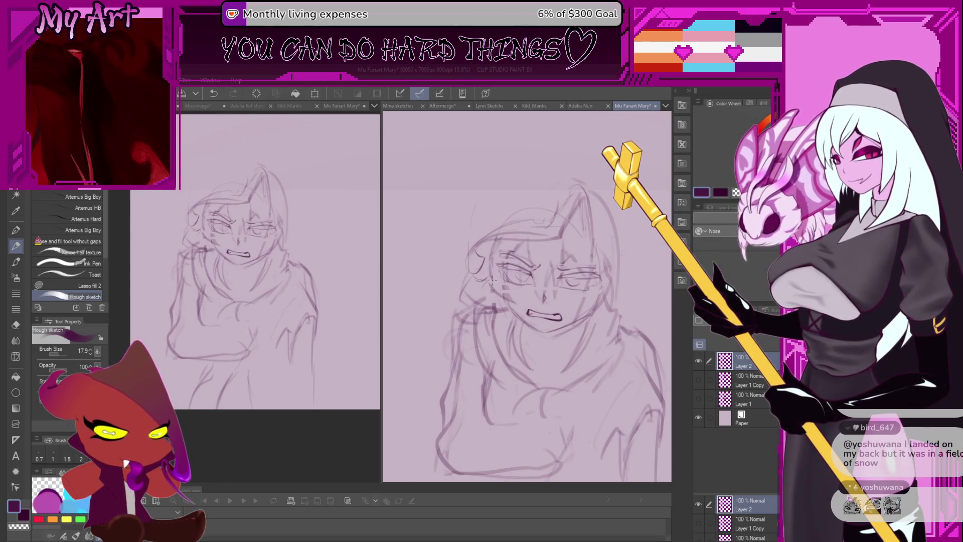
key(ctrl+z)
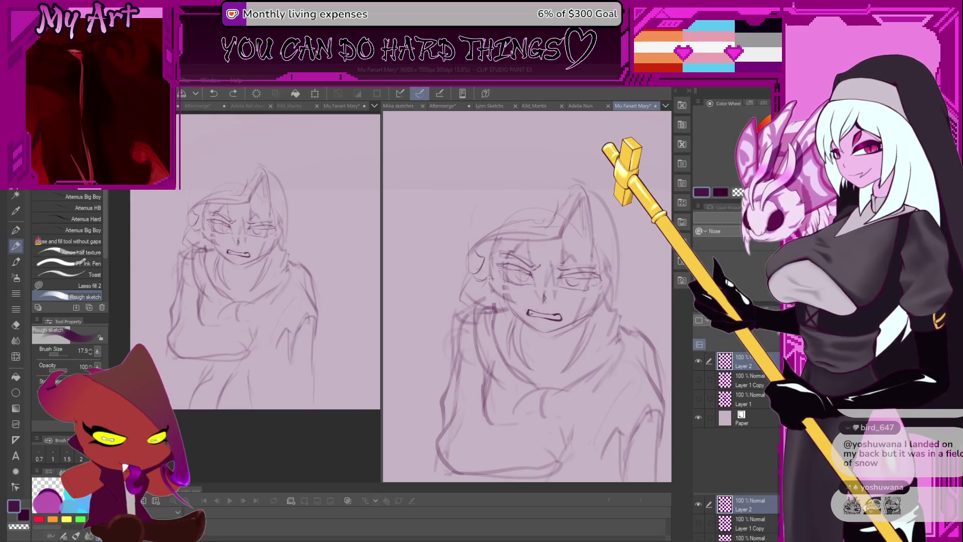
drag(490, 279, 485, 290)
key(ctrl+z)
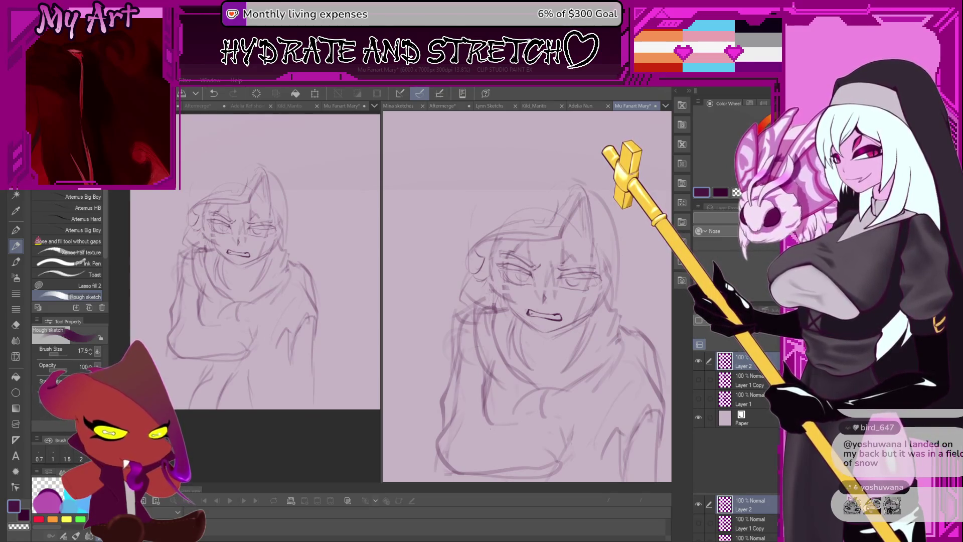
scroll(484, 300, down, 3)
drag(481, 297, 494, 302)
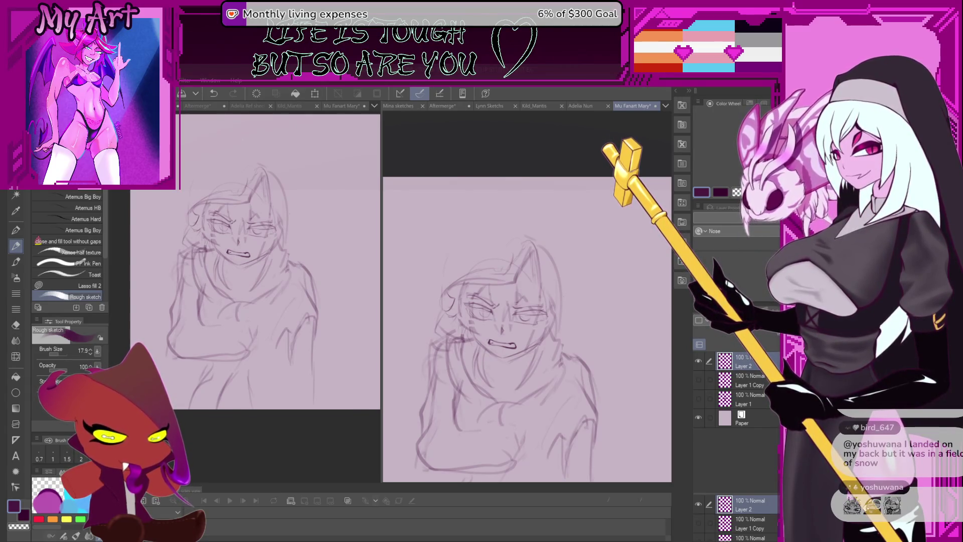
Try reshaping the face's left edge and sweeping a line across the forehead.
scroll(432, 290, up, 1)
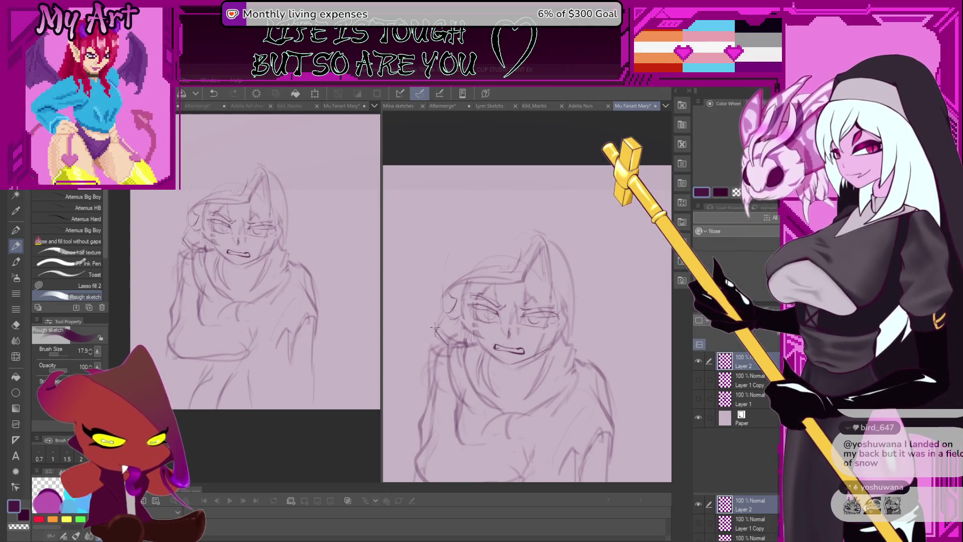
key(ctrl+z)
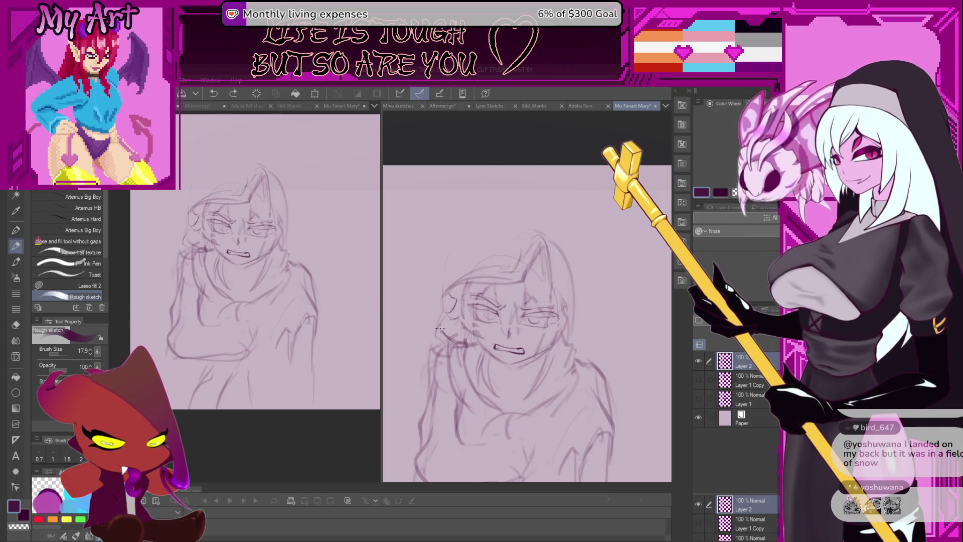
drag(441, 331, 439, 321)
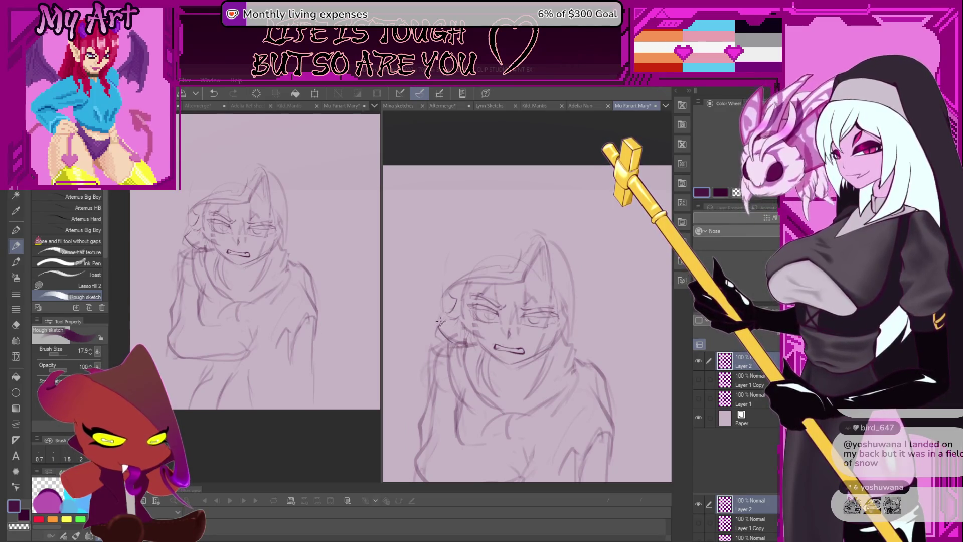
key(ctrl+z)
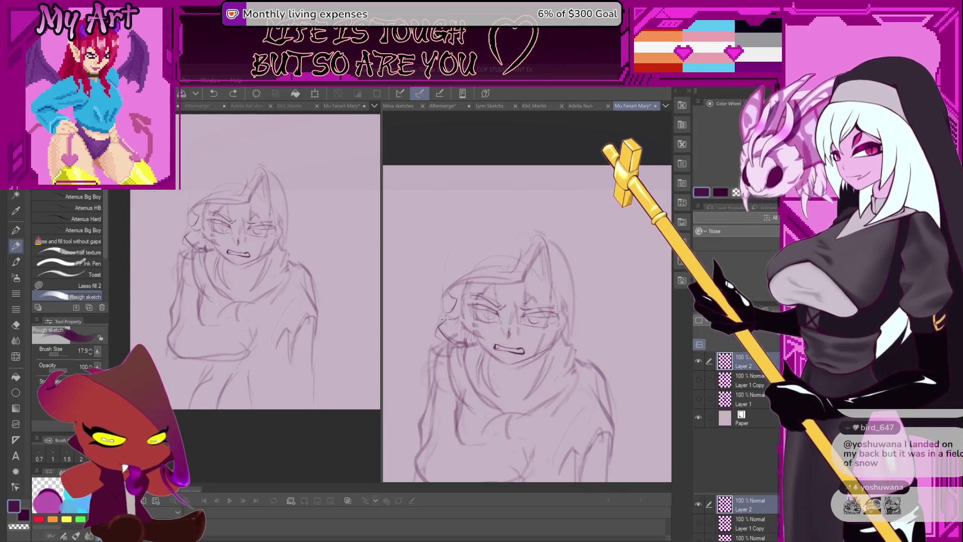
scroll(444, 321, up, 2)
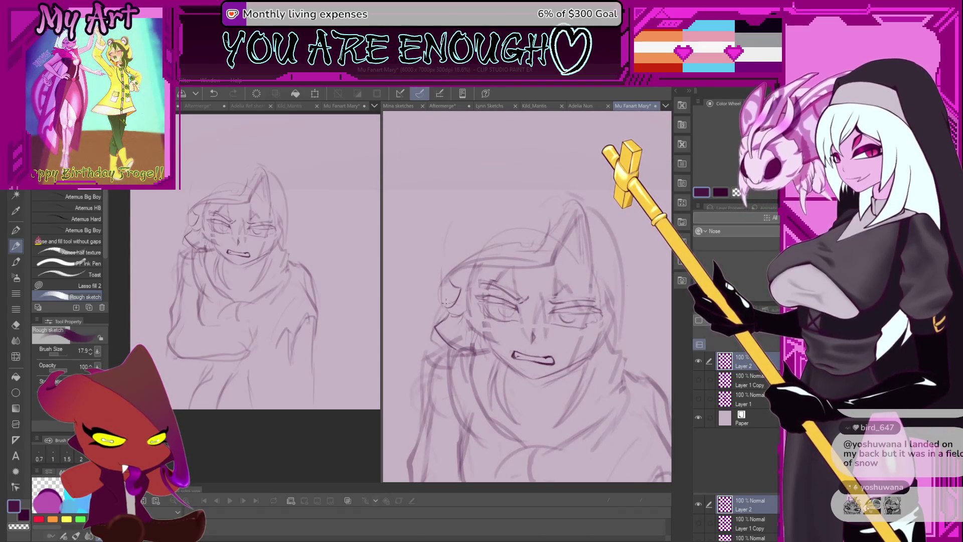
mouse_move(448, 307)
mouse_down()
mouse_move(435, 290)
mouse_move(495, 262)
mouse_move(459, 313)
mouse_move(538, 277)
mouse_up()
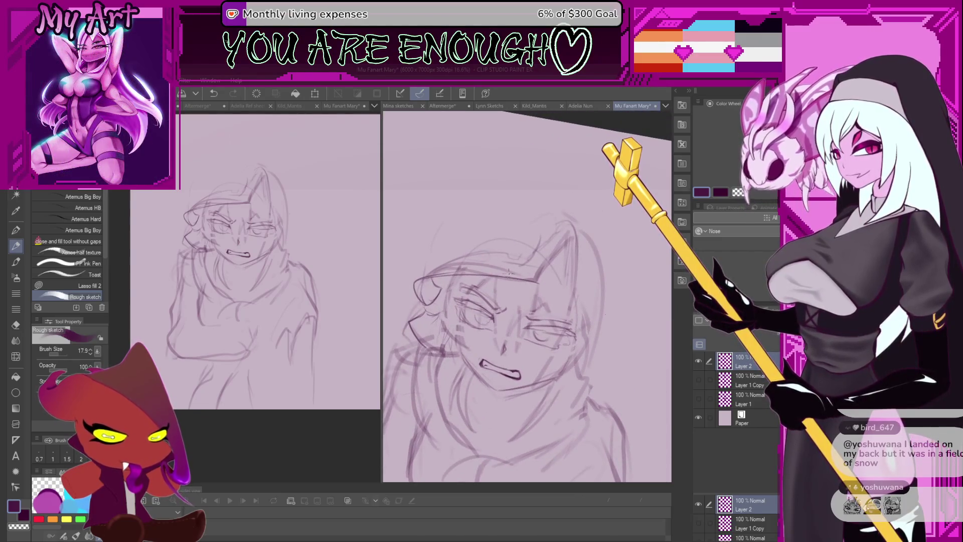
key(ctrl+z)
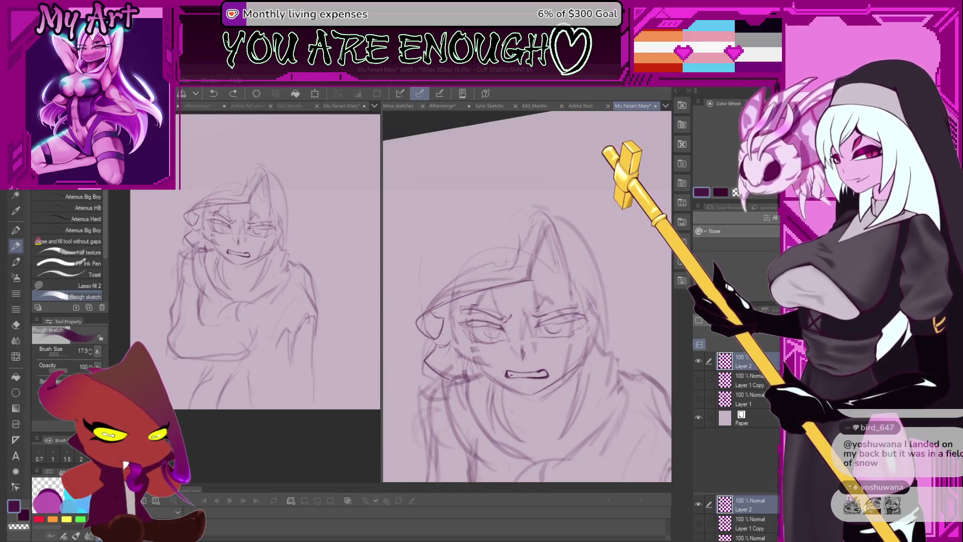
drag(485, 281, 427, 312)
key(ctrl+z)
mouse_move(501, 268)
mouse_down()
mouse_move(441, 306)
mouse_move(528, 279)
mouse_up()
Reset the view upright and sketch a line along the face's right side.
key(m)
key(ctrl+d)
key(p)
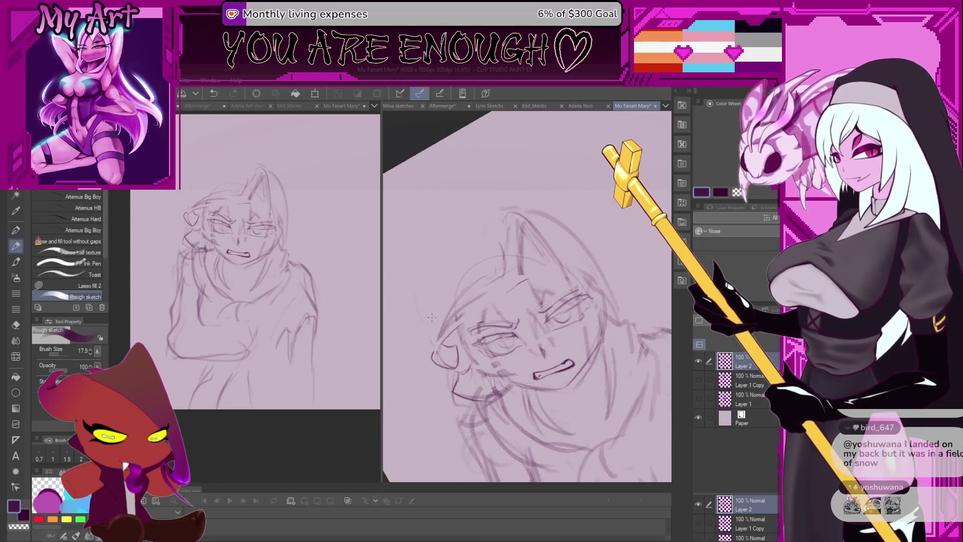
key(minus)
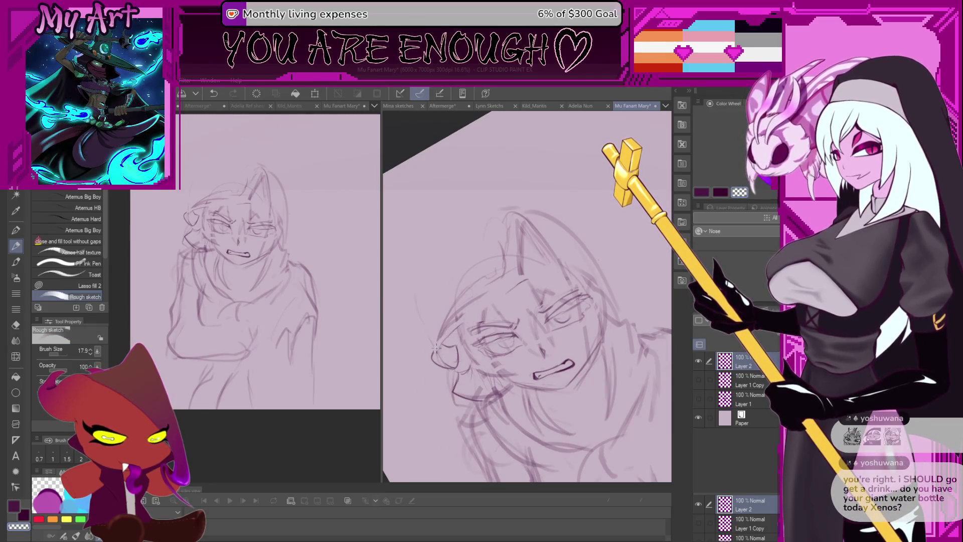
key(ctrl+z)
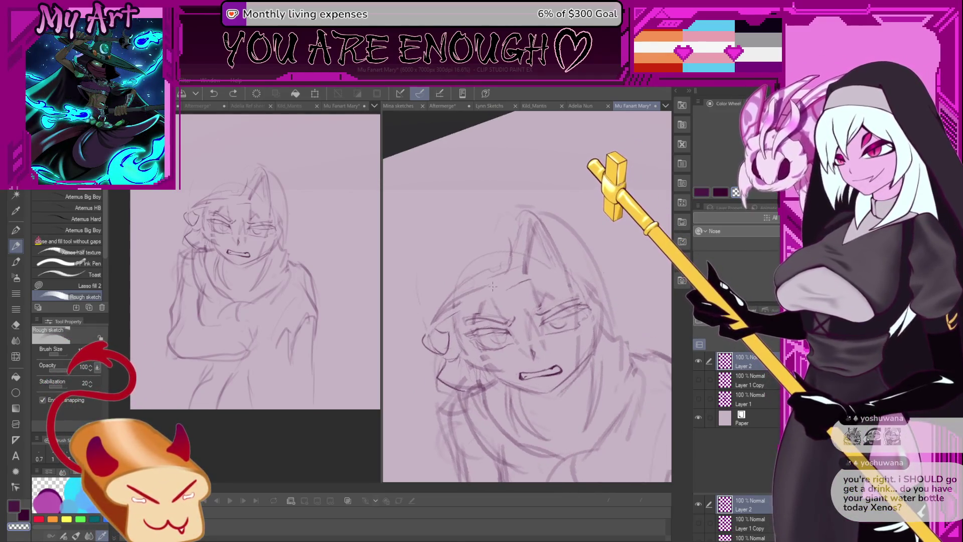
key(ctrl+z)
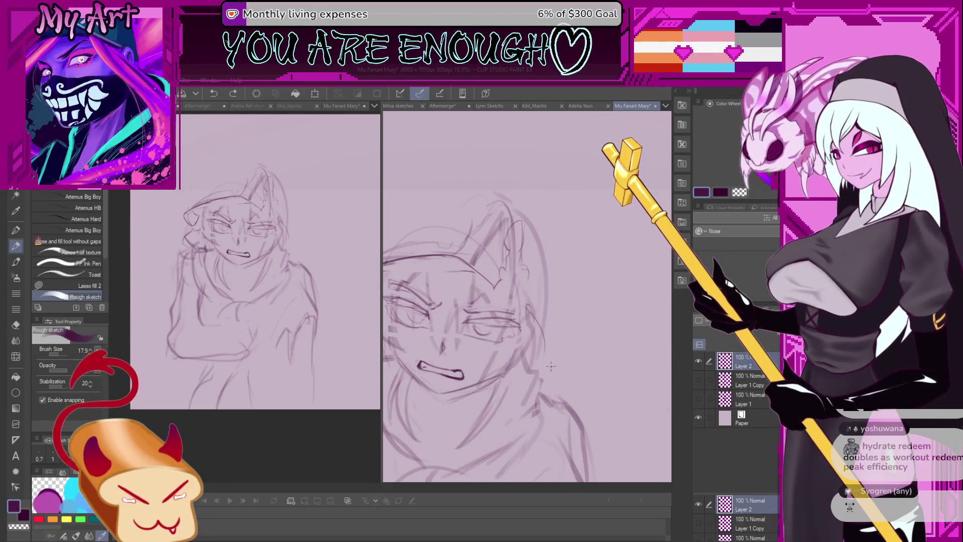
drag(559, 369, 535, 319)
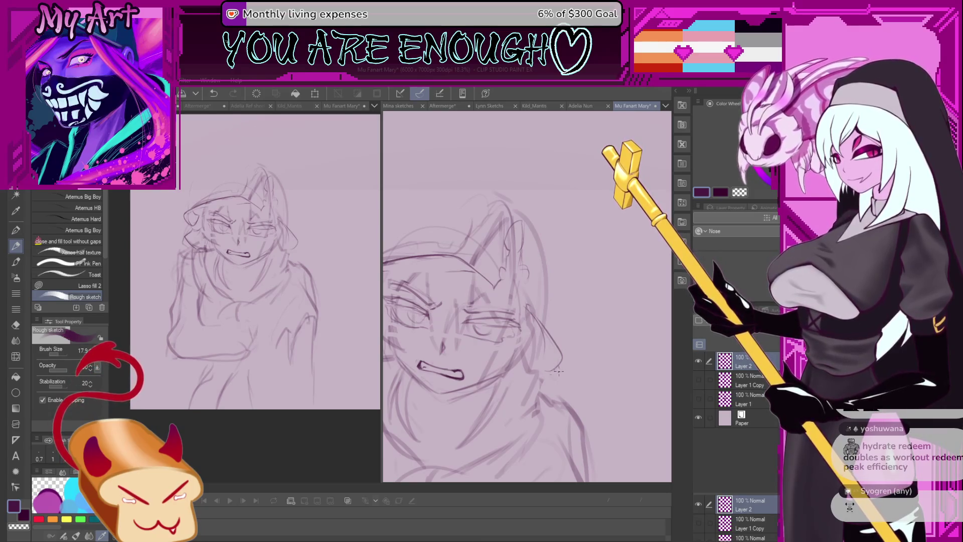
drag(559, 372, 563, 343)
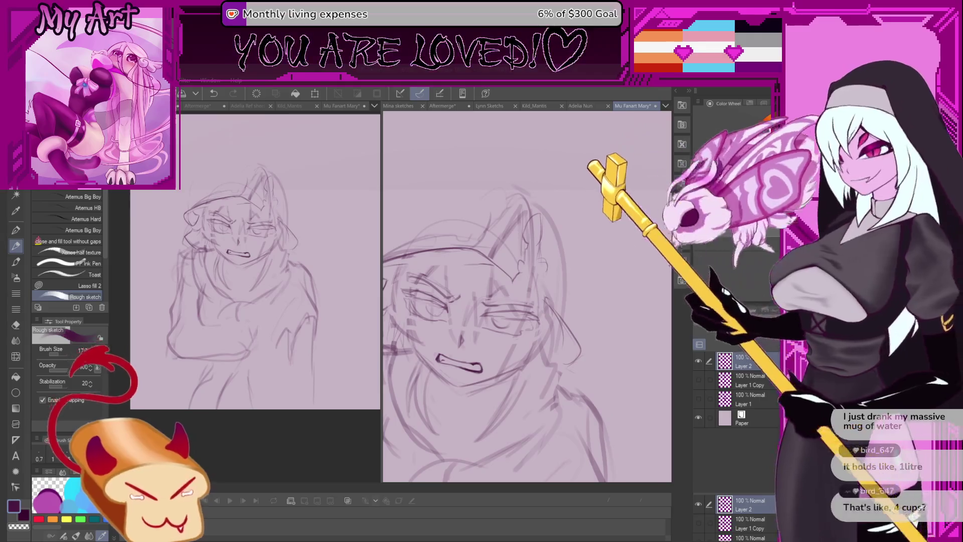
scroll(547, 292, down, 3)
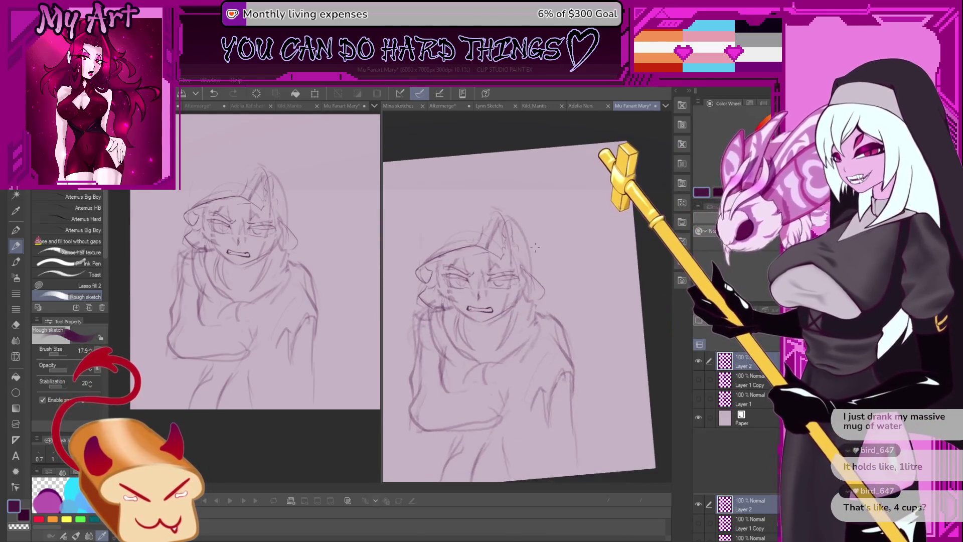
Zoom onto the face, redraw a small mark, and straighten the canvas view.
scroll(517, 248, up, 3)
drag(530, 281, 528, 304)
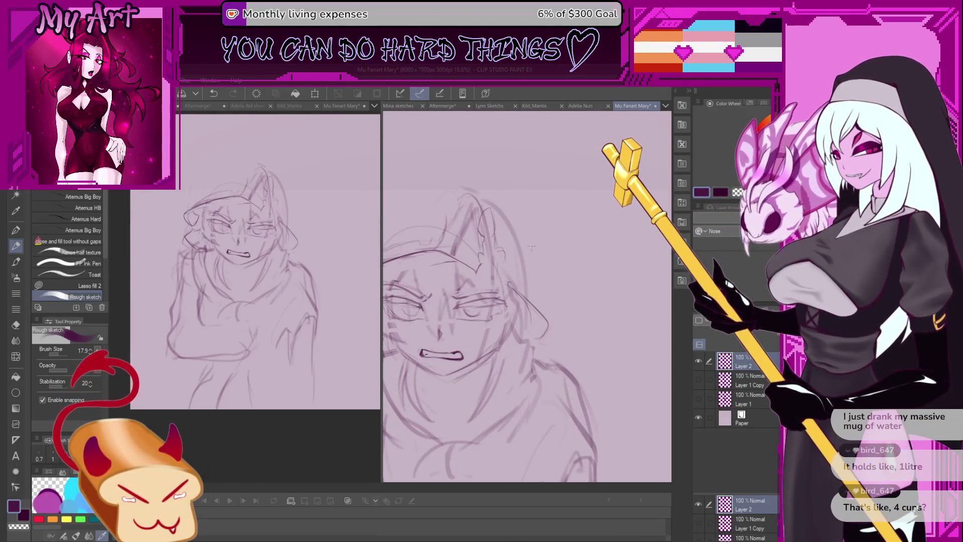
scroll(524, 253, up, 1)
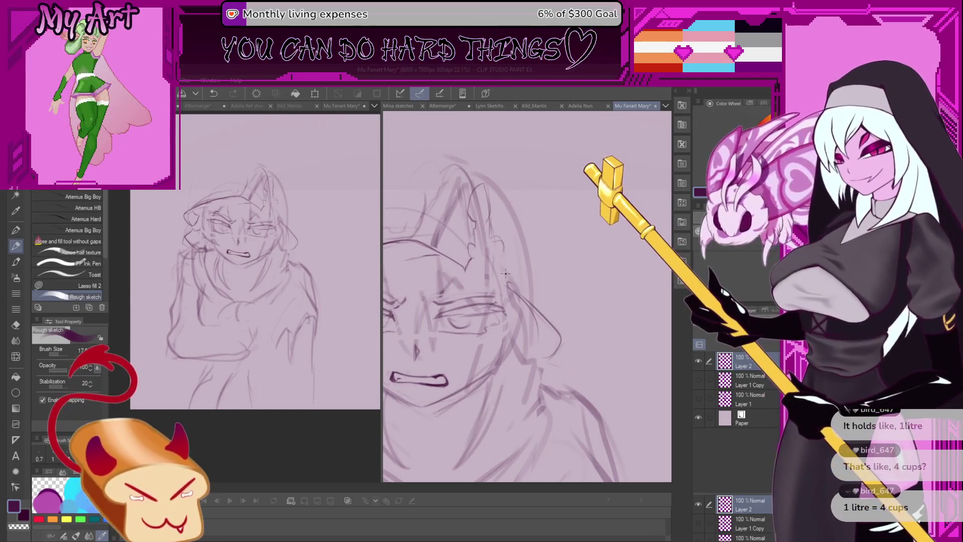
key(ctrl+z)
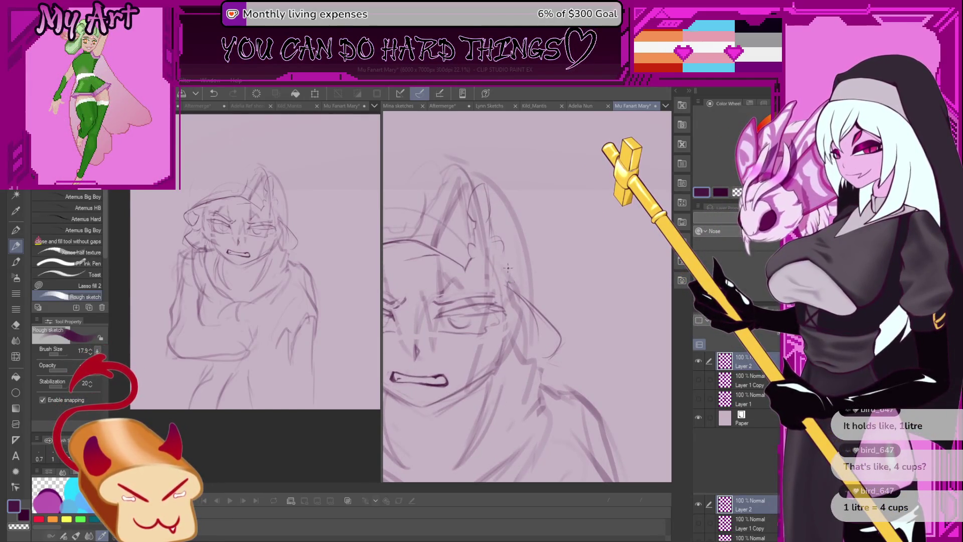
drag(508, 286, 514, 275)
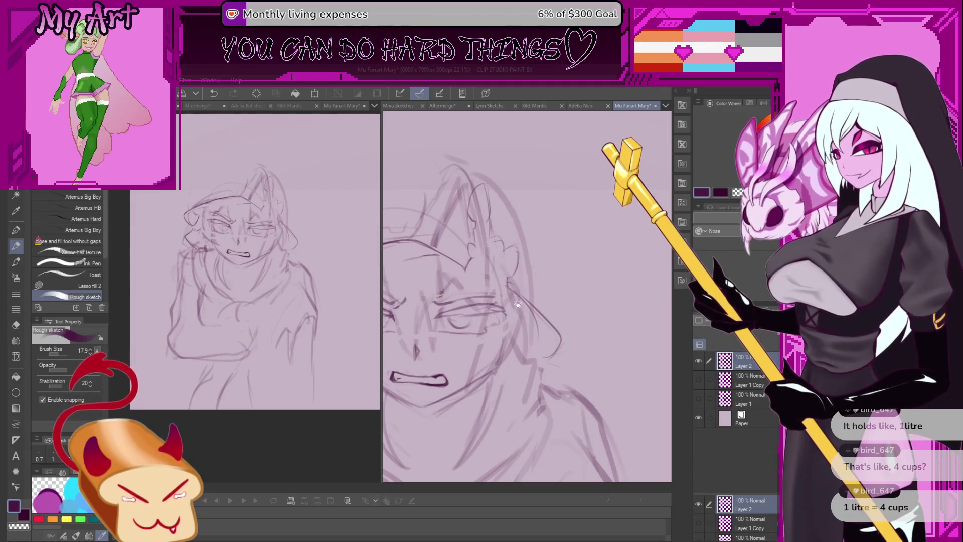
scroll(518, 305, down, 3)
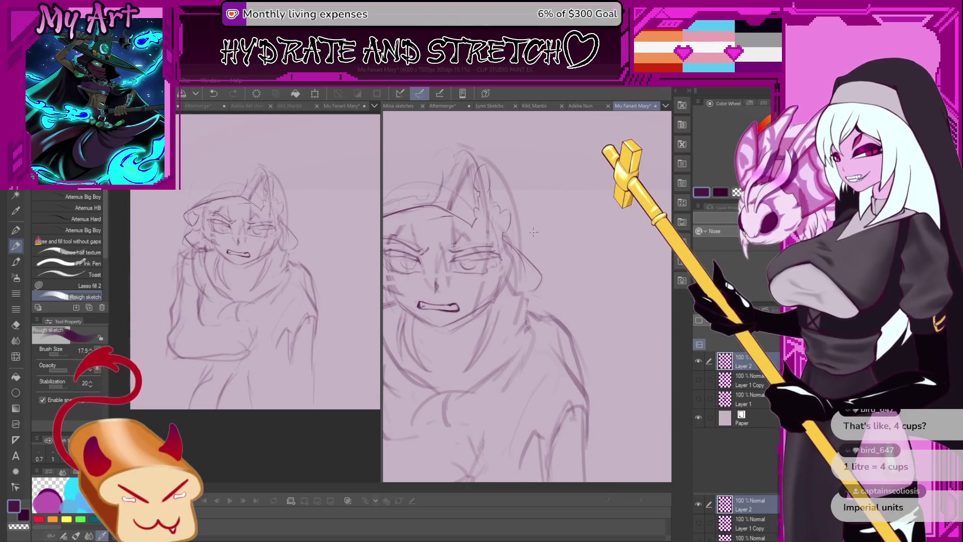
scroll(505, 255, down, 2)
mouse_move(506, 312)
mouse_down()
mouse_move(540, 306)
mouse_move(550, 279)
mouse_up()
scroll(550, 279, up, 4)
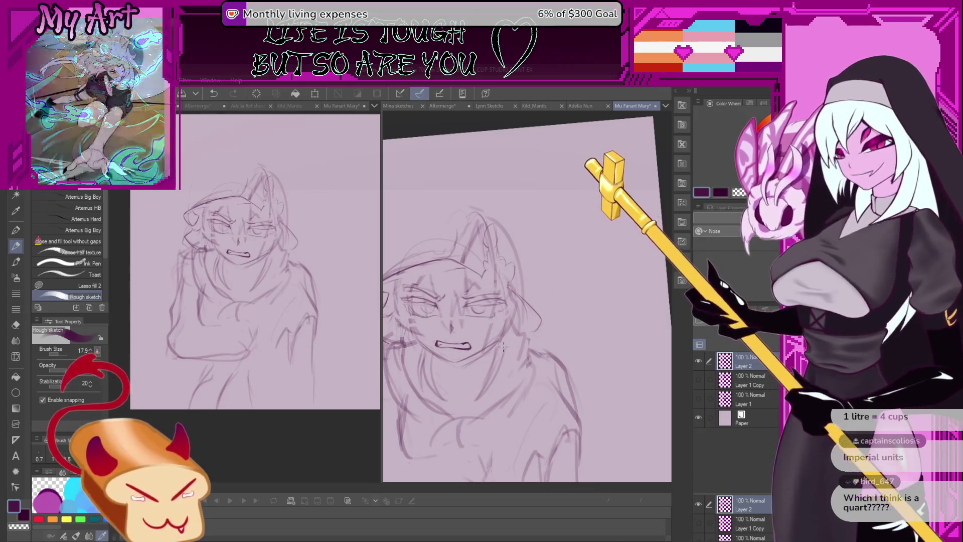
key(ctrl+at)
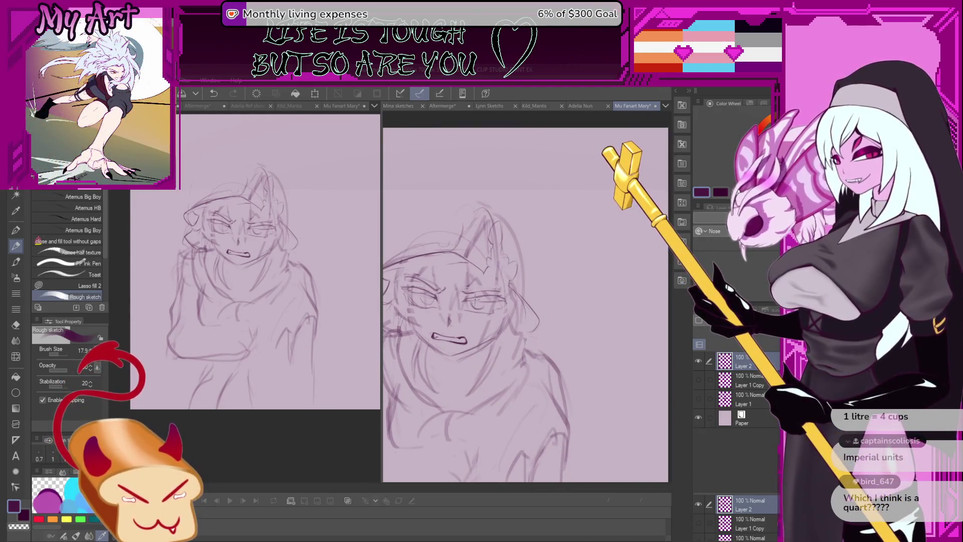
key(ctrl+z)
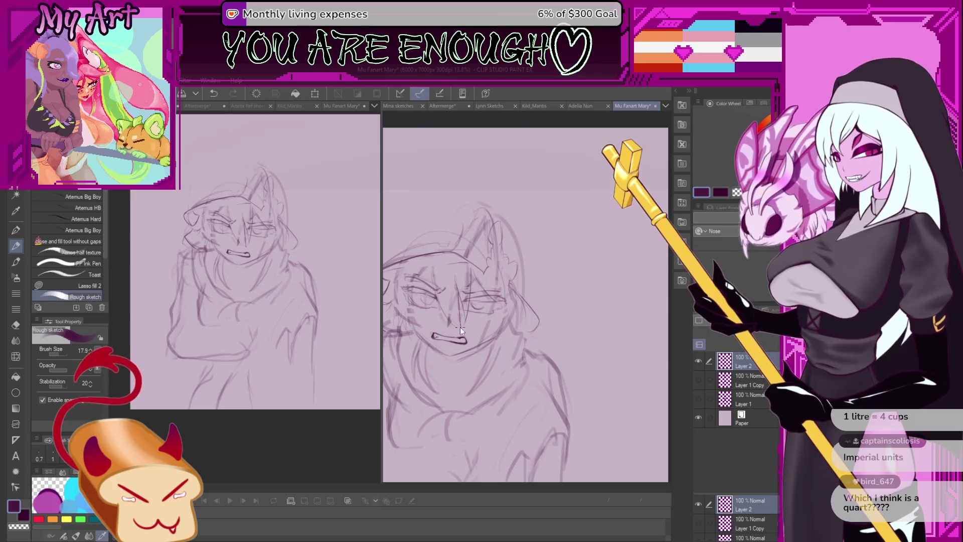
Draw the nose line running up the middle of the face, retrying it.
drag(452, 317, 432, 266)
key(ctrl+z)
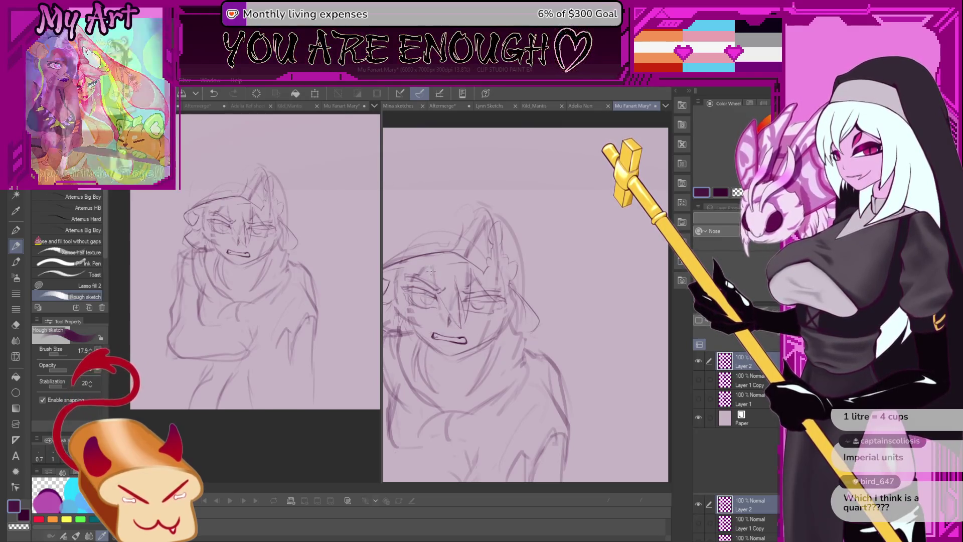
scroll(434, 285, up, 3)
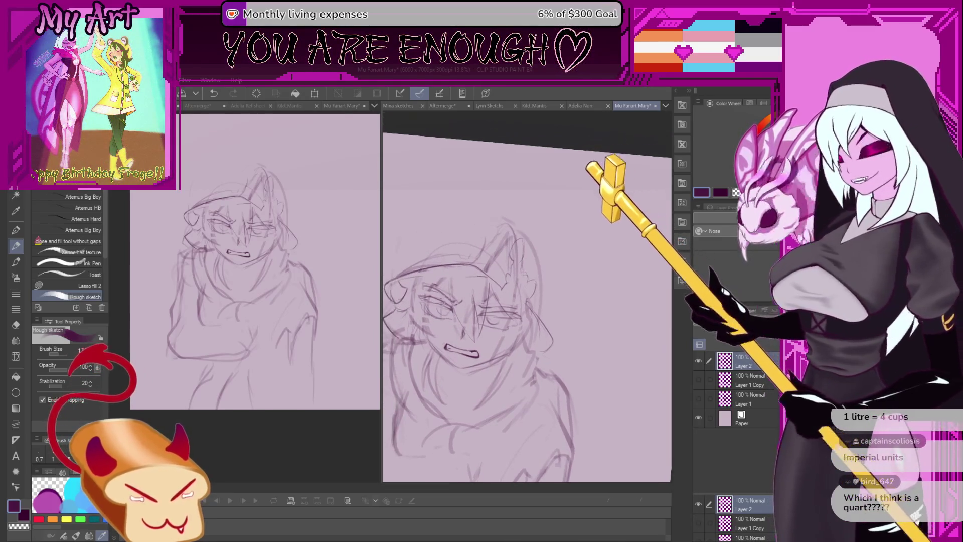
key(ctrl+z)
scroll(474, 341, up, 1)
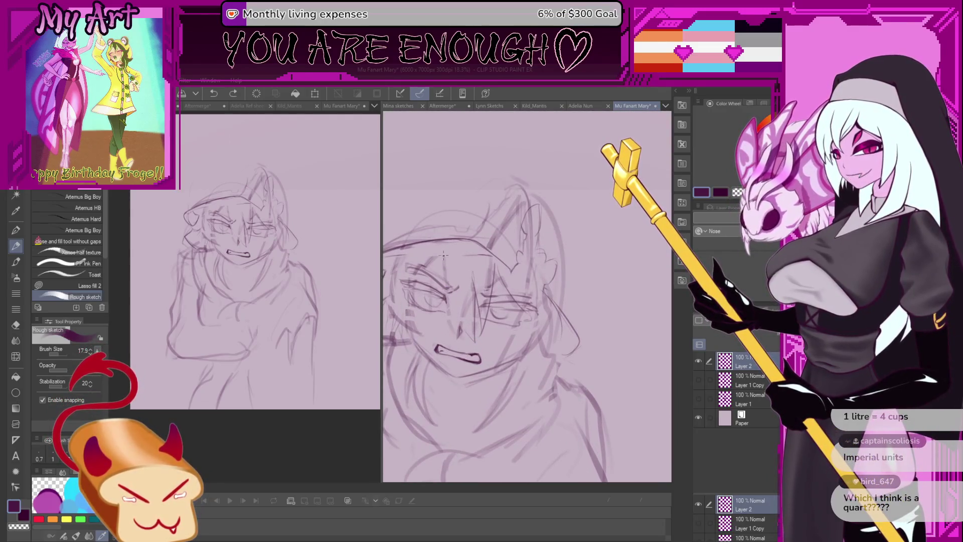
mouse_move(479, 344)
mouse_down()
mouse_move(450, 302)
mouse_move(449, 281)
mouse_move(460, 324)
mouse_move(437, 245)
mouse_up()
key(ctrl+z)
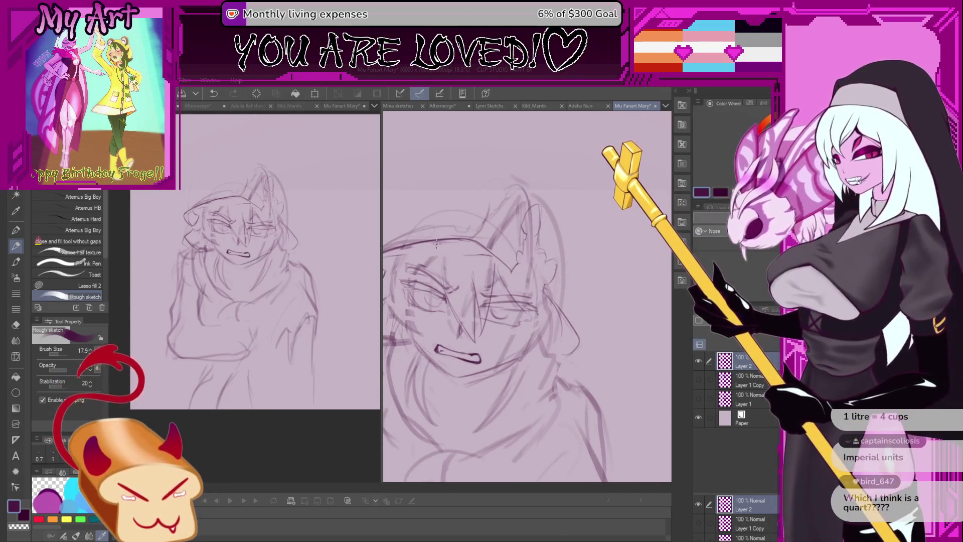
Zoom in and try faint short strokes beside the left eye.
scroll(437, 244, up, 2)
scroll(469, 314, up, 1)
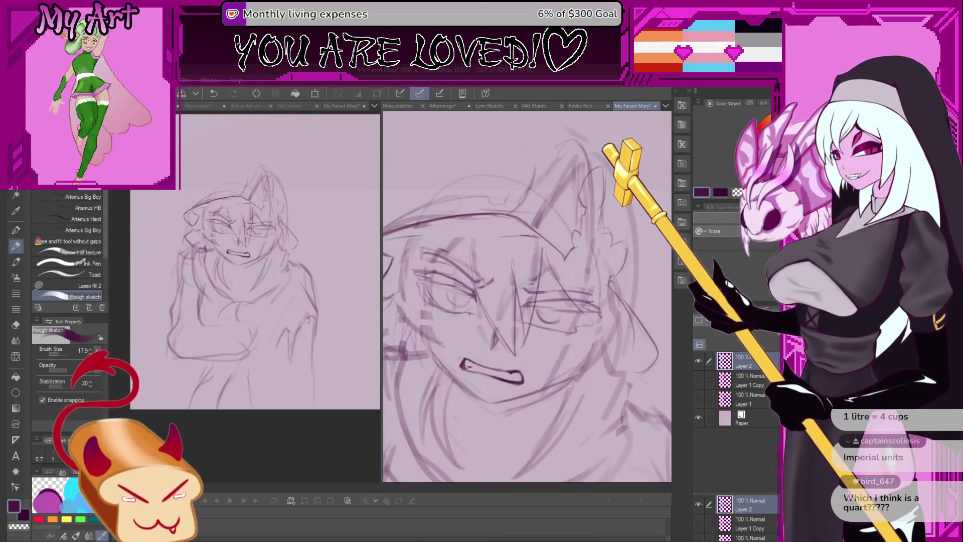
drag(466, 237, 479, 316)
drag(477, 283, 478, 312)
key(ctrl+z)
key(ctrl+z)
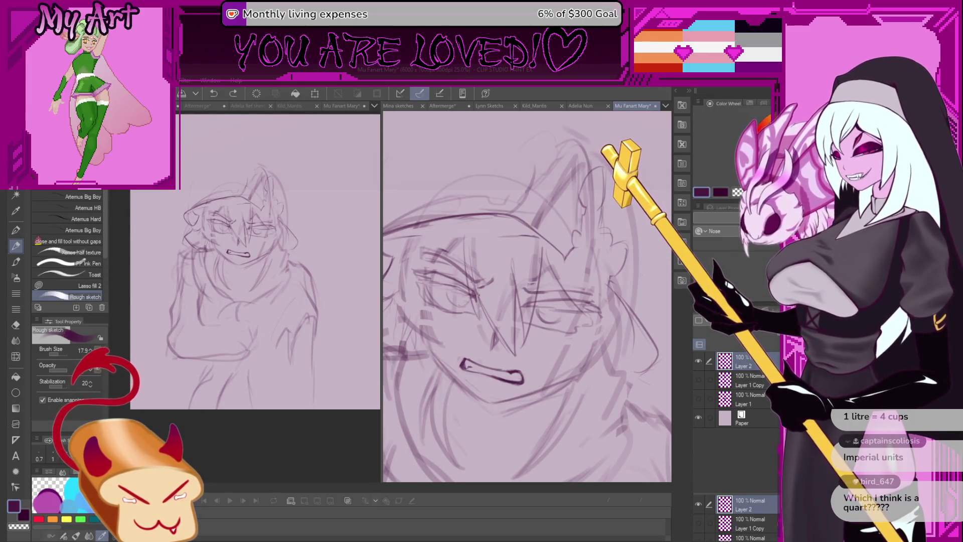
key(ctrl+z)
mouse_move(478, 294)
mouse_down()
mouse_move(460, 210)
mouse_move(431, 249)
mouse_move(459, 269)
mouse_up()
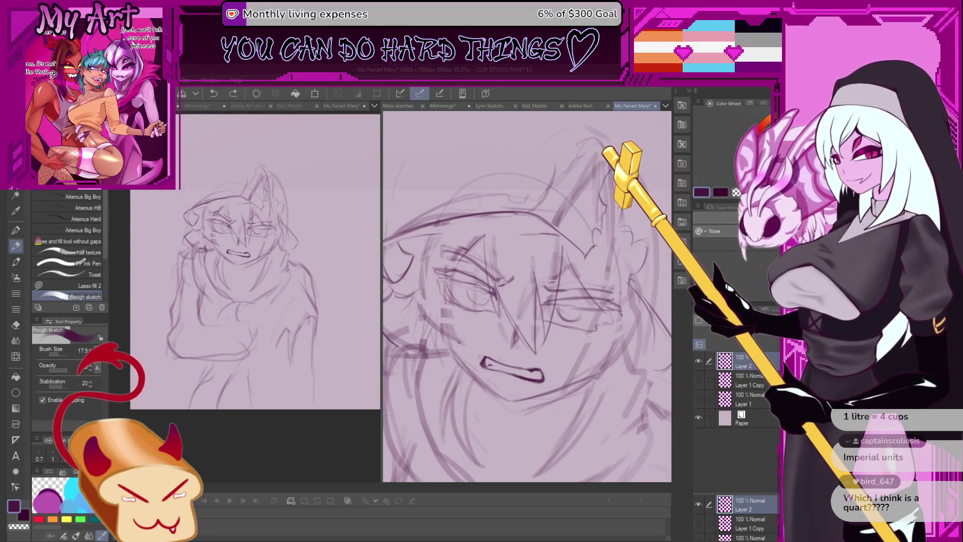
Sketch a rough upward stroke along the left cheek, redoing and redrawing it.
drag(459, 341, 450, 277)
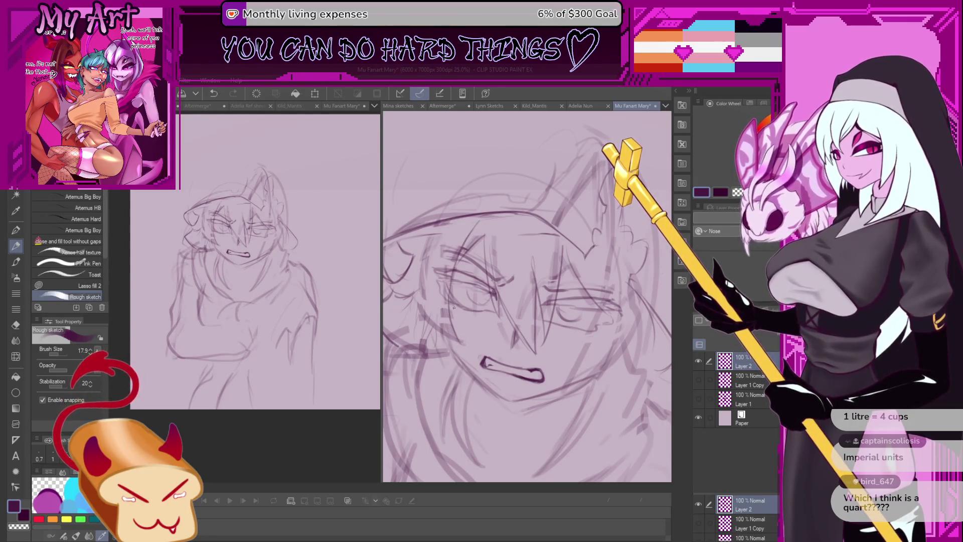
scroll(454, 307, down, 4)
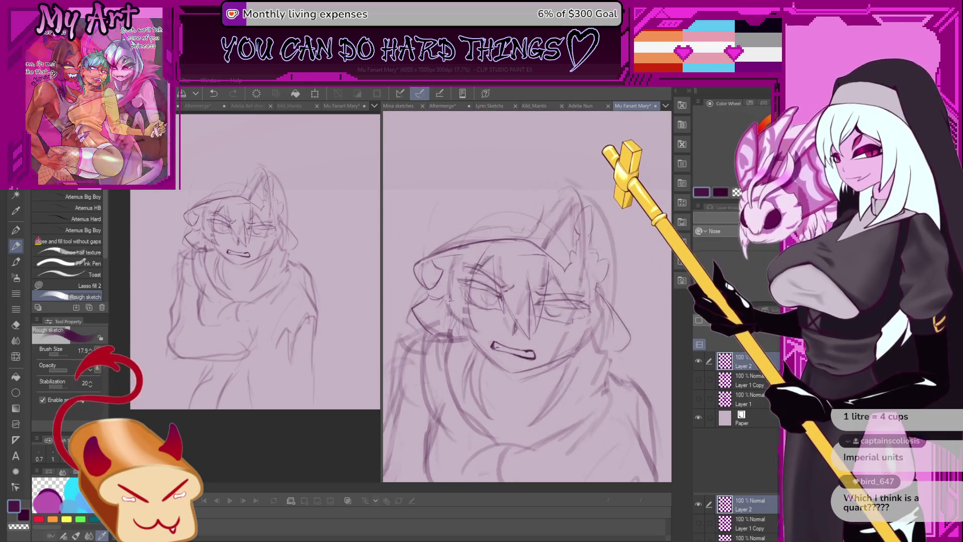
key(ctrl+y)
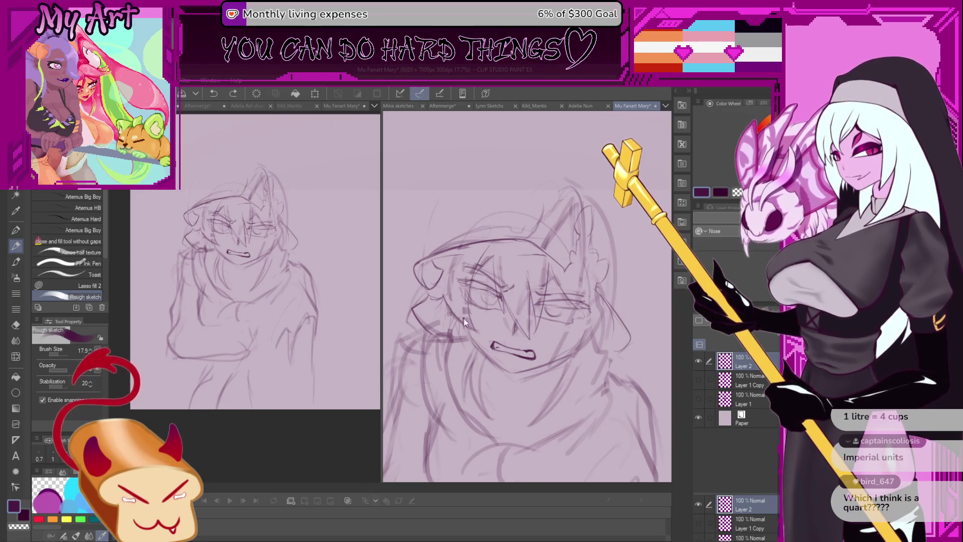
key(ctrl+z)
mouse_move(474, 331)
mouse_down()
mouse_move(442, 294)
mouse_move(443, 258)
mouse_up()
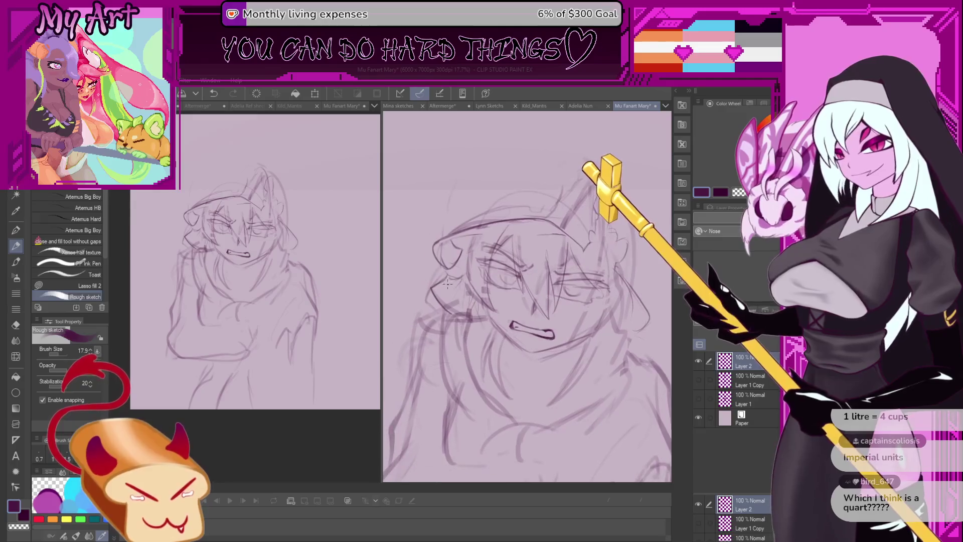
key(ctrl+z)
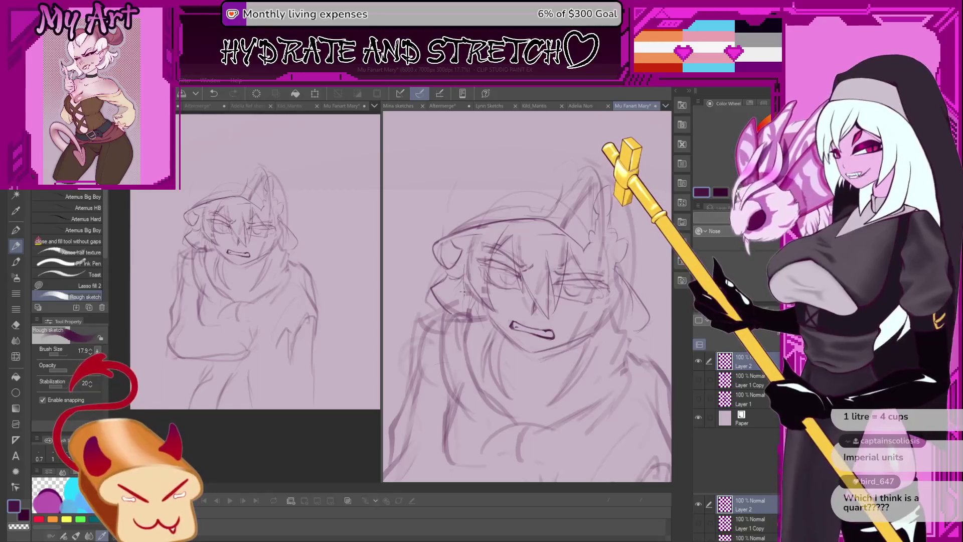
Try short vertical strokes near the left eye, undoing each.
scroll(464, 273, up, 3)
drag(466, 257, 471, 303)
key(ctrl+z)
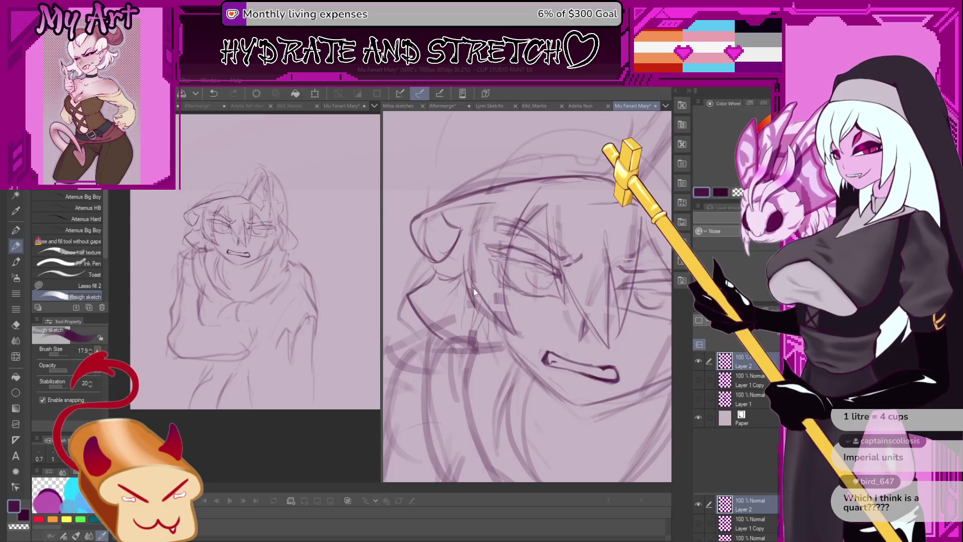
drag(474, 273, 471, 304)
key(ctrl+z)
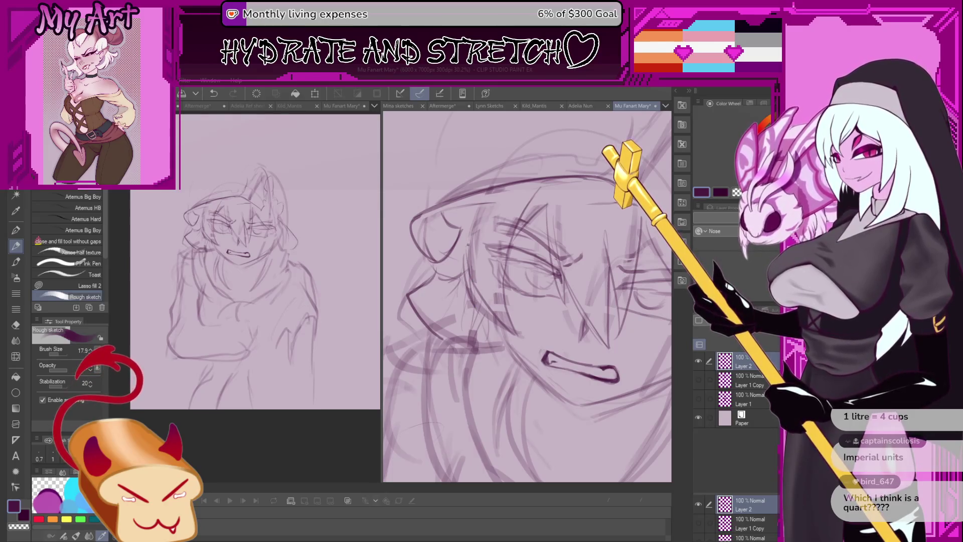
scroll(472, 243, down, 3)
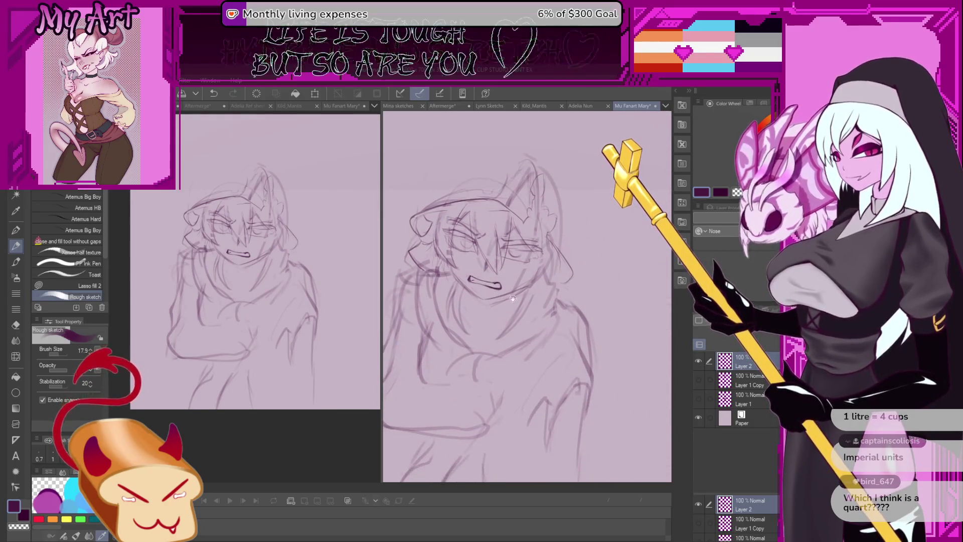
Pan and rotate the second view, reset its rotation, and zoom into the face.
scroll(529, 335, down, 2)
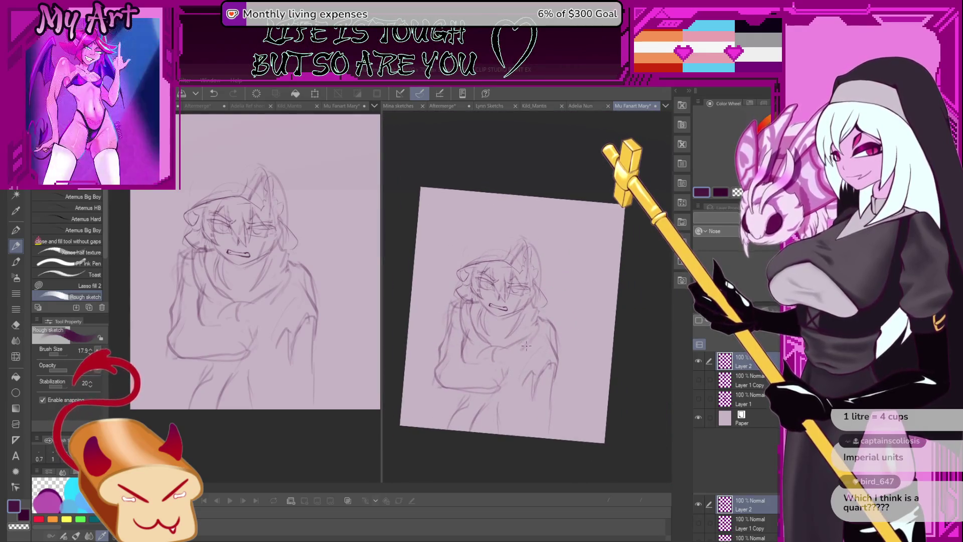
scroll(525, 342, up, 1)
scroll(524, 343, up, 2)
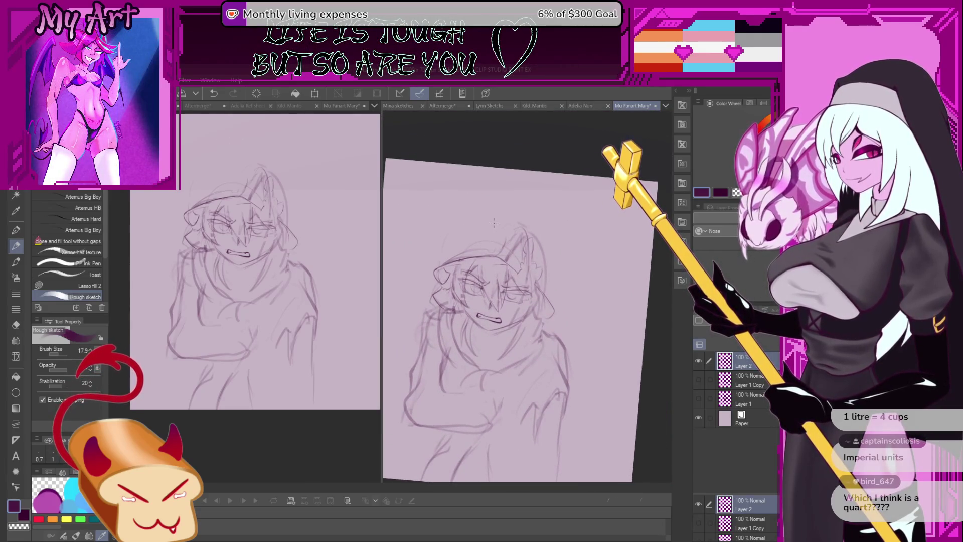
drag(494, 223, 498, 241)
mouse_move(435, 231)
mouse_down()
mouse_move(477, 258)
mouse_move(457, 267)
mouse_move(454, 285)
mouse_move(483, 246)
mouse_up()
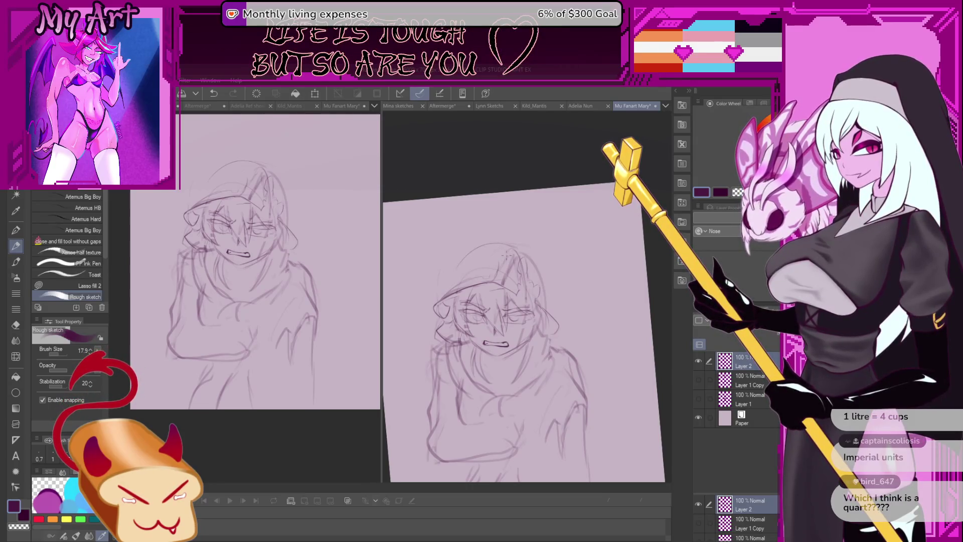
mouse_move(525, 296)
mouse_down()
mouse_move(462, 266)
mouse_move(437, 269)
mouse_up()
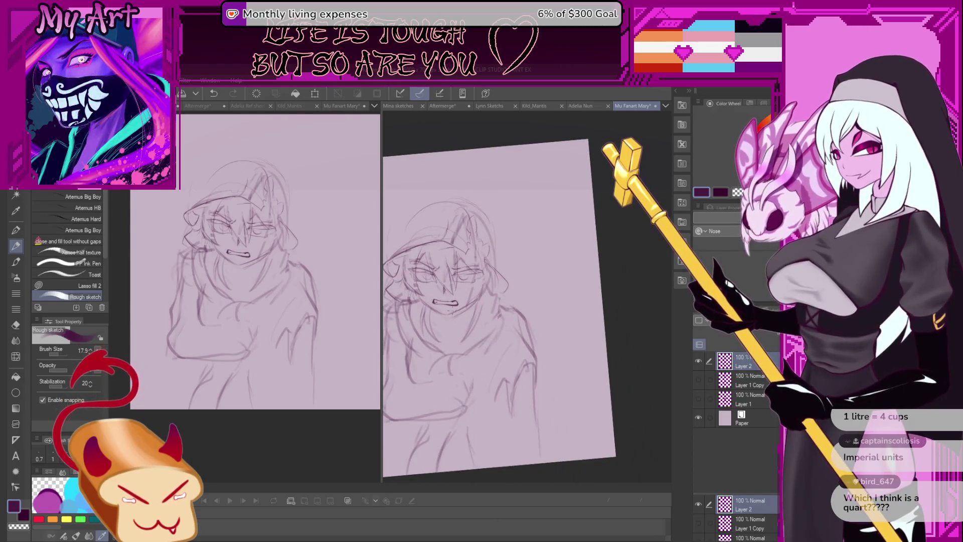
drag(472, 307, 499, 309)
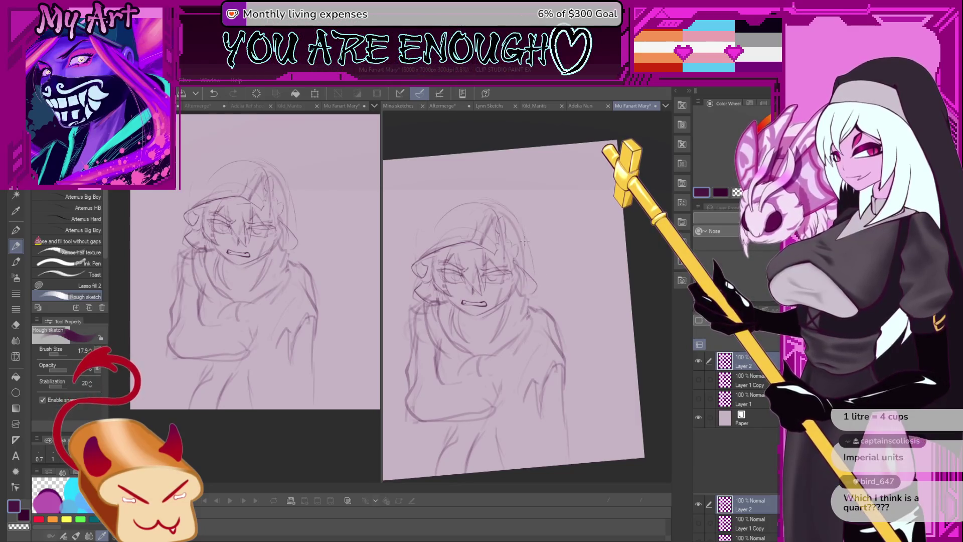
mouse_move(525, 241)
mouse_down()
mouse_move(544, 274)
mouse_move(526, 251)
mouse_move(521, 295)
mouse_up()
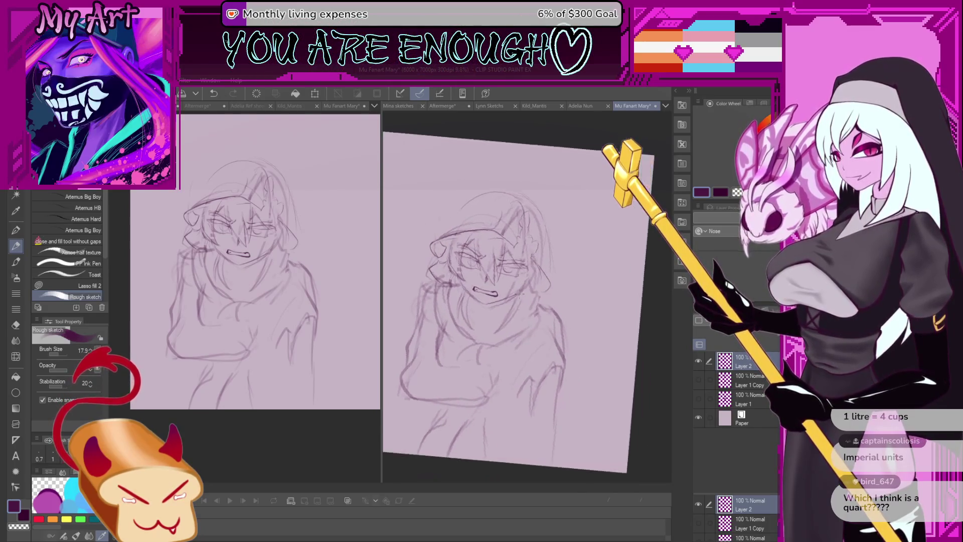
key(ctrl+0)
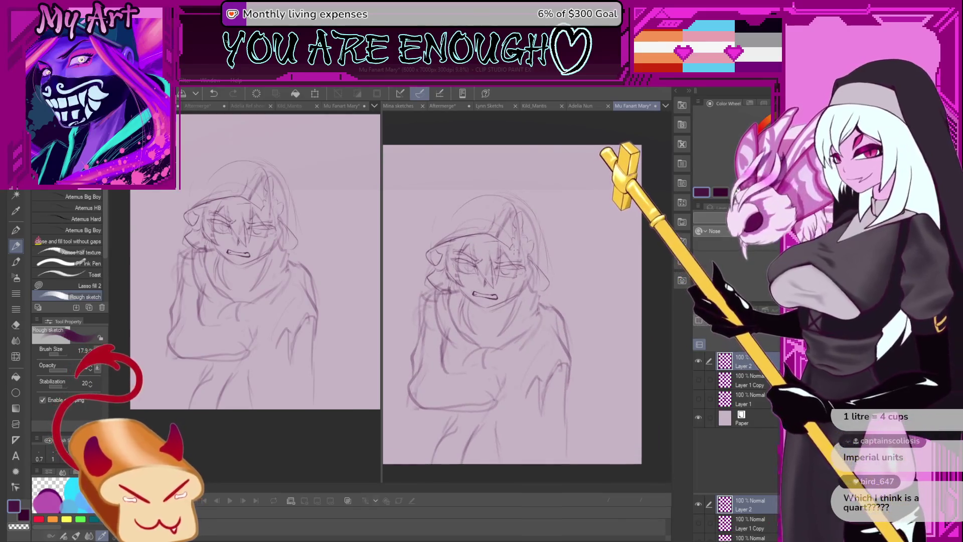
scroll(515, 249, up, 2)
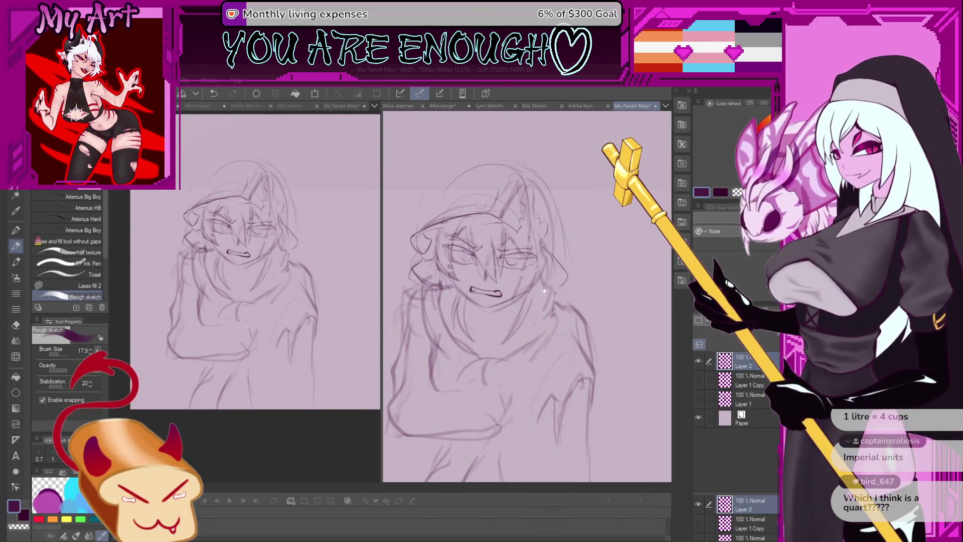
drag(544, 290, 539, 299)
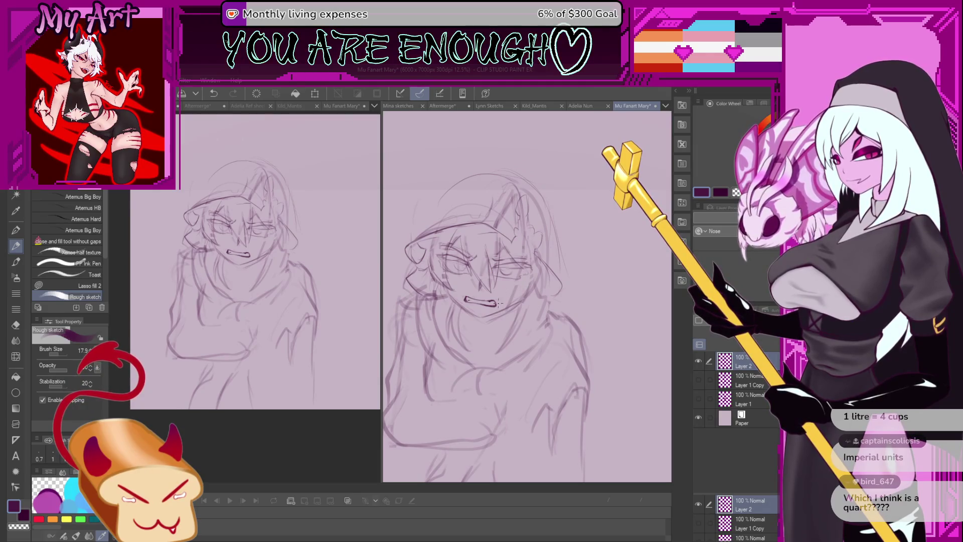
scroll(507, 293, up, 1)
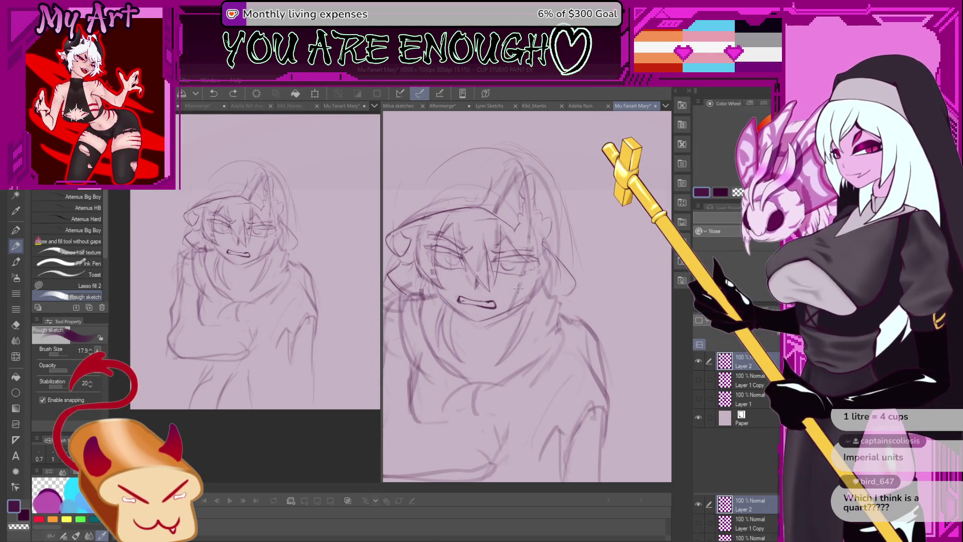
scroll(453, 271, up, 2)
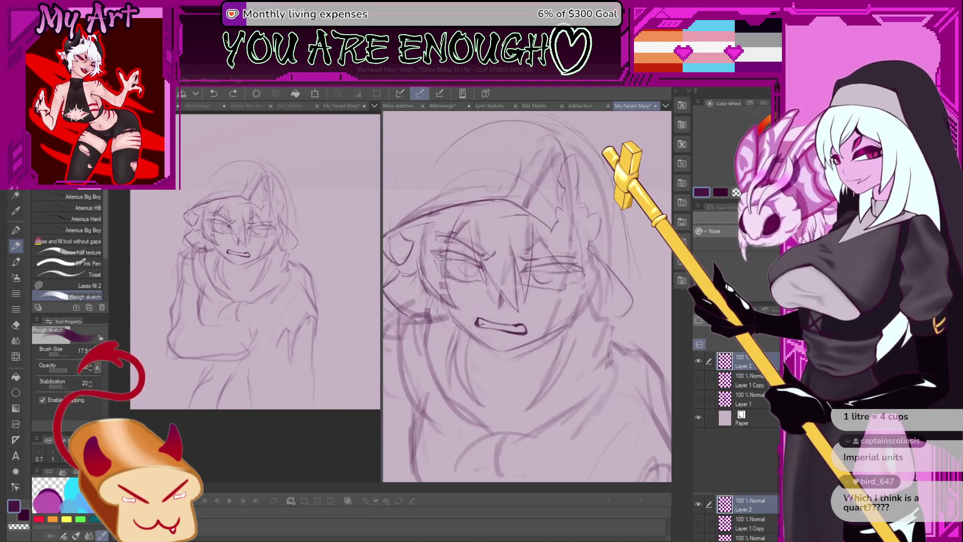
Lasso-select the left eye and start transforming it.
key(m)
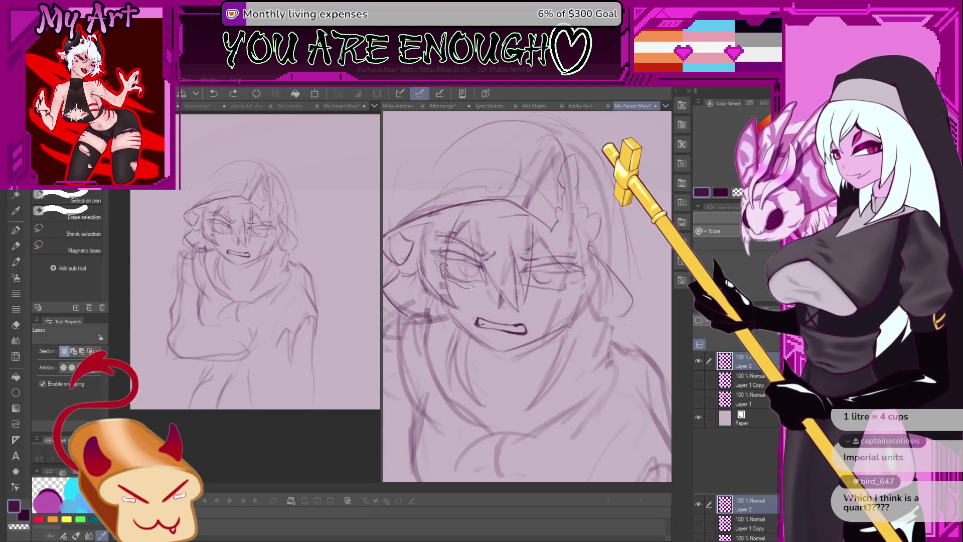
drag(453, 261, 452, 263)
key(ctrl+t)
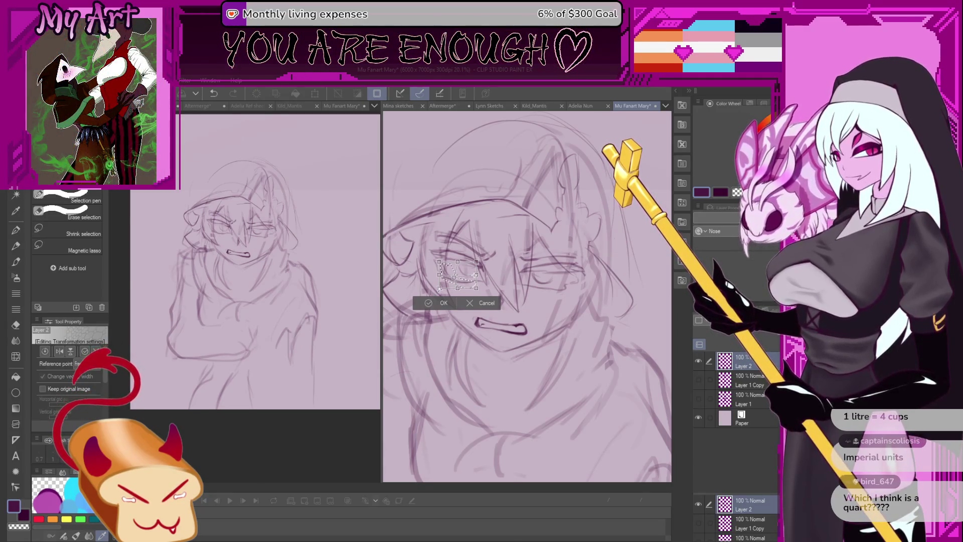
Stretch the left eye's lower-left corner outward, then free-transform and reshape the right eye.
drag(439, 289, 436, 292)
click(440, 307)
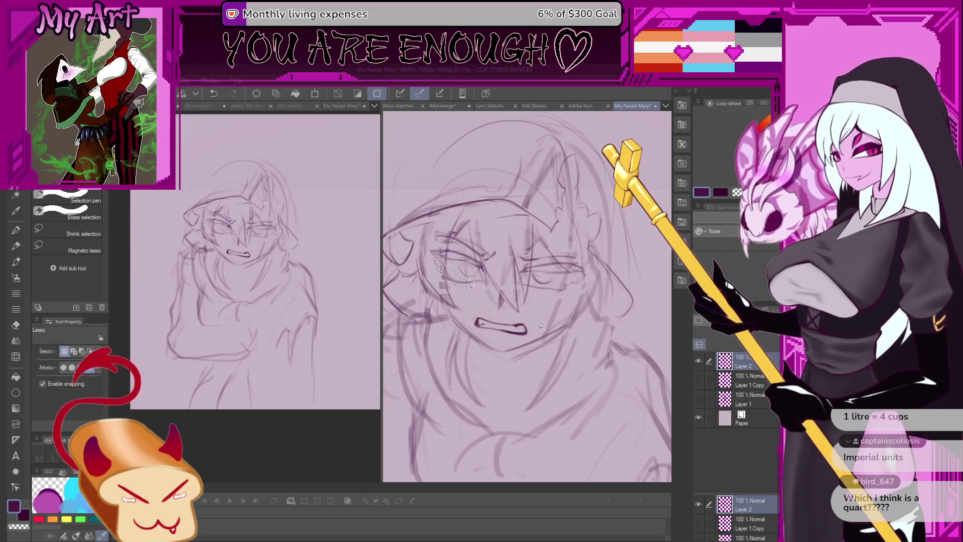
mouse_move(522, 271)
mouse_down()
mouse_move(481, 274)
mouse_move(534, 295)
mouse_move(518, 281)
mouse_up()
key(ctrl+t)
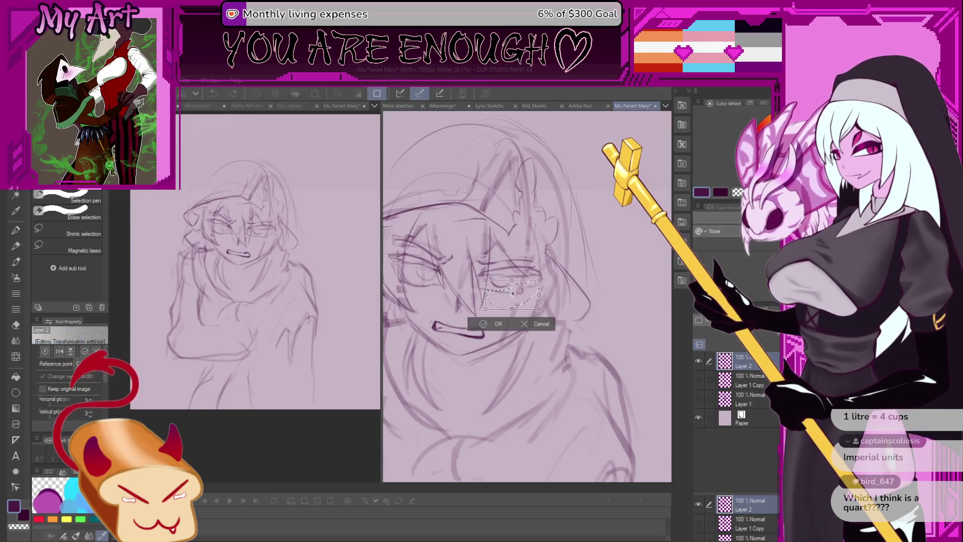
key(Return)
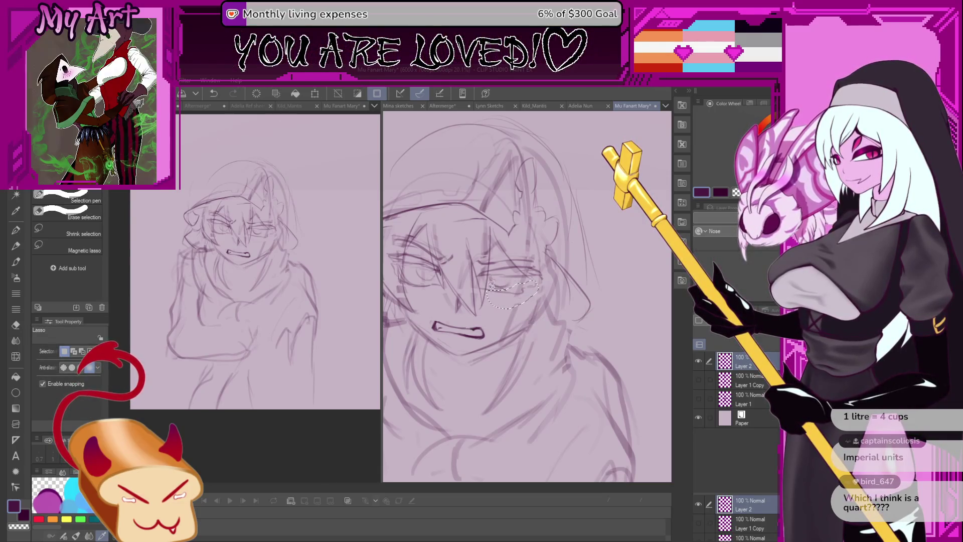
key(ctrl+t)
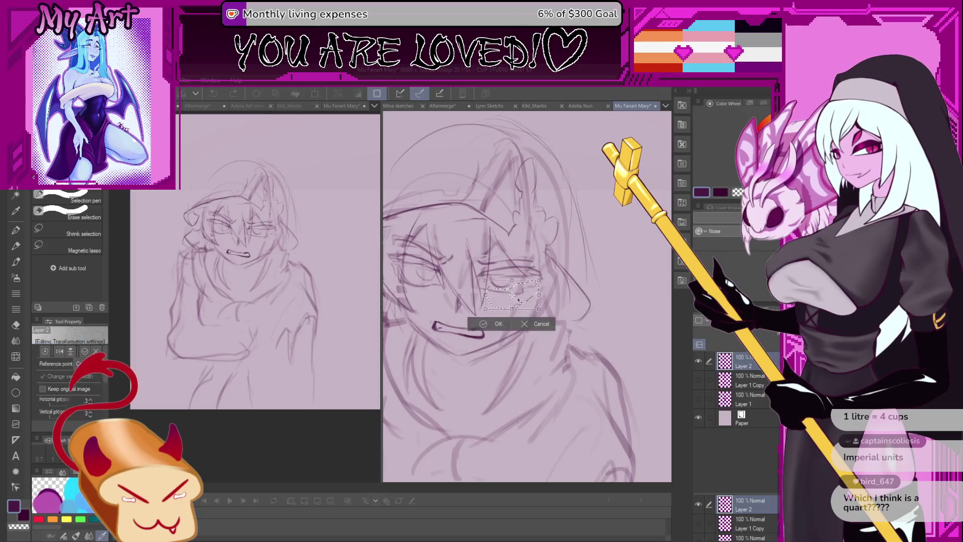
drag(526, 304, 502, 261)
click(499, 324)
key(ctrl+d)
Sketch a rough line along the cheek beside the mouth, redrawing it after a stray stroke.
key(p)
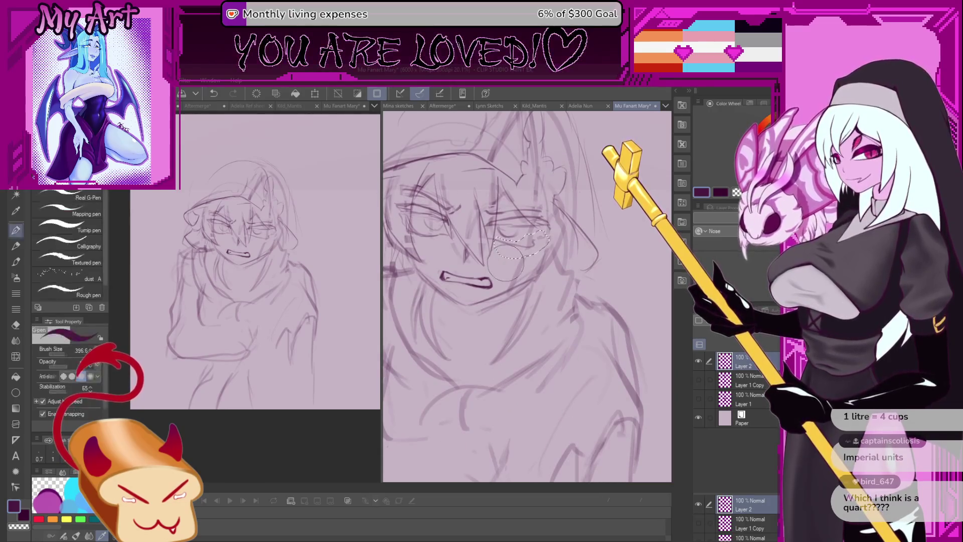
scroll(464, 280, down, 3)
scroll(465, 280, up, 3)
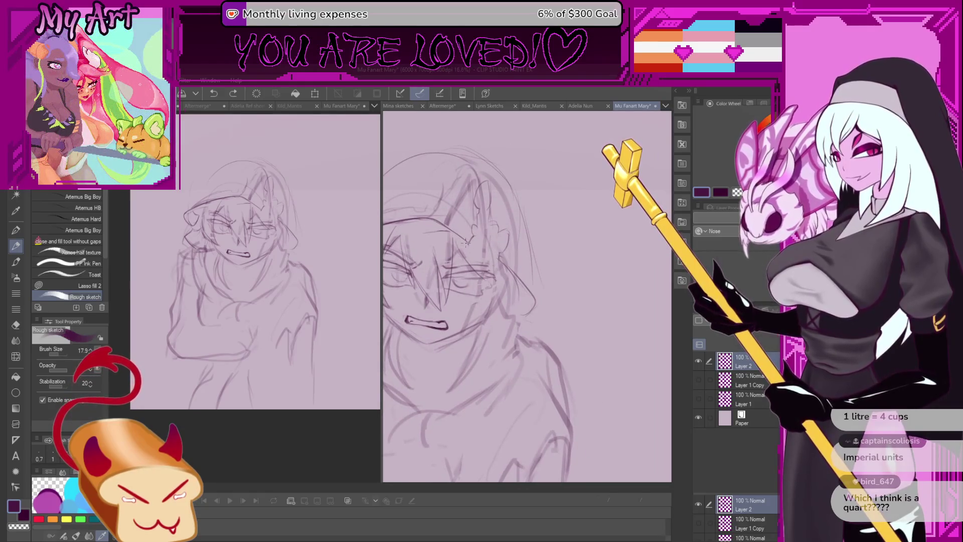
drag(485, 273, 471, 311)
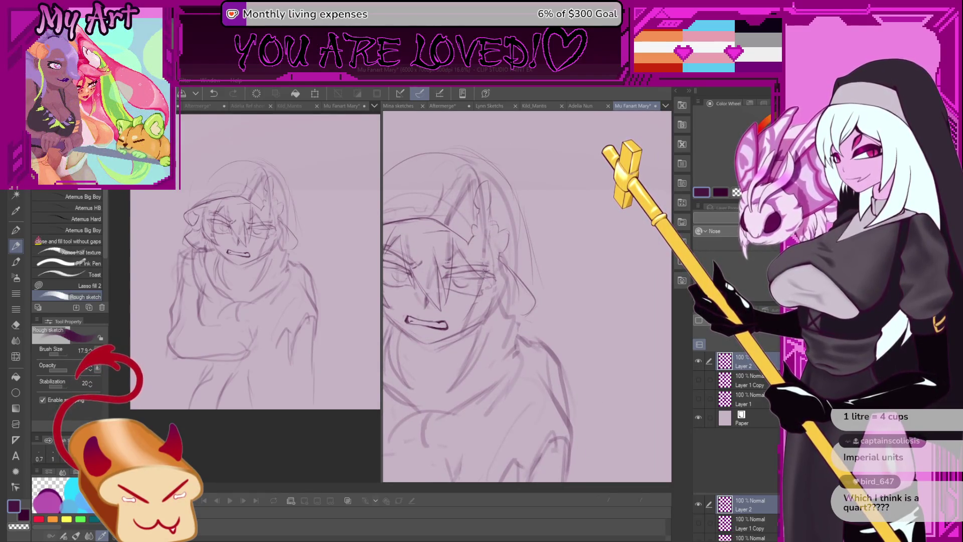
drag(487, 262, 470, 321)
key(ctrl+z)
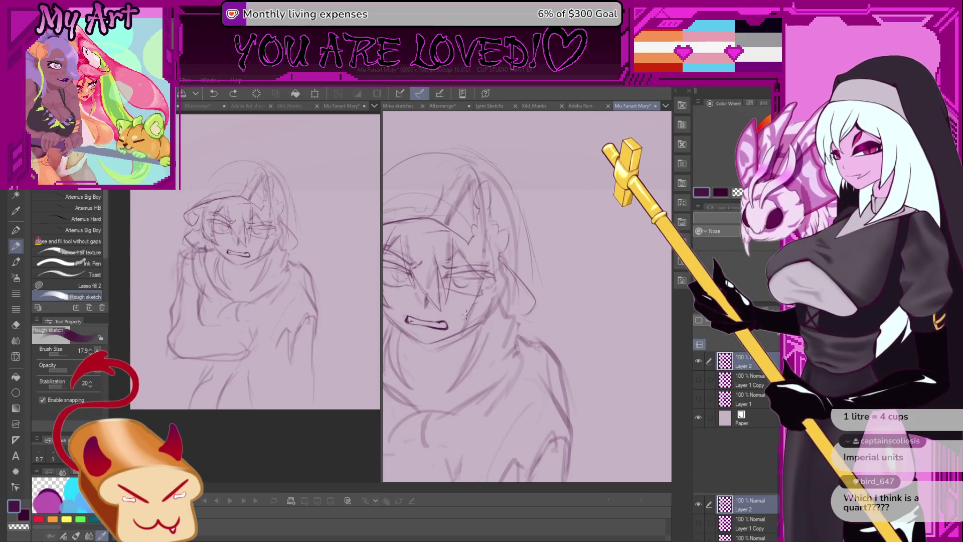
drag(488, 261, 469, 317)
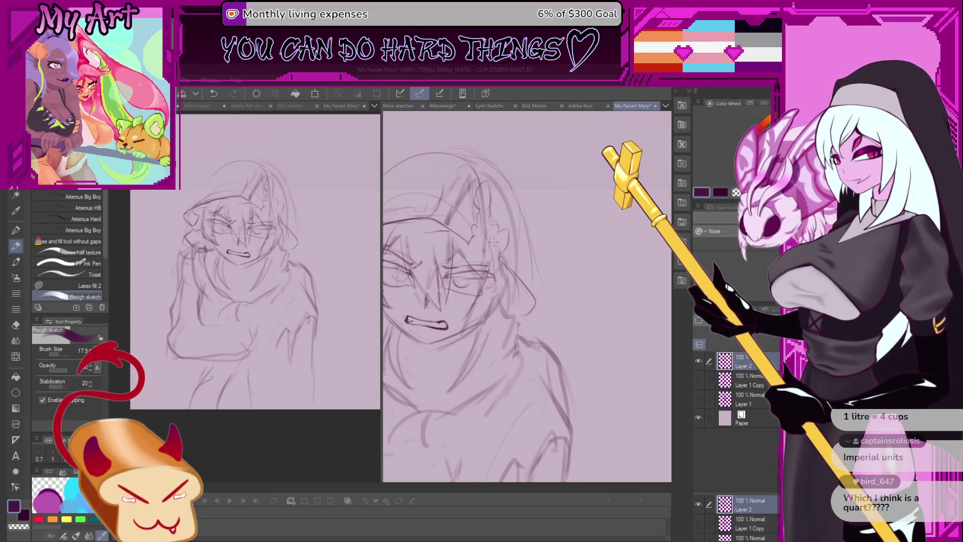
Lasso the left eye, then the right eye, clear the selection and undo the last stroke.
key(m)
scroll(460, 282, up, 2)
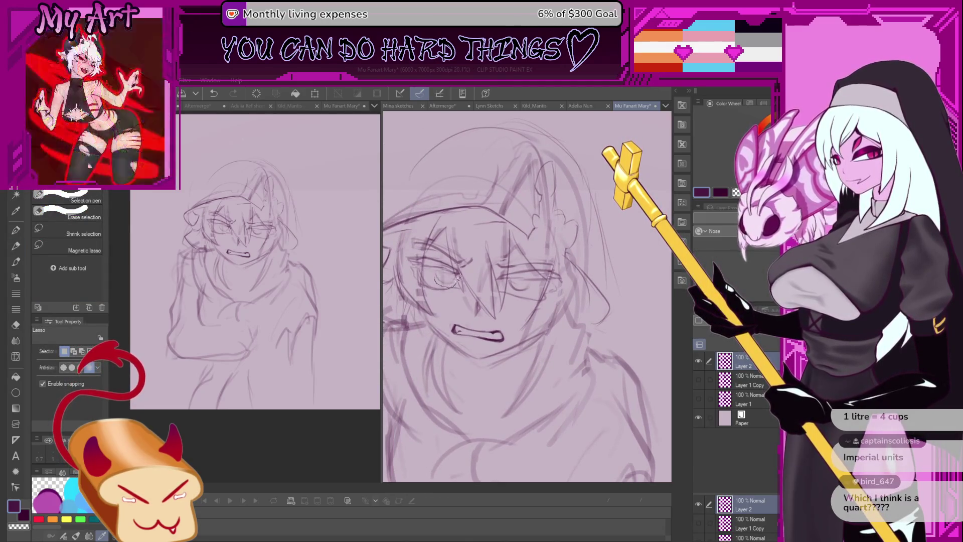
mouse_move(437, 271)
mouse_down()
mouse_move(455, 275)
mouse_move(438, 273)
mouse_up()
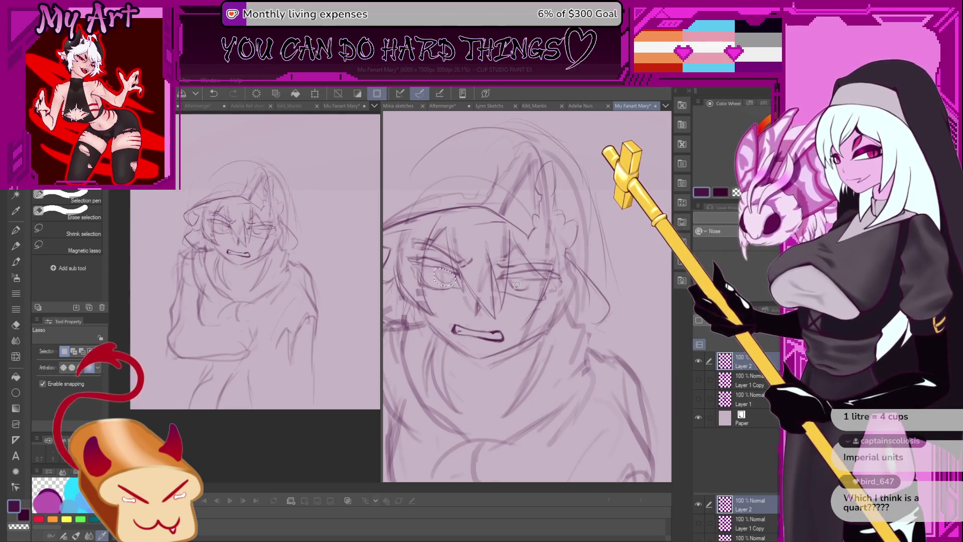
mouse_move(534, 288)
mouse_down()
mouse_move(522, 276)
mouse_move(522, 294)
mouse_up()
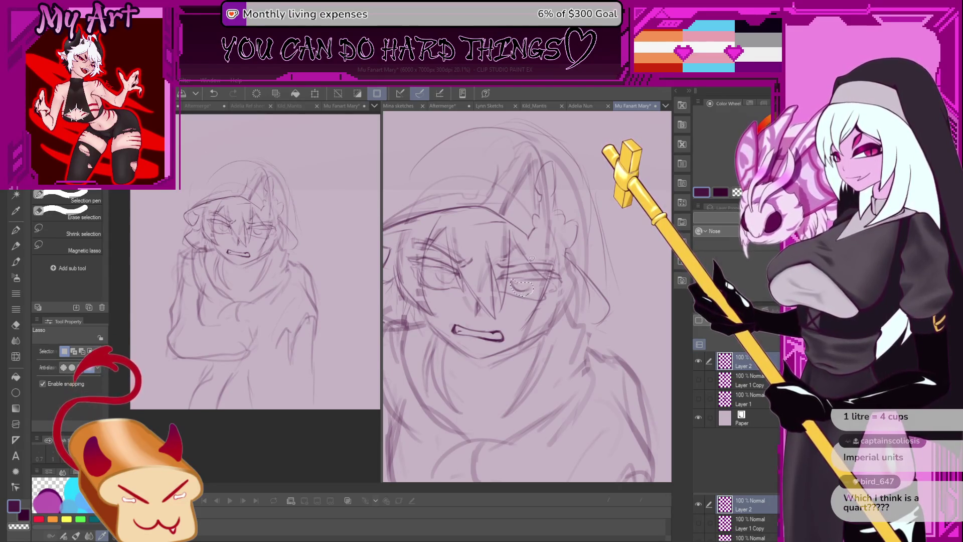
key(ctrl+d)
key(p)
scroll(491, 339, down, 3)
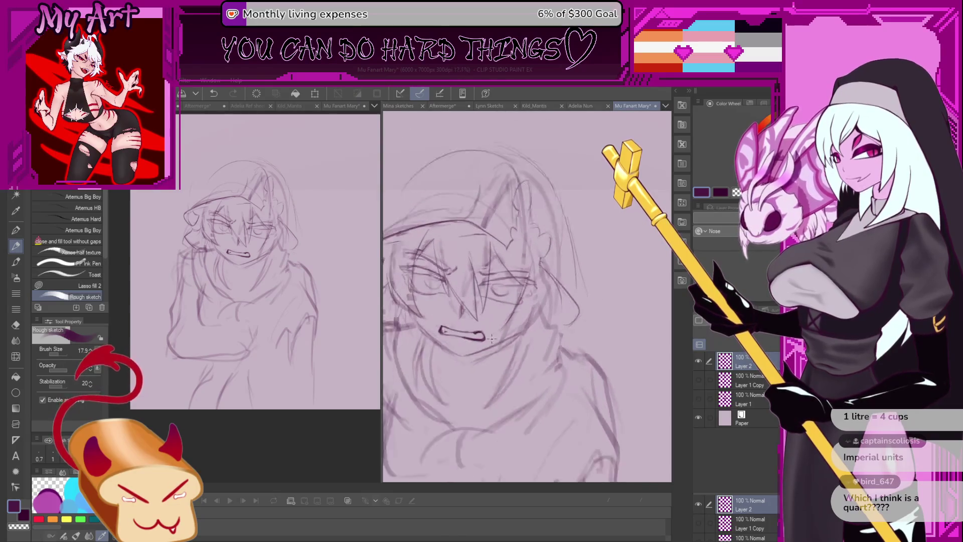
scroll(491, 340, down, 2)
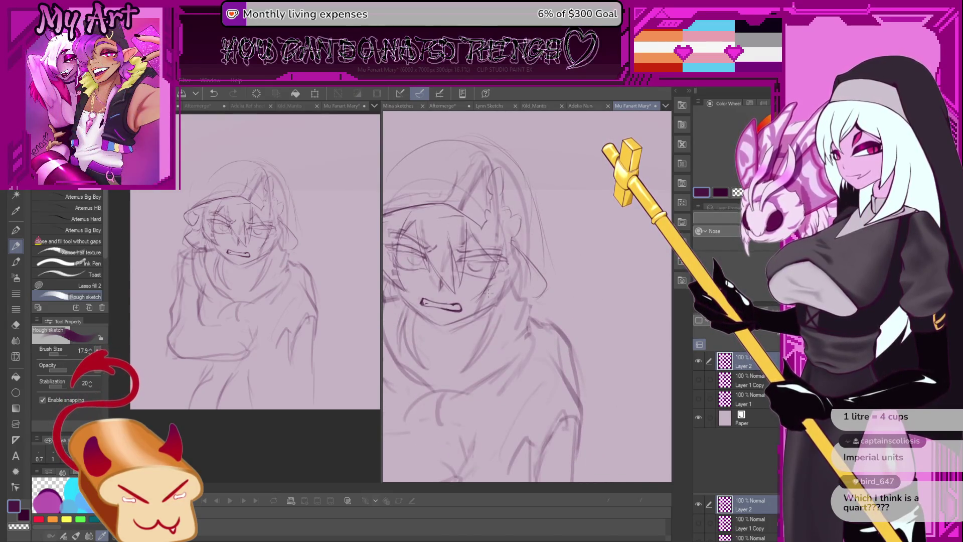
key(ctrl+z)
Sketch a short jaw line and try a few short face strokes, undoing the unwanted ones.
drag(522, 302, 490, 321)
key(ctrl+z)
key(ctrl+z)
drag(524, 295, 514, 305)
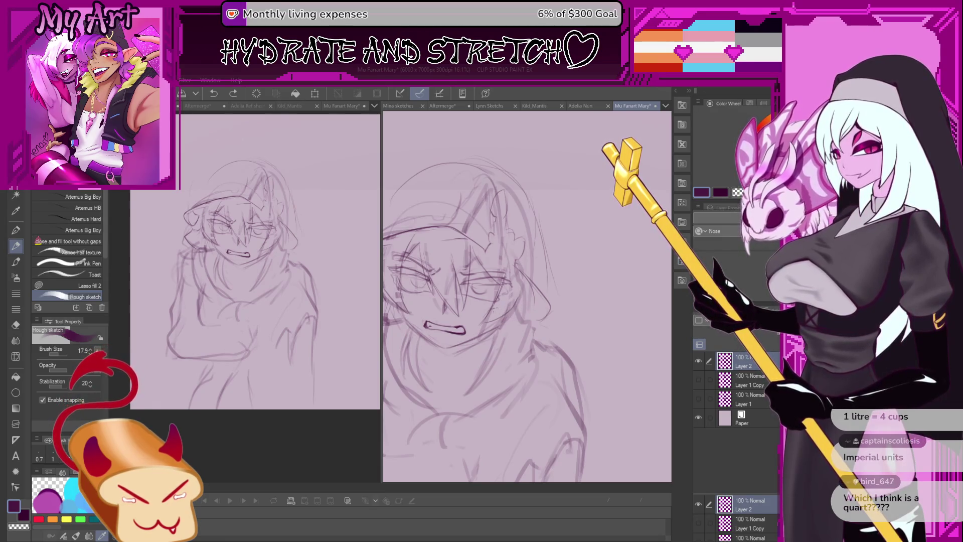
drag(522, 295, 532, 300)
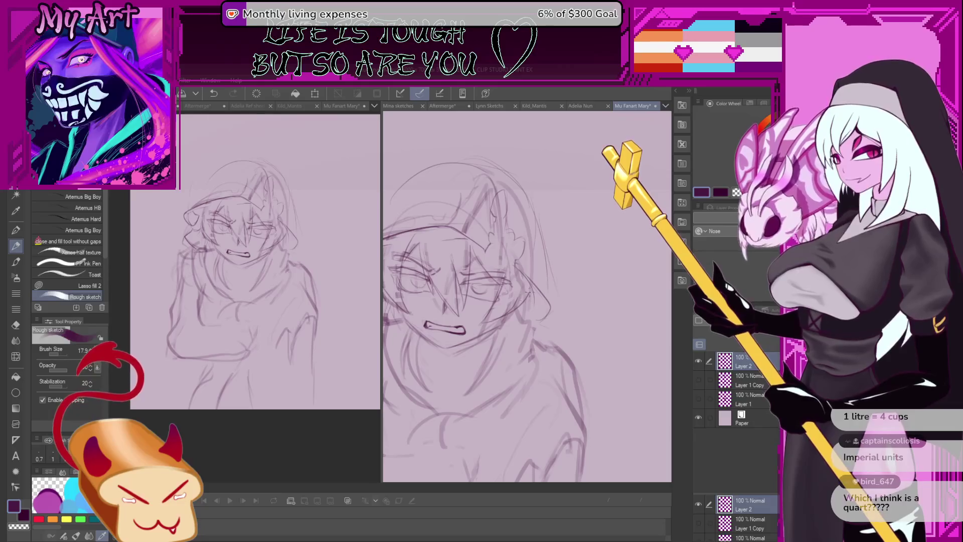
key(ctrl+z)
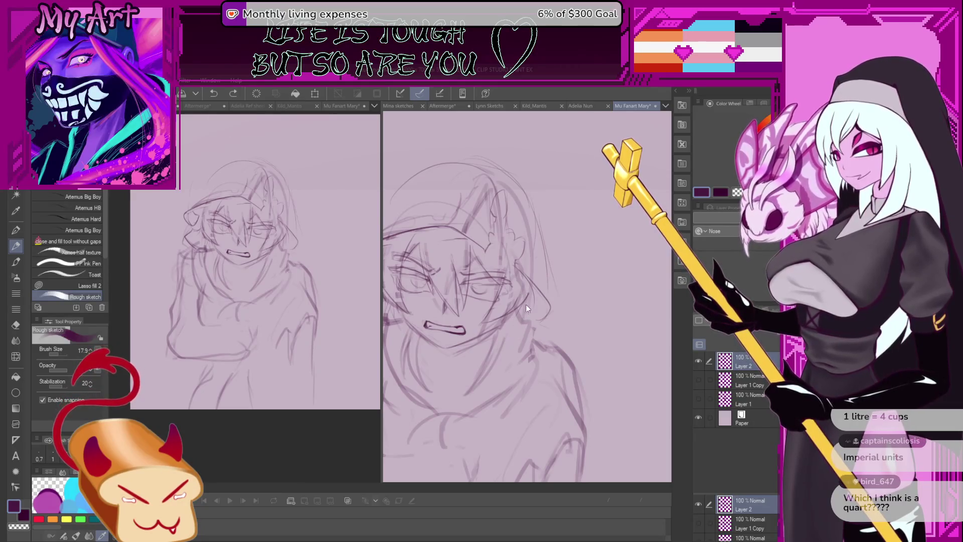
mouse_move(527, 297)
mouse_down()
mouse_move(512, 338)
mouse_move(531, 293)
mouse_up()
key(ctrl+z)
key(ctrl+z)
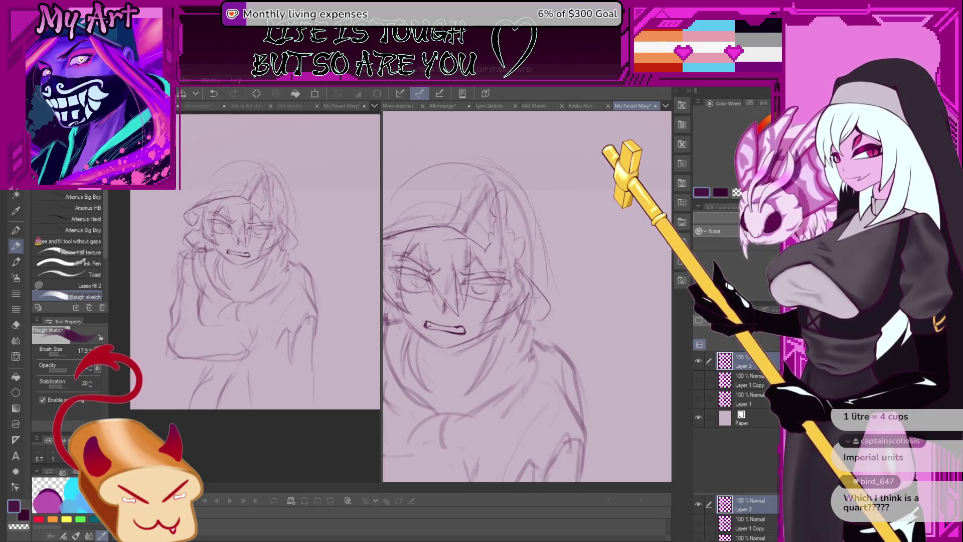
key(ctrl+z)
key(ctrl+z)
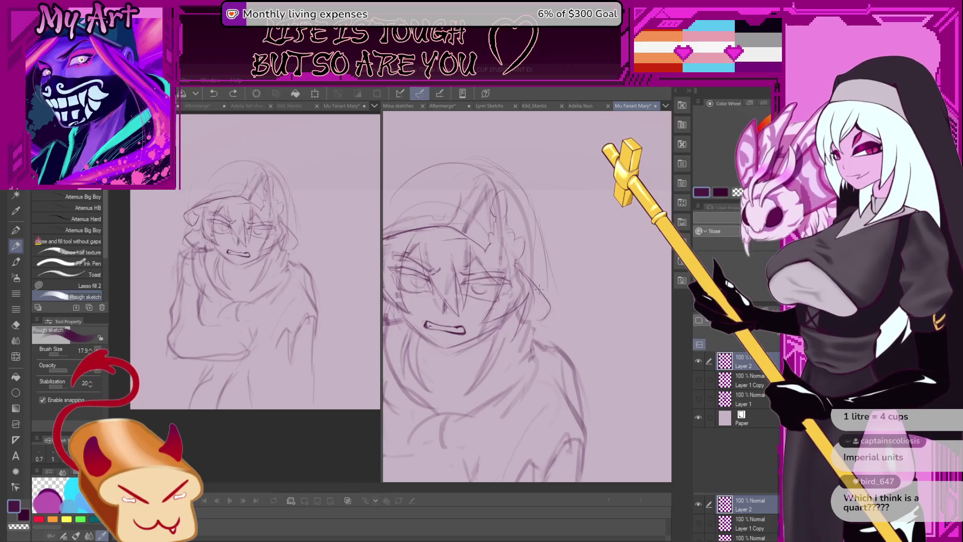
Try a short stroke beside the jaw, undo it, then zoom out and tilt the view.
drag(539, 293, 552, 309)
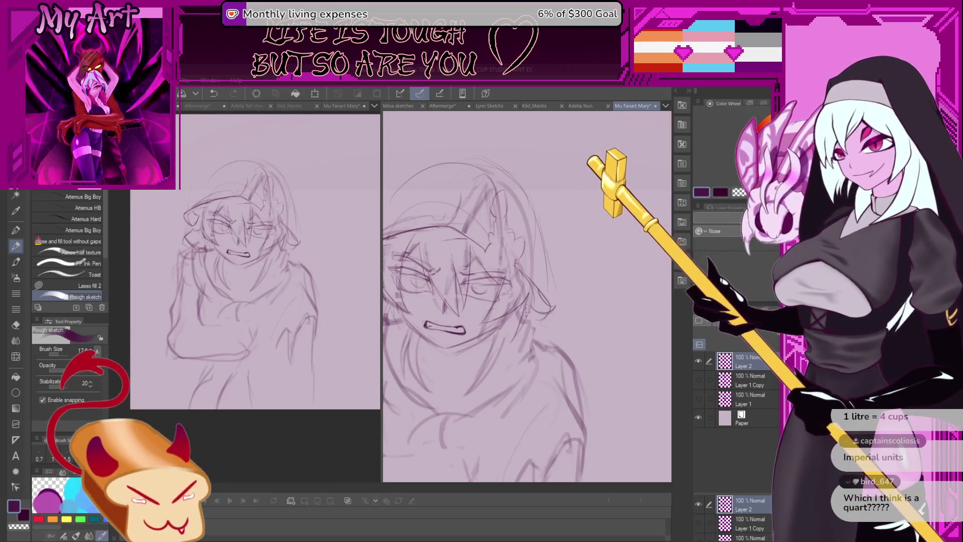
scroll(493, 310, down, 2)
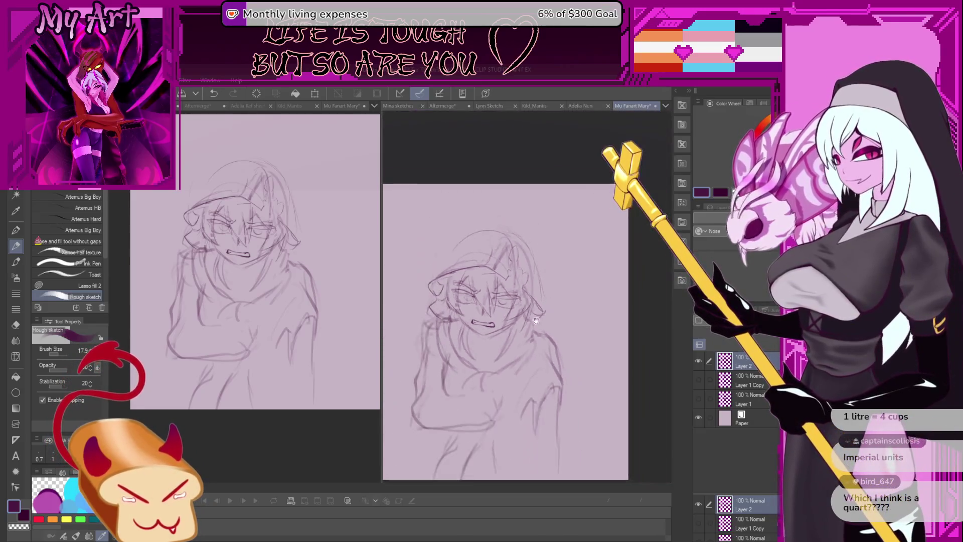
scroll(495, 353, up, 1)
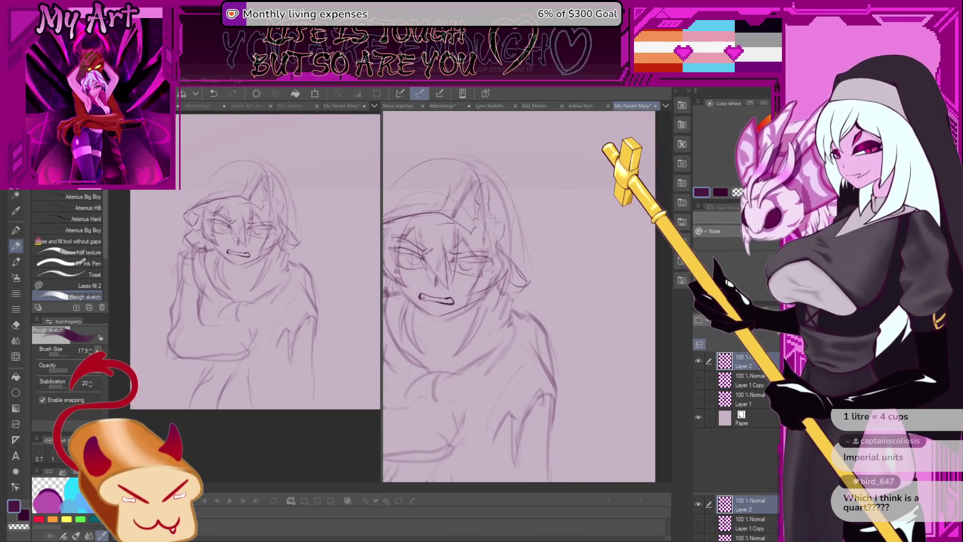
scroll(494, 352, up, 1)
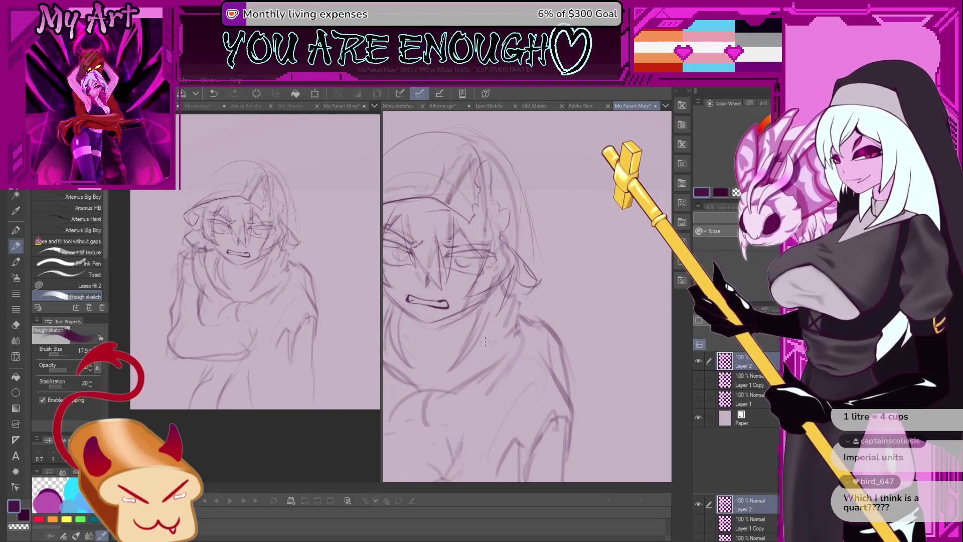
key(ctrl+z)
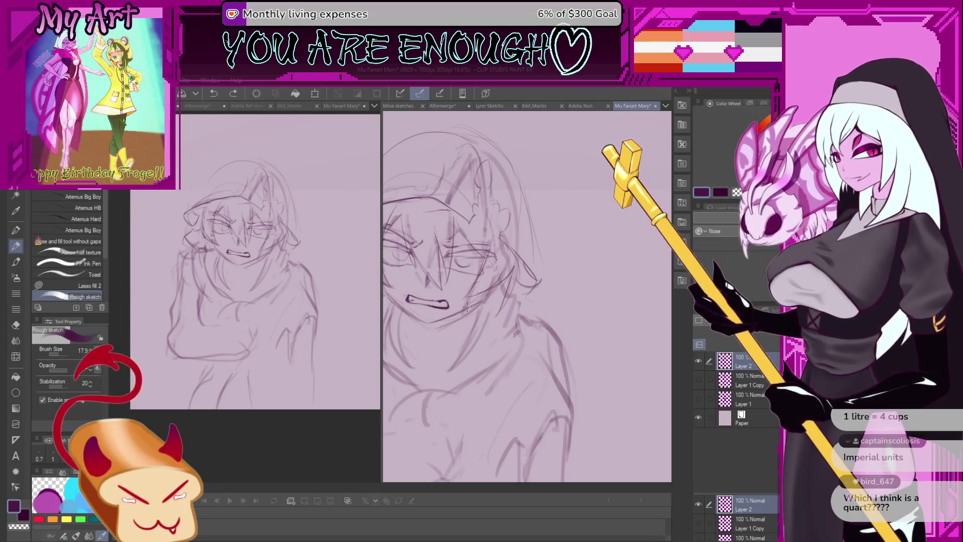
scroll(460, 321, down, 2)
drag(459, 321, 549, 313)
Lasso the jaw lines and rotate them into a new position.
key(m)
drag(421, 300, 484, 355)
drag(451, 312, 435, 300)
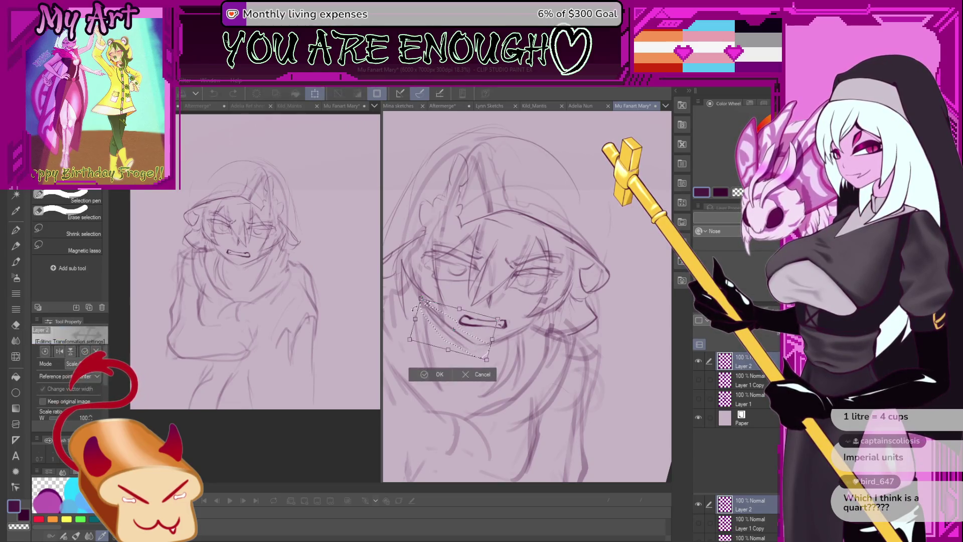
key(ctrl+t)
key(Return)
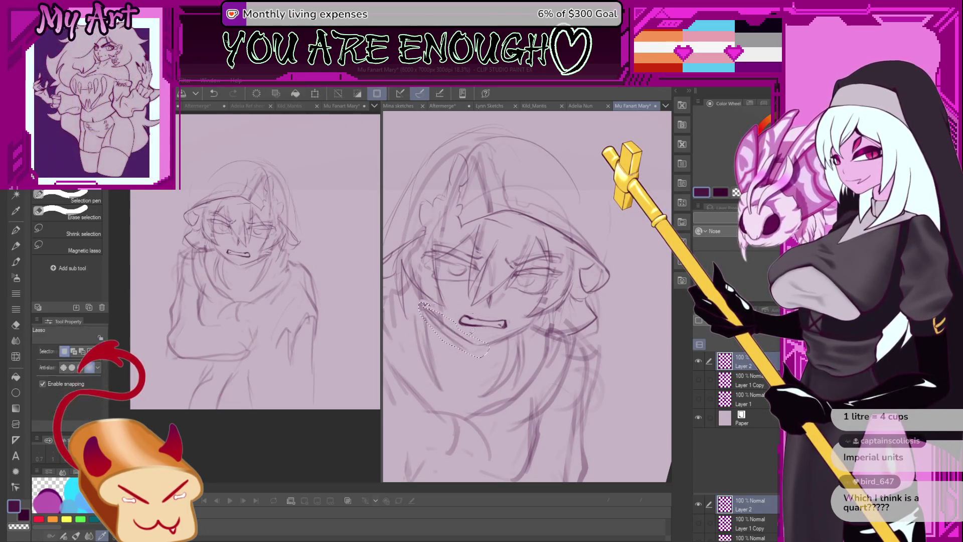
key(ctrl+t)
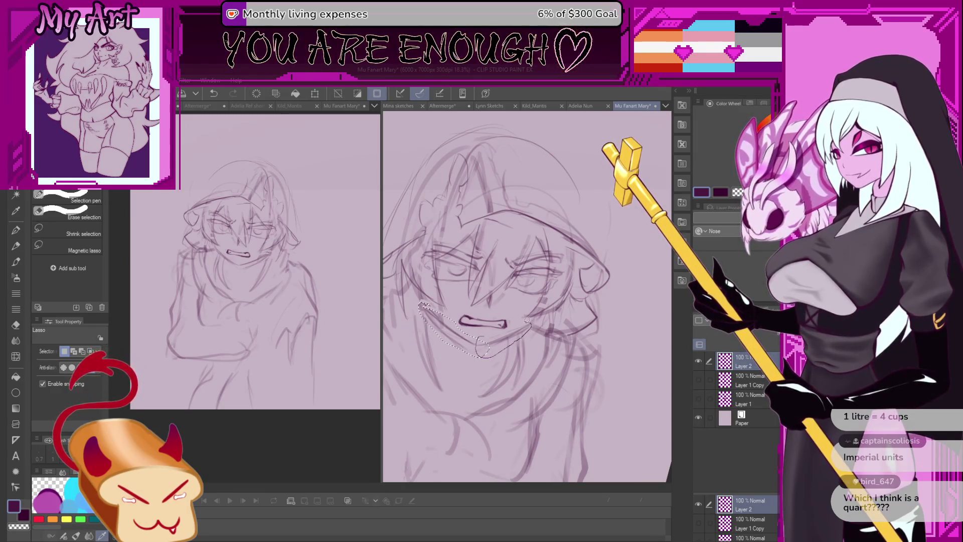
mouse_move(527, 321)
mouse_down()
mouse_move(536, 332)
mouse_move(535, 319)
mouse_move(562, 327)
mouse_move(493, 331)
mouse_up()
click(483, 385)
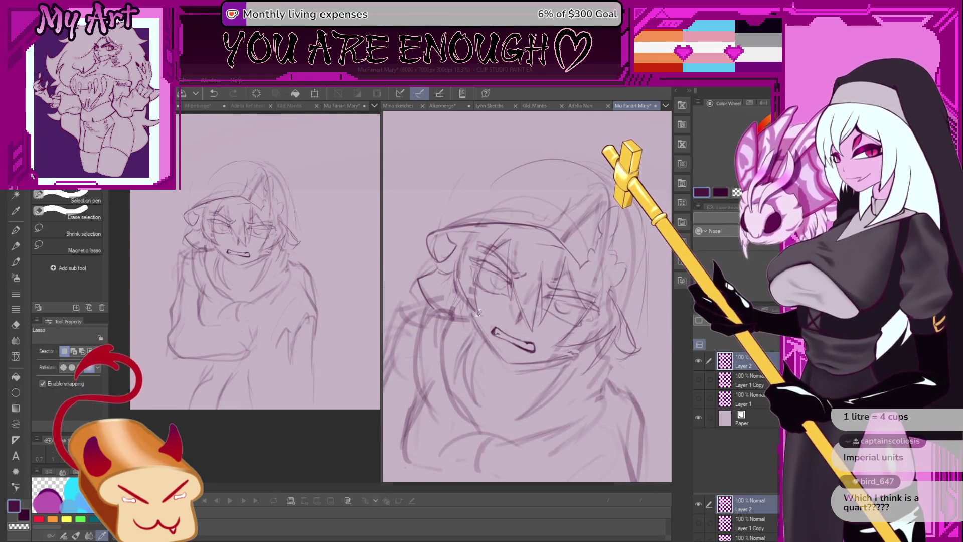
Lasso the mouth, extending the selection left, and transform it into place.
drag(571, 359, 581, 353)
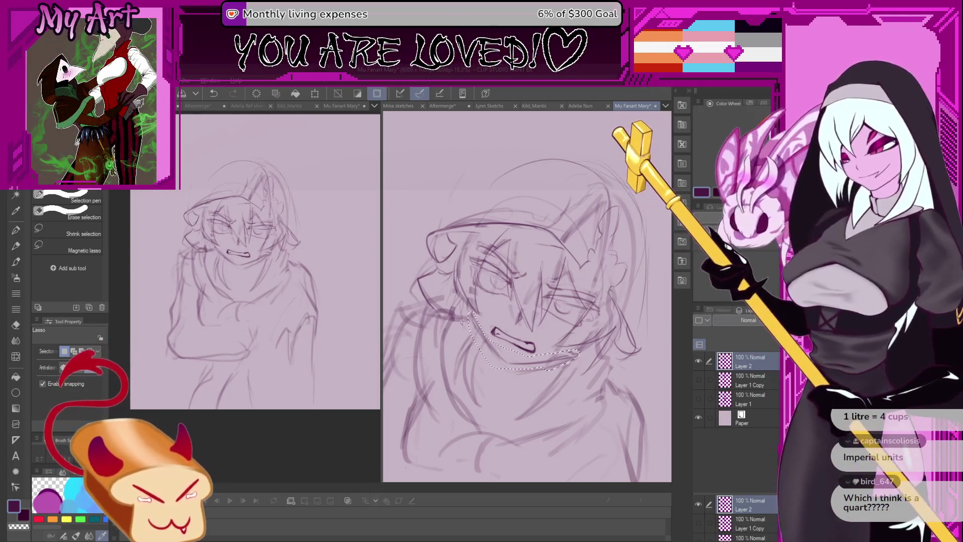
mouse_move(473, 332)
mouse_down()
mouse_move(472, 355)
mouse_move(516, 374)
mouse_move(579, 365)
mouse_up()
key(ctrl+t)
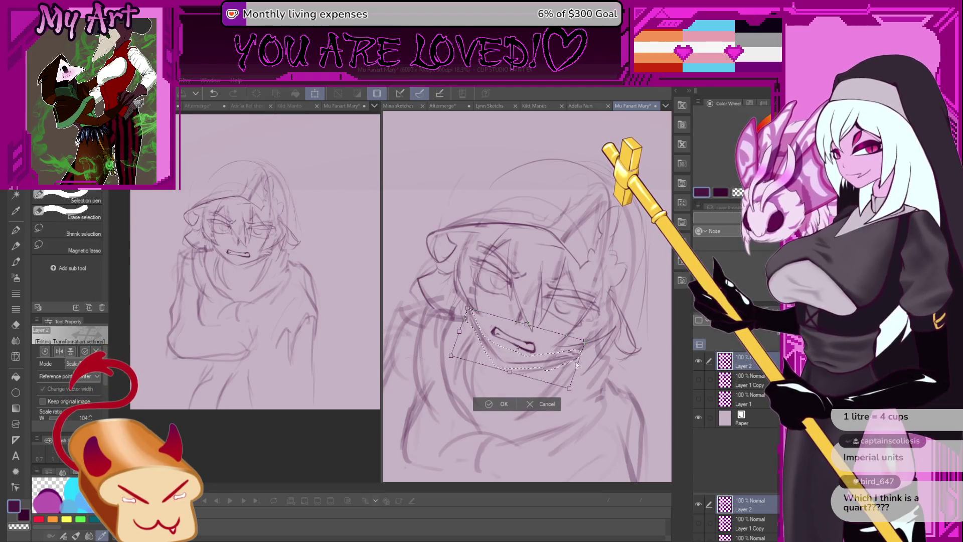
click(503, 404)
Mirror the canvas horizontally to check proportions, flip it back, and undo the last edit.
key(p)
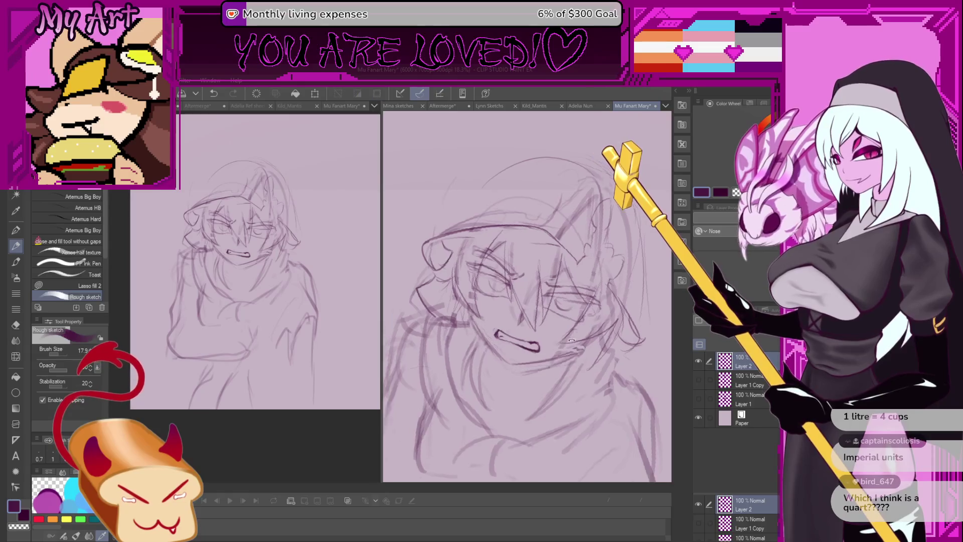
drag(572, 341, 576, 352)
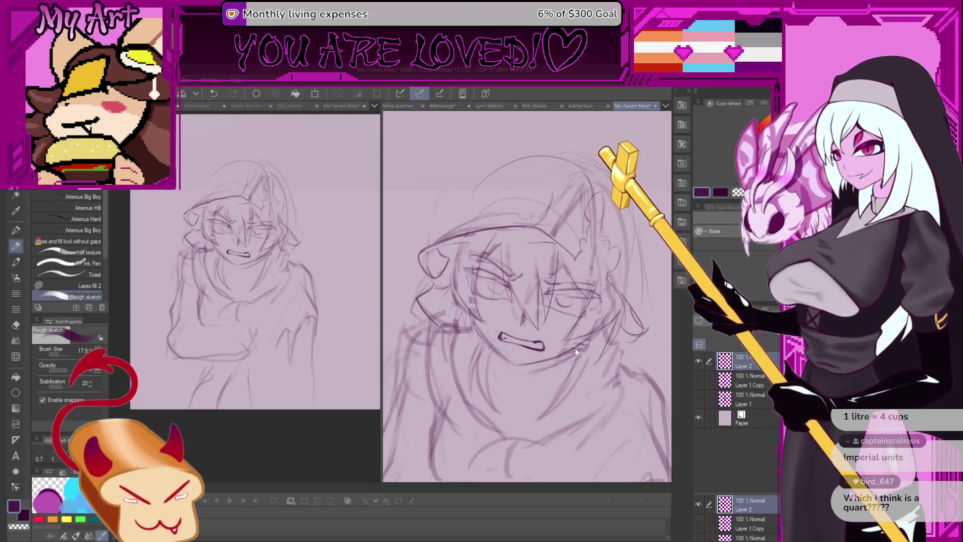
scroll(576, 352, down, 5)
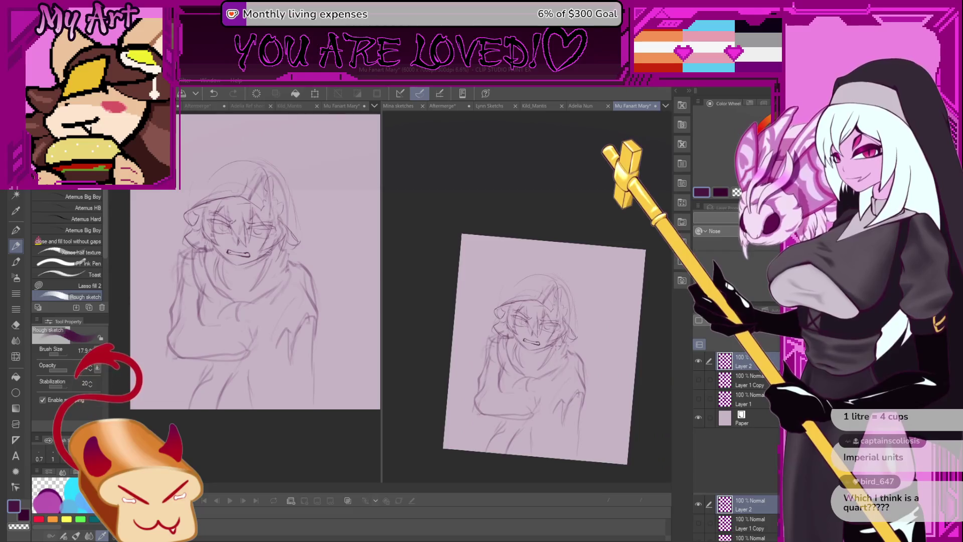
scroll(555, 346, up, 3)
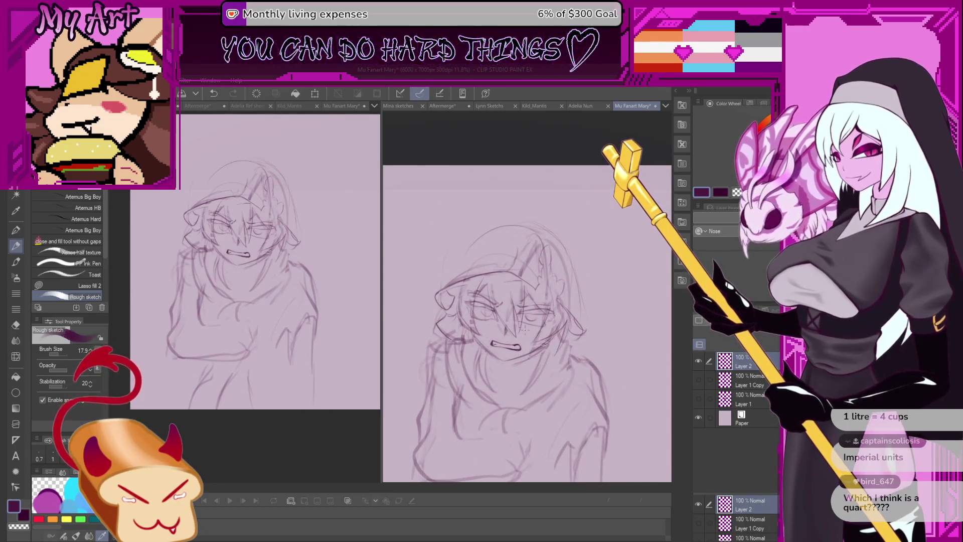
key(h)
drag(519, 309, 502, 280)
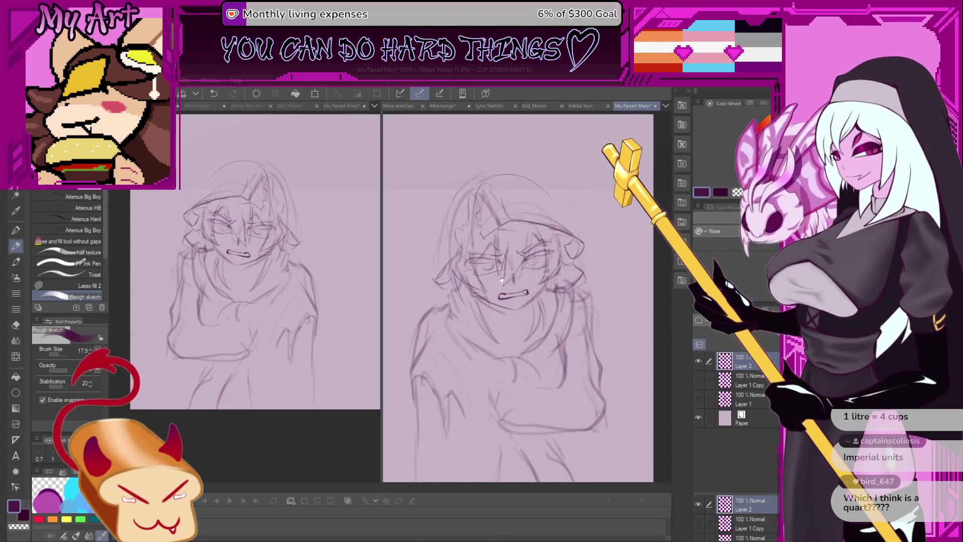
key(h)
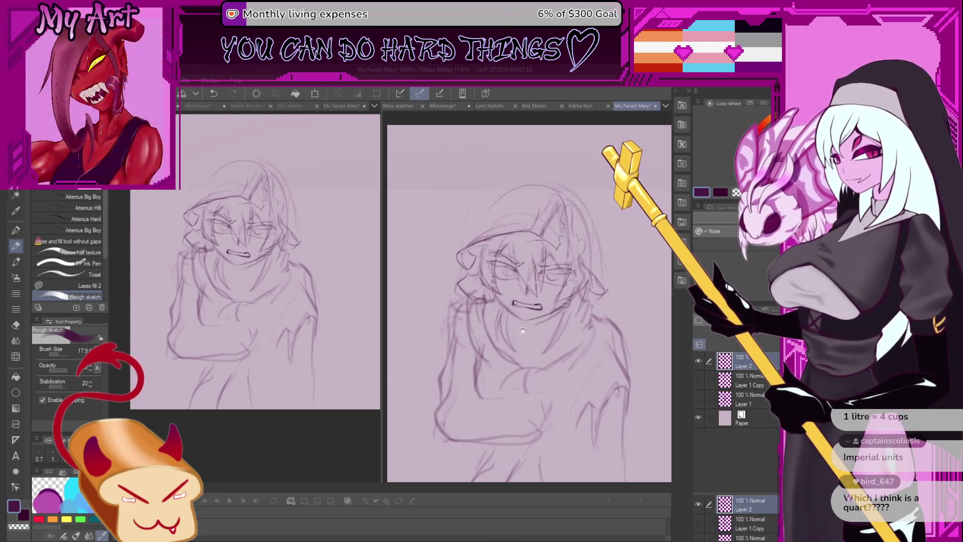
drag(570, 310, 563, 287)
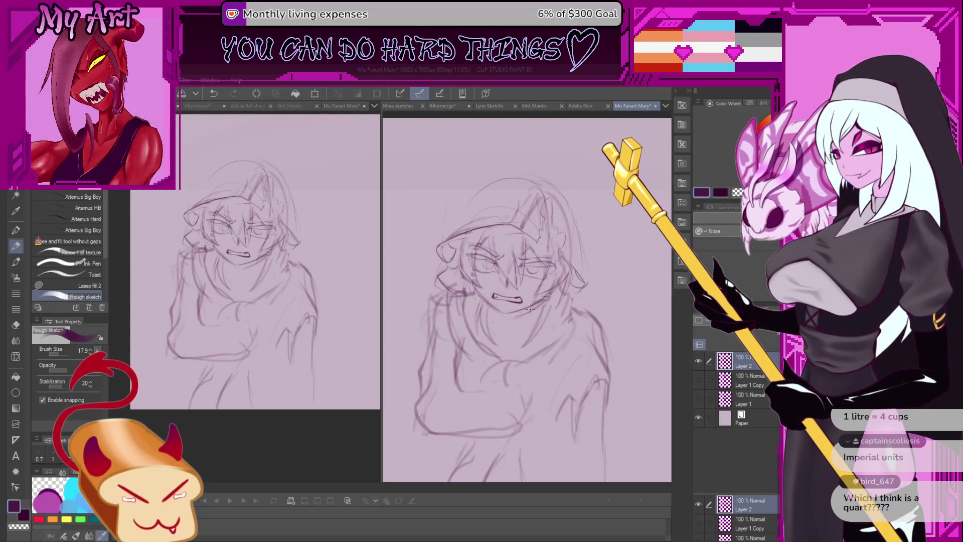
key(ctrl+z)
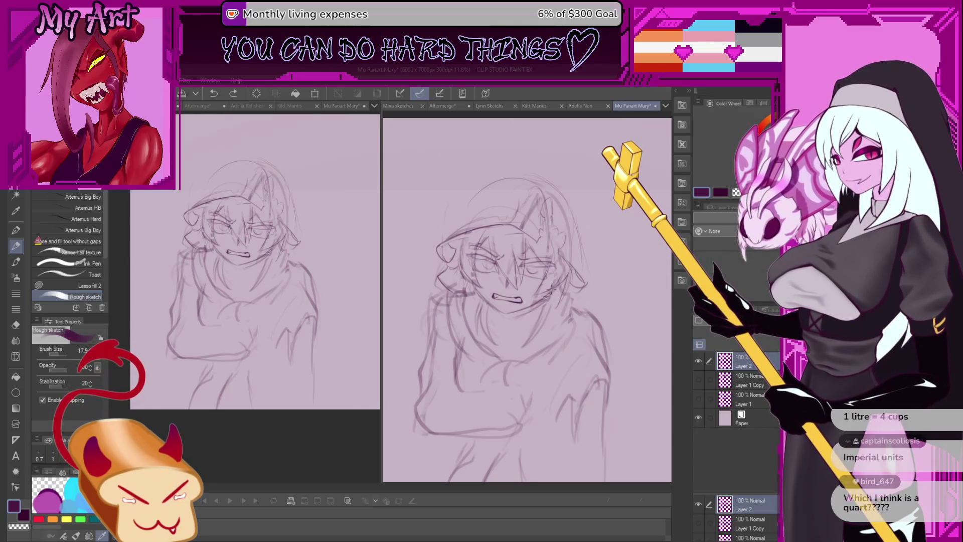
scroll(552, 290, up, 2)
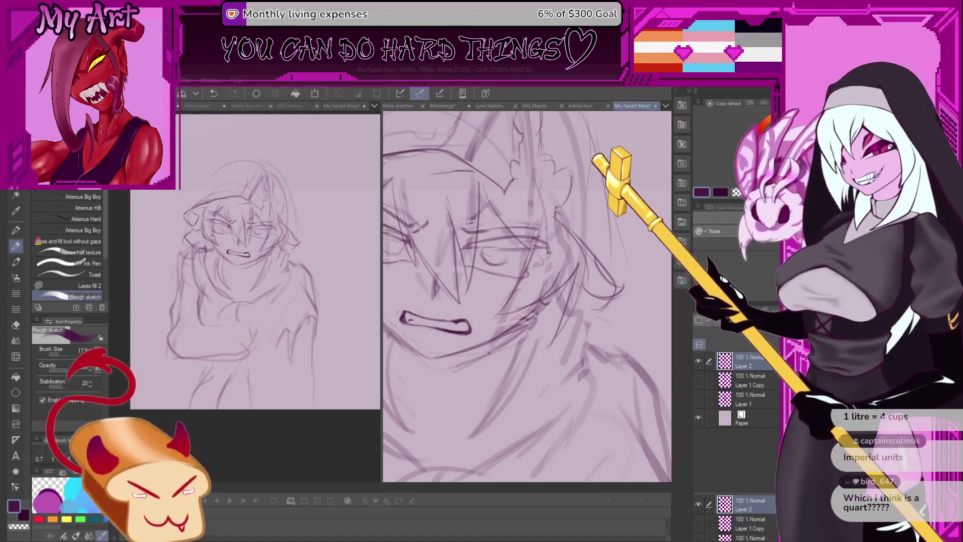
Delete the stray lines around the chin using a freehand selection.
key(ctrl+z)
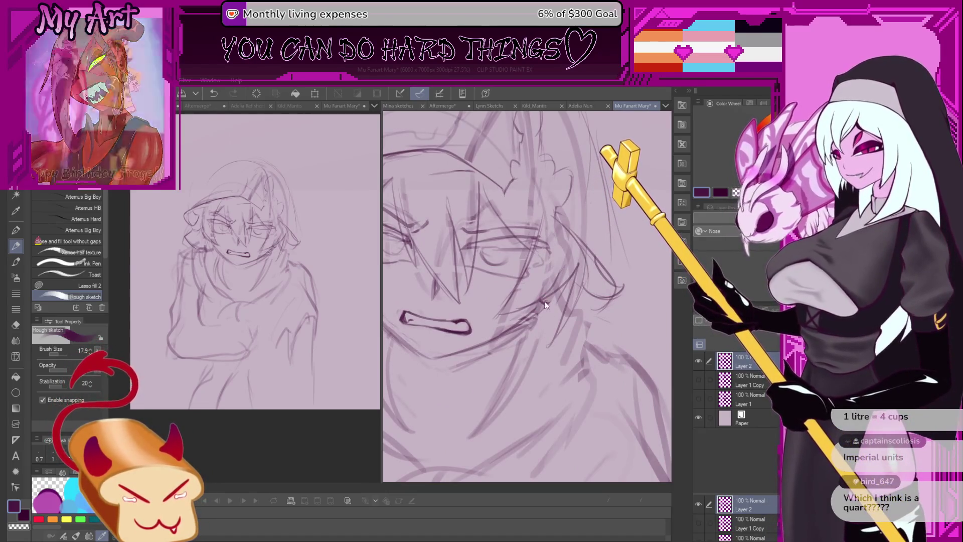
drag(543, 301, 558, 287)
scroll(555, 294, down, 2)
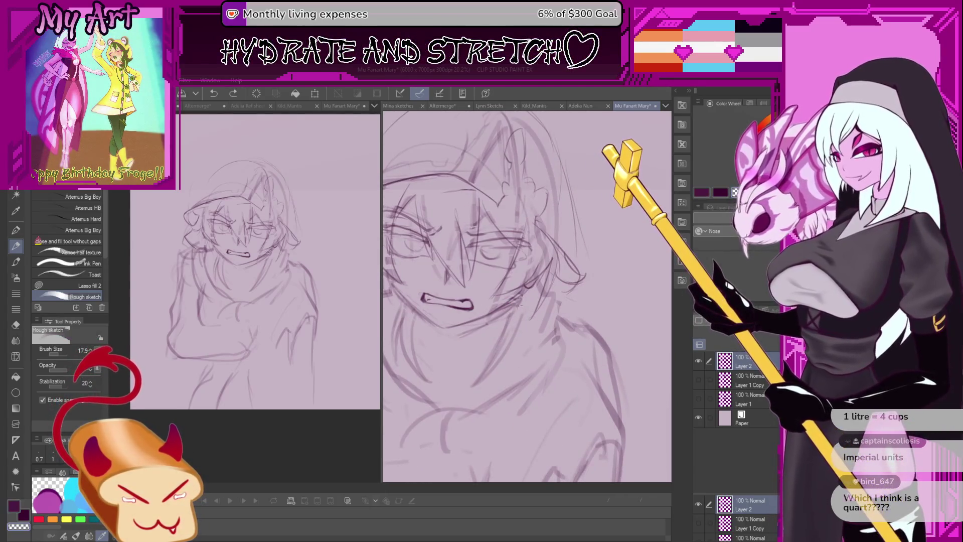
key(ctrl+z)
key(m)
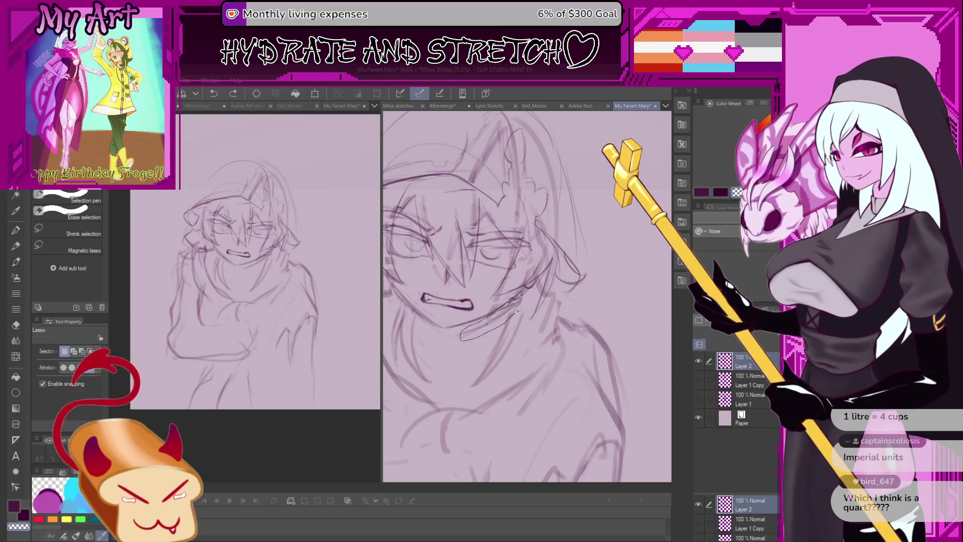
drag(526, 290, 527, 291)
key(Delete)
key(p)
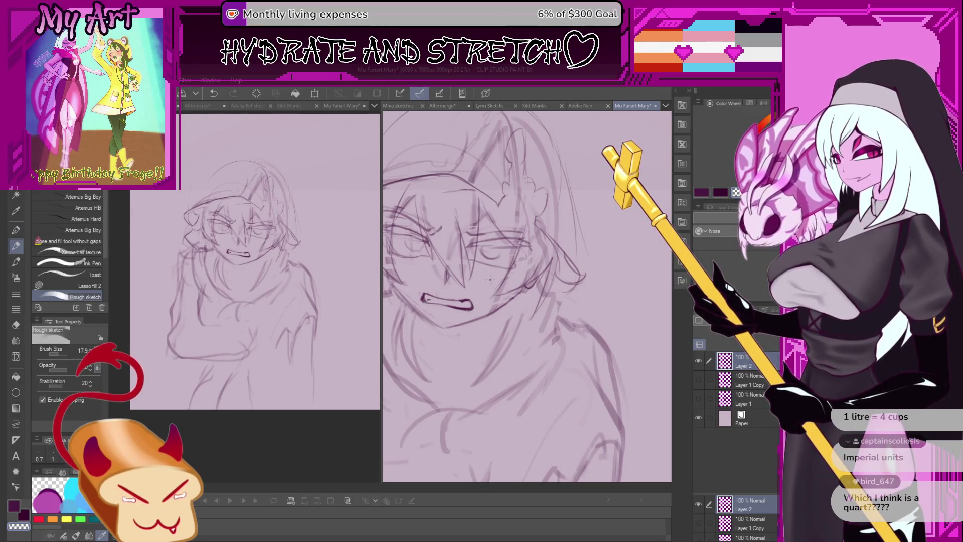
Draw a new jaw line down to the neck, delete it, then undo the deletion.
drag(491, 328, 478, 296)
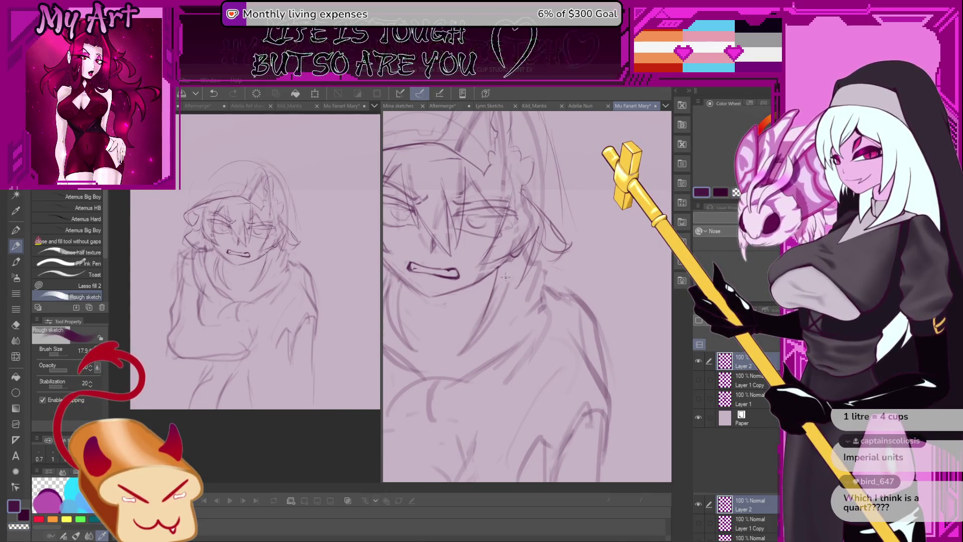
mouse_move(473, 347)
mouse_down()
mouse_move(458, 365)
mouse_move(481, 351)
mouse_move(492, 317)
mouse_up()
key(ctrl+z)
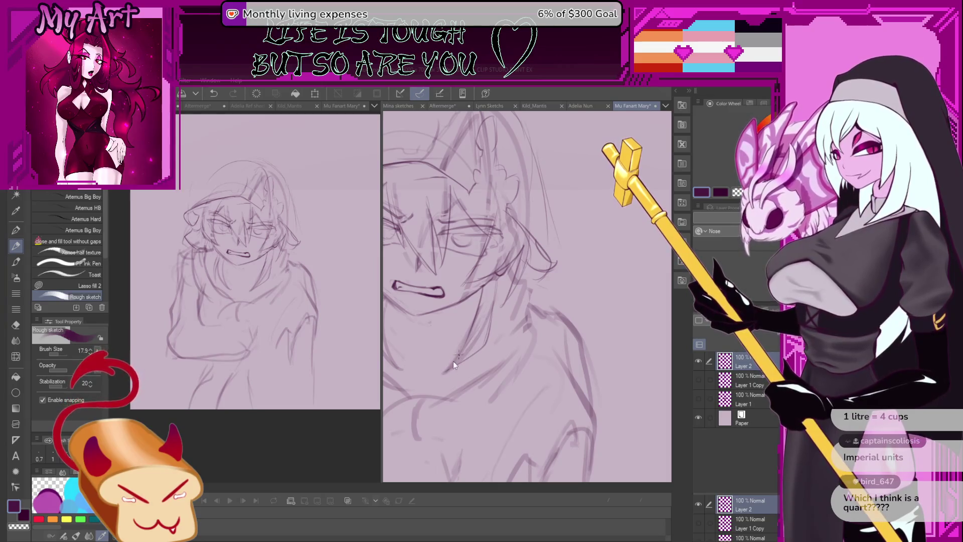
mouse_move(443, 373)
mouse_down()
mouse_move(481, 323)
mouse_move(489, 282)
mouse_up()
key(m)
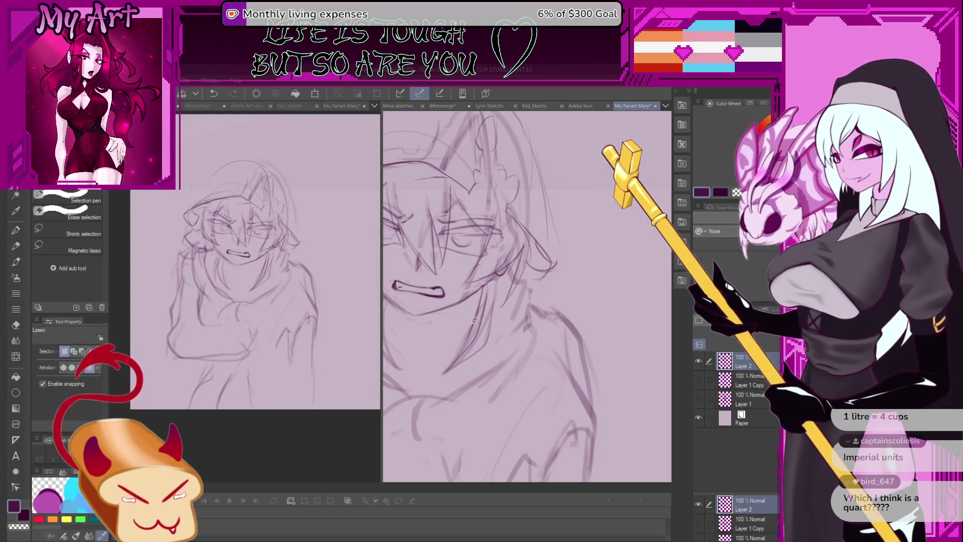
mouse_move(458, 352)
mouse_down()
mouse_move(484, 296)
mouse_move(480, 339)
mouse_up()
key(Delete)
key(ctrl+d)
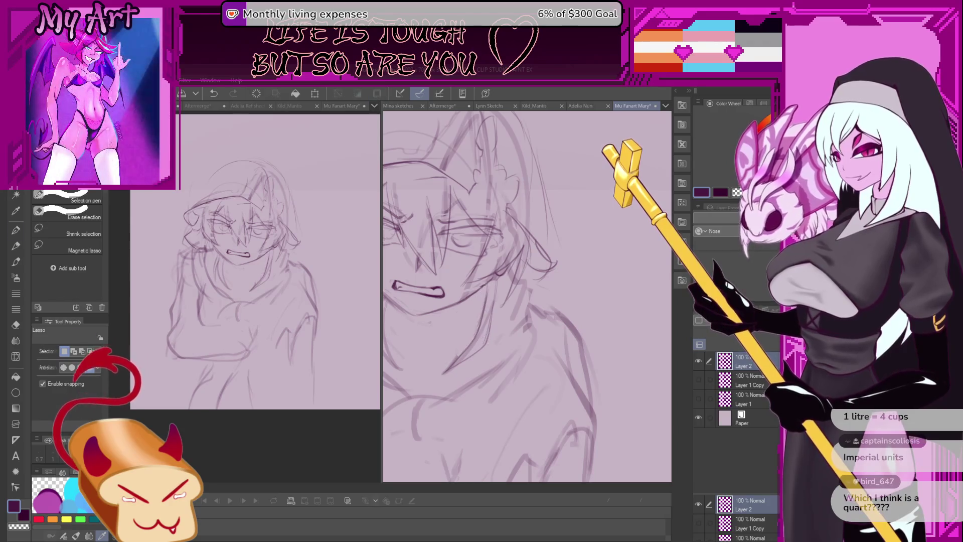
key(p)
scroll(459, 361, down, 2)
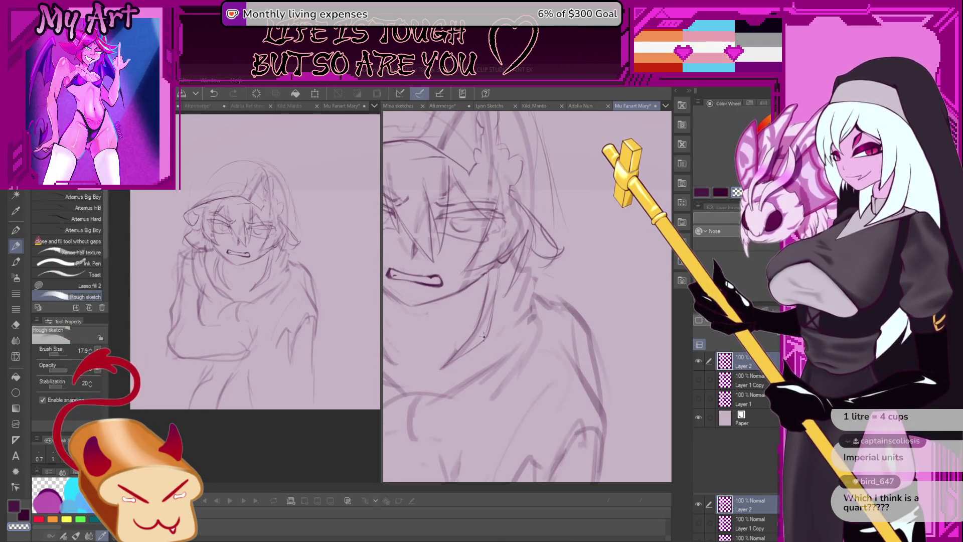
key(ctrl+z)
Reselect the jaw stroke, then try a jaw line up toward the ear and undo it.
key(m)
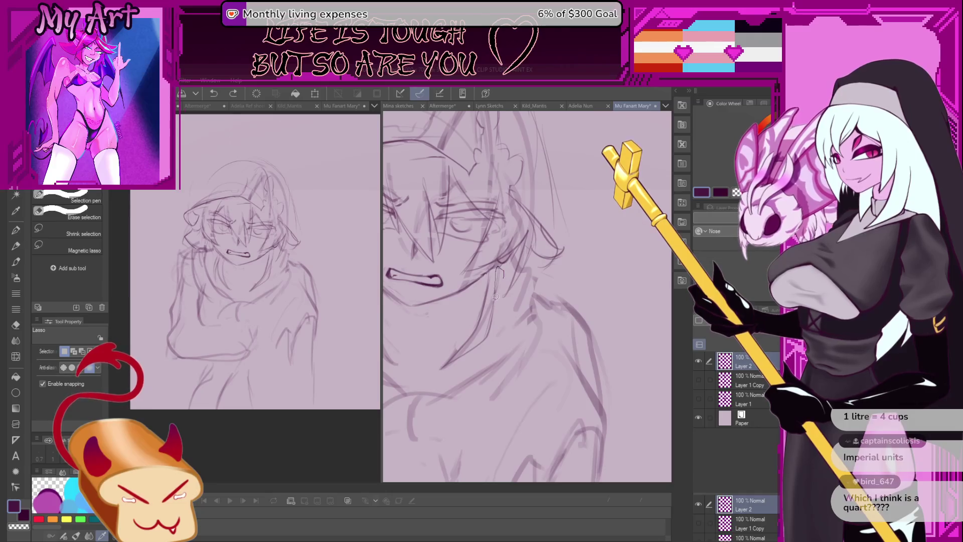
drag(456, 356, 444, 374)
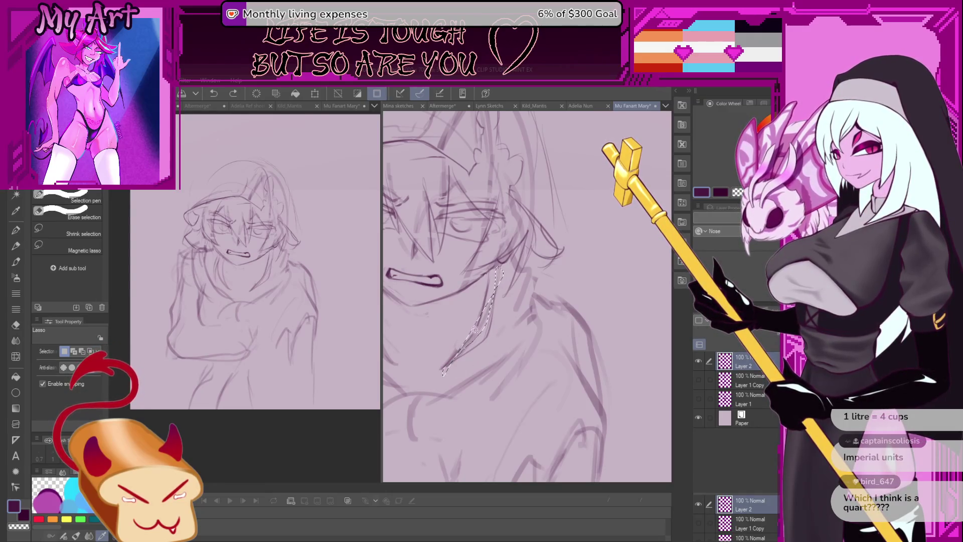
key(ctrl+d)
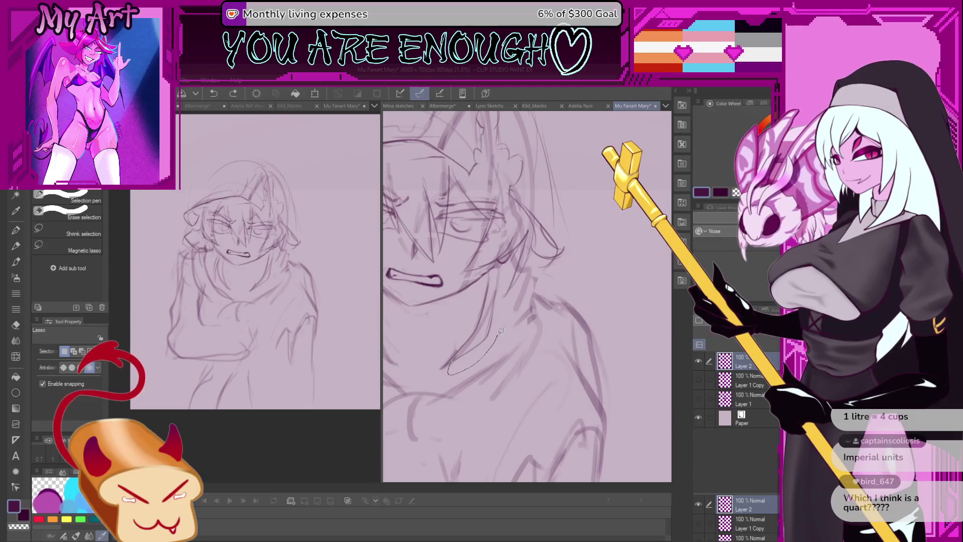
drag(482, 332, 469, 352)
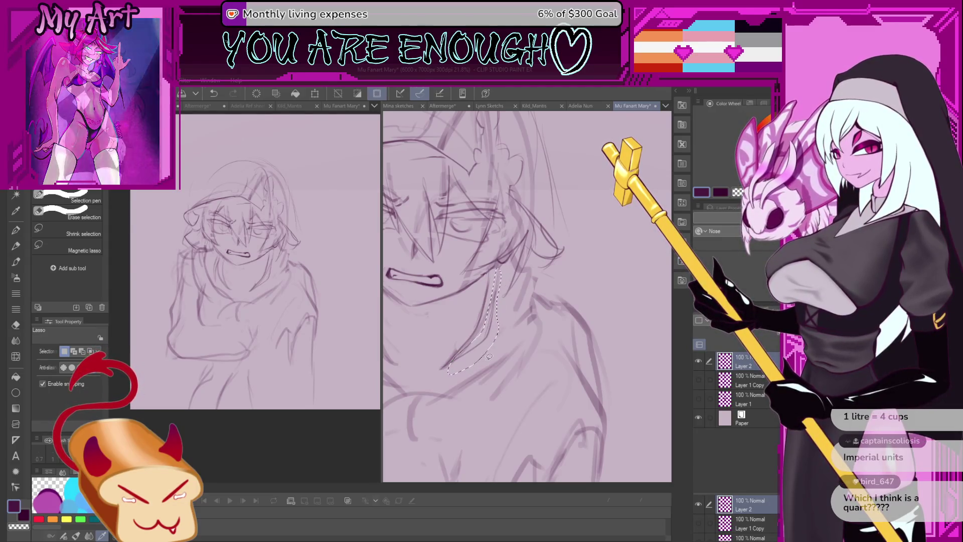
key(p)
key(ctrl+d)
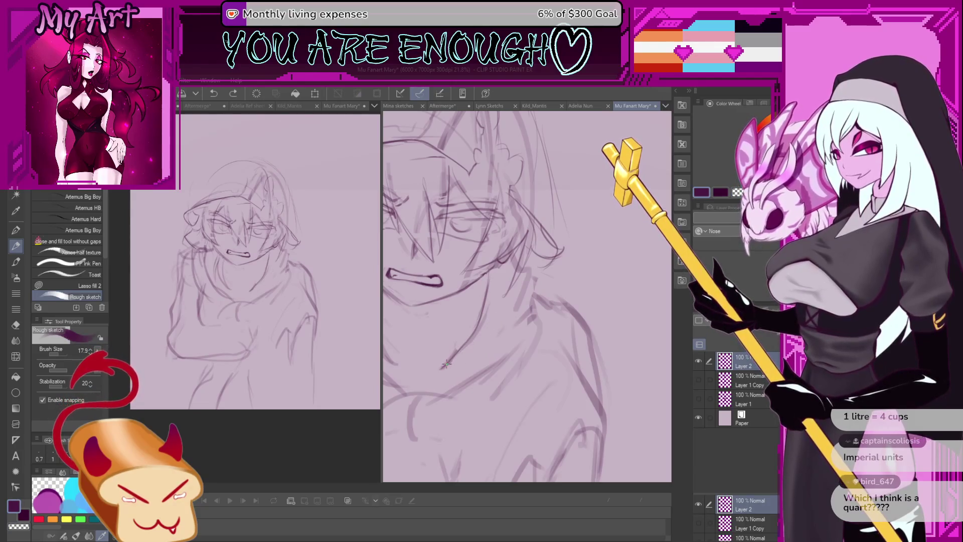
drag(450, 363, 485, 324)
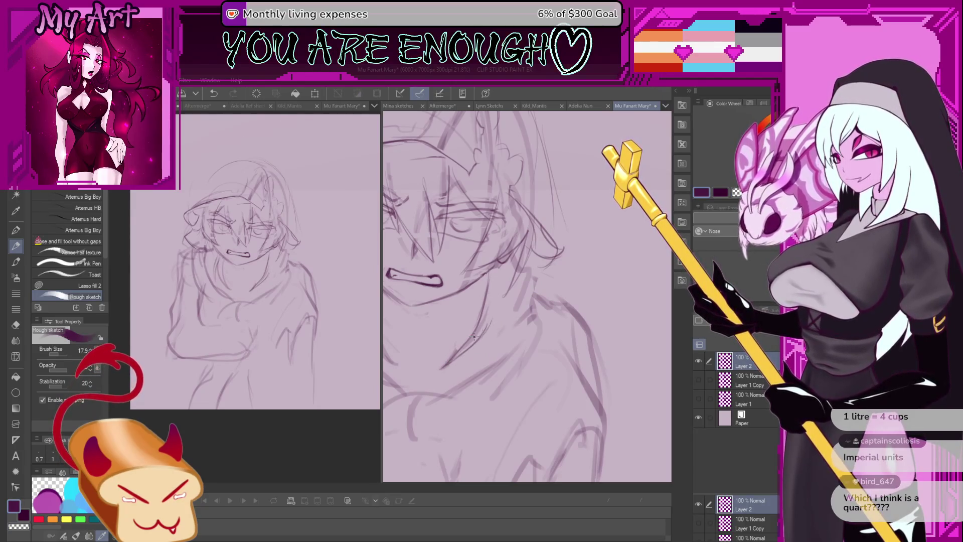
key(ctrl+z)
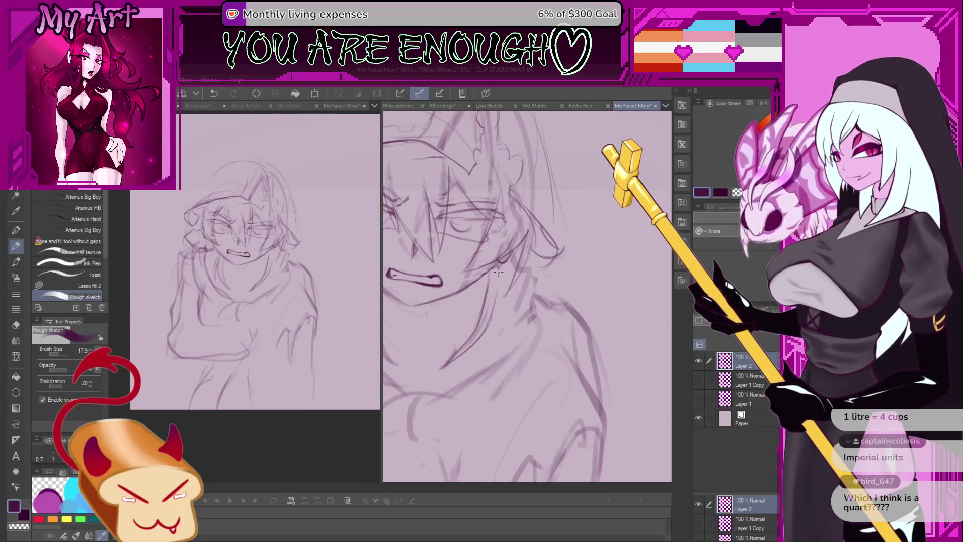
Redraw the neck line running down and left toward the shoulder.
drag(485, 290, 451, 325)
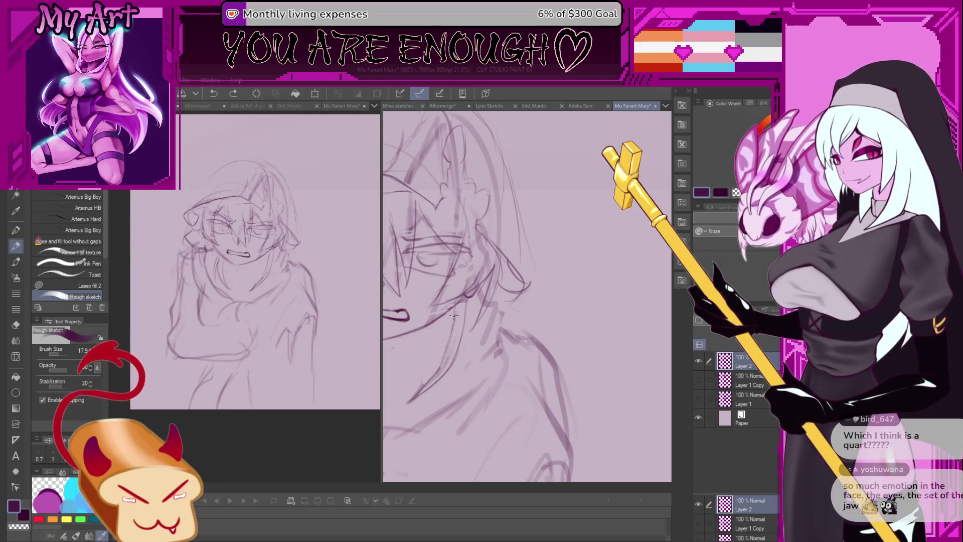
drag(457, 305, 440, 364)
key(ctrl+z)
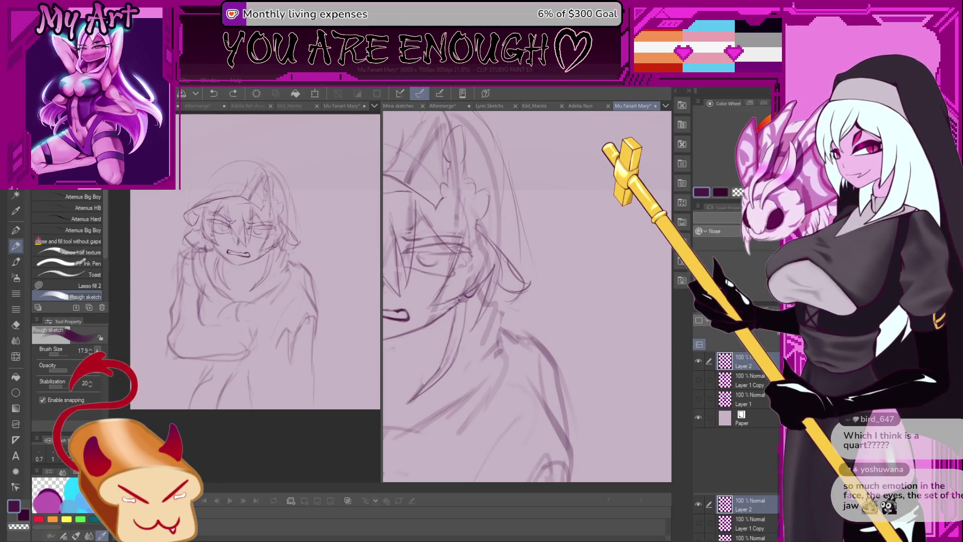
drag(455, 310, 427, 385)
scroll(504, 335, down, 3)
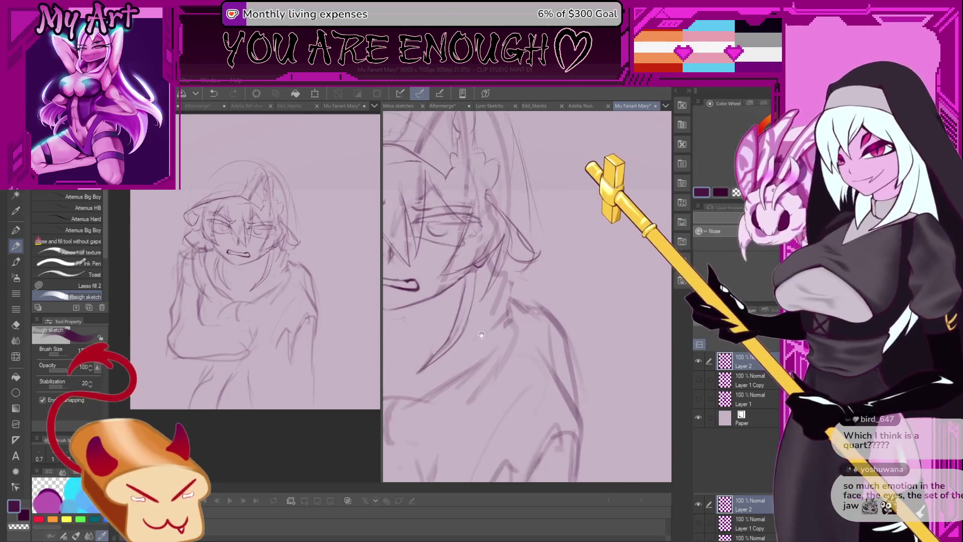
Zoom and pan around the sketch to recentre the figure in view.
scroll(505, 335, down, 1)
drag(456, 304, 481, 275)
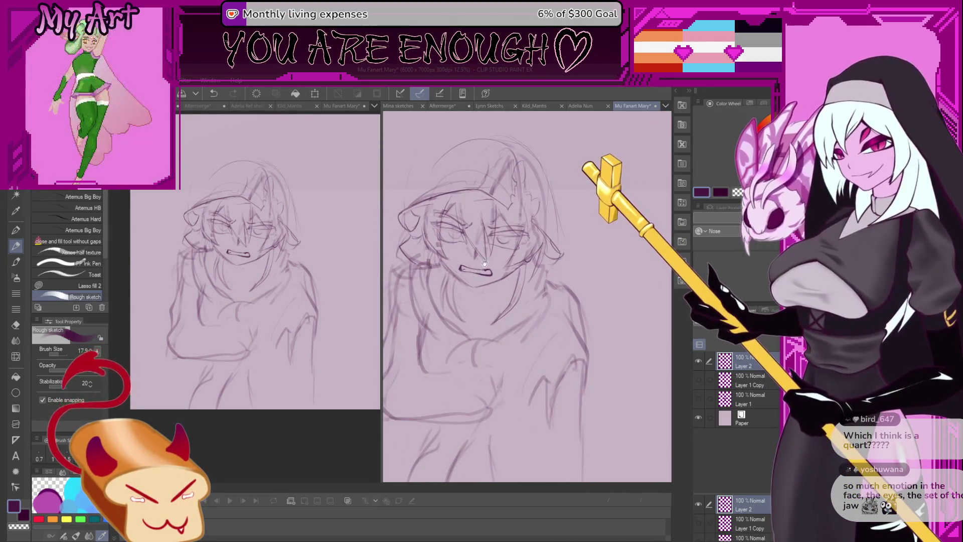
drag(502, 323, 478, 354)
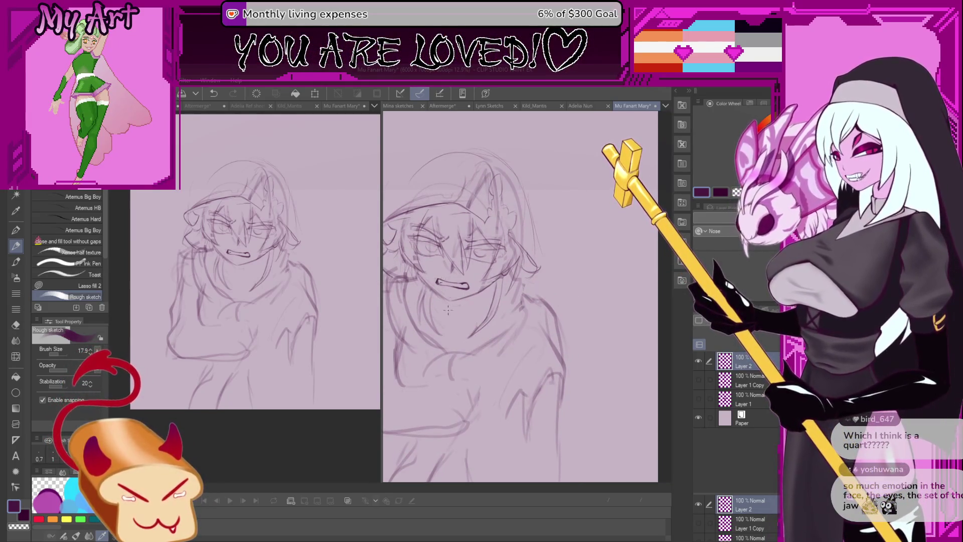
scroll(460, 329, down, 1)
mouse_move(402, 293)
mouse_down()
mouse_move(549, 293)
mouse_move(502, 315)
mouse_up()
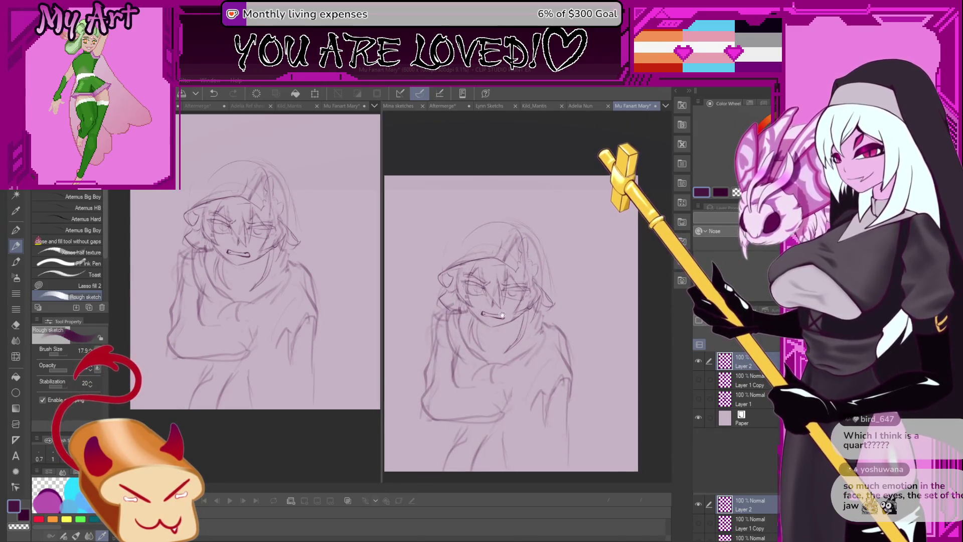
scroll(502, 315, up, 3)
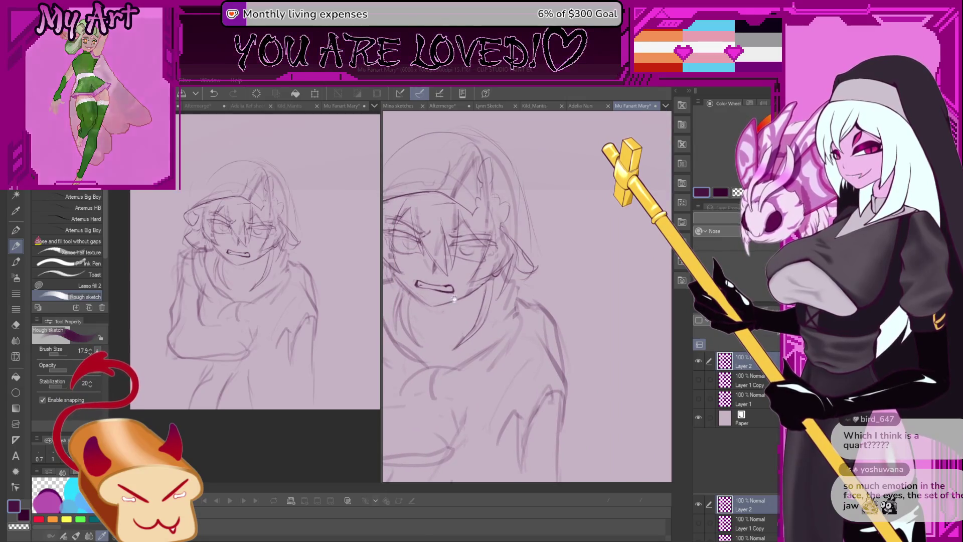
scroll(454, 299, down, 1)
scroll(463, 312, up, 1)
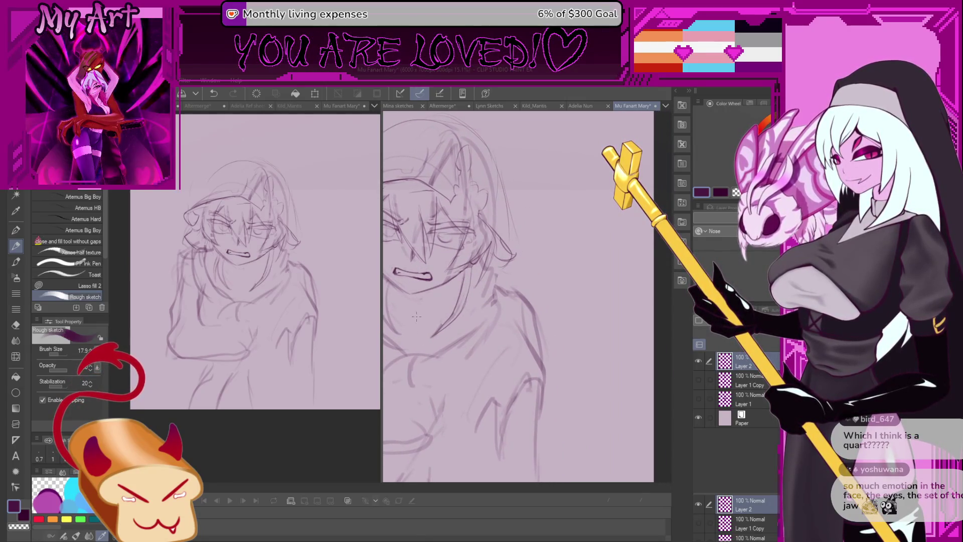
scroll(489, 289, up, 1)
scroll(493, 290, up, 1)
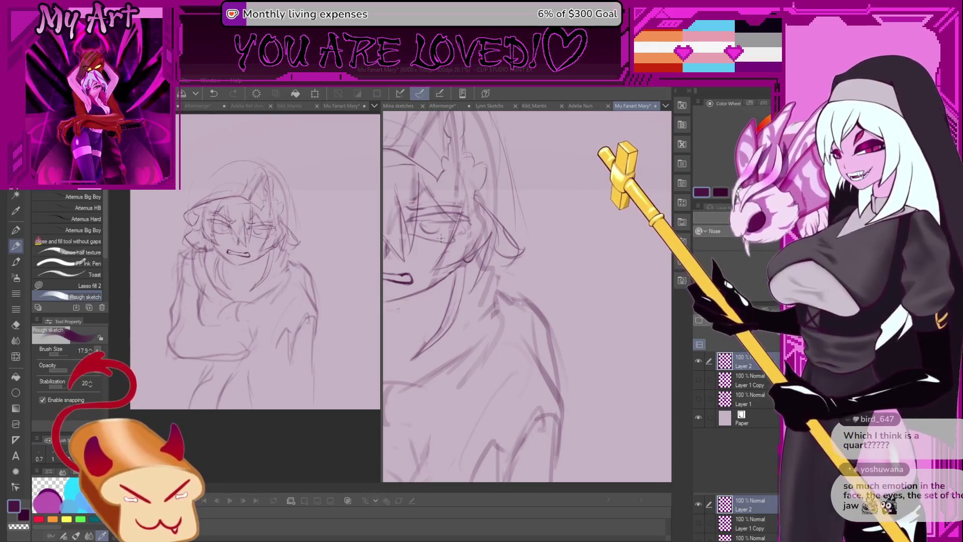
Try short strokes at the neck and along the shoulder, undoing each one.
drag(442, 275, 416, 241)
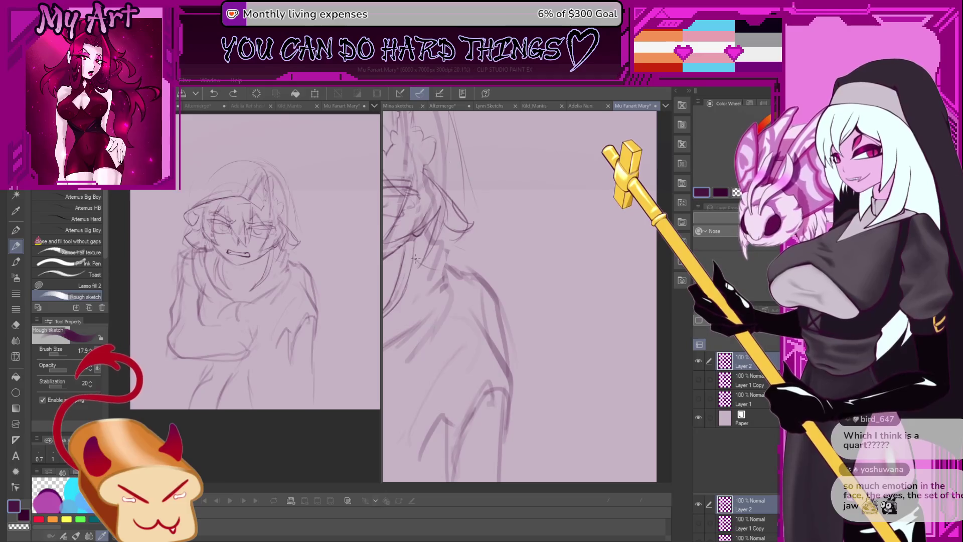
key(ctrl+z)
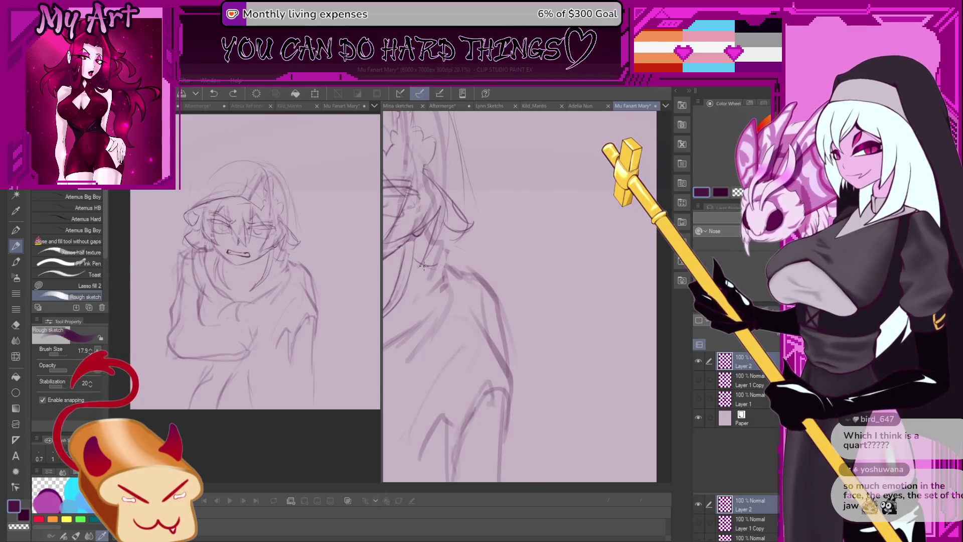
drag(442, 249, 415, 300)
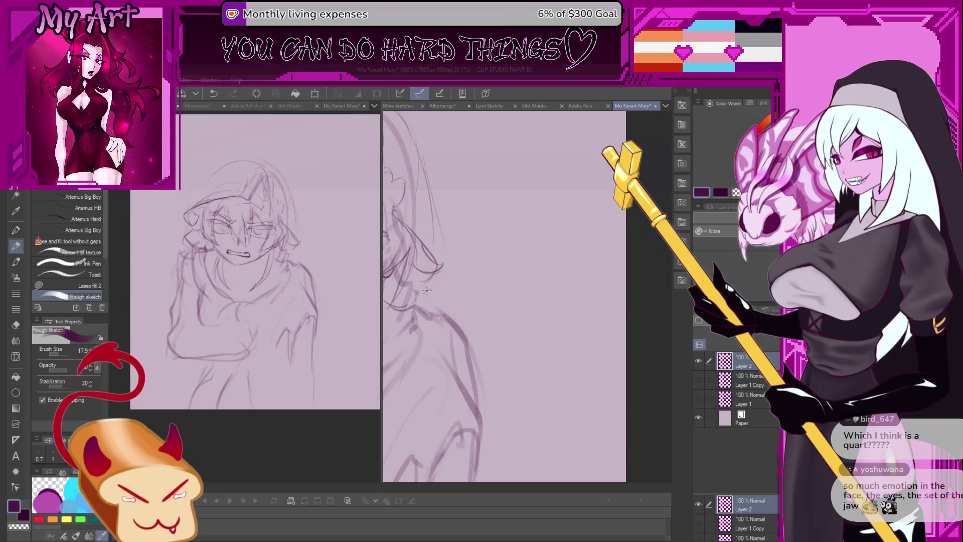
scroll(440, 262, up, 2)
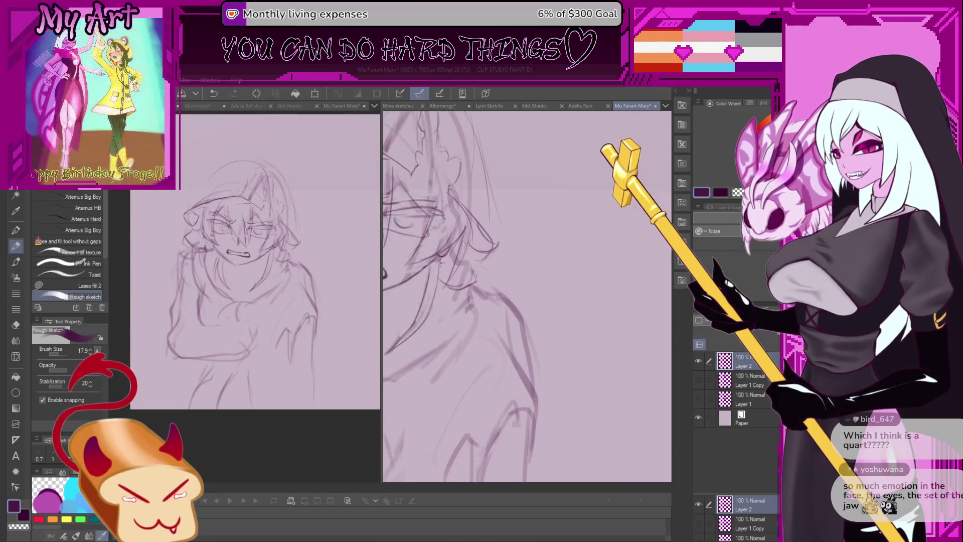
key(ctrl+z)
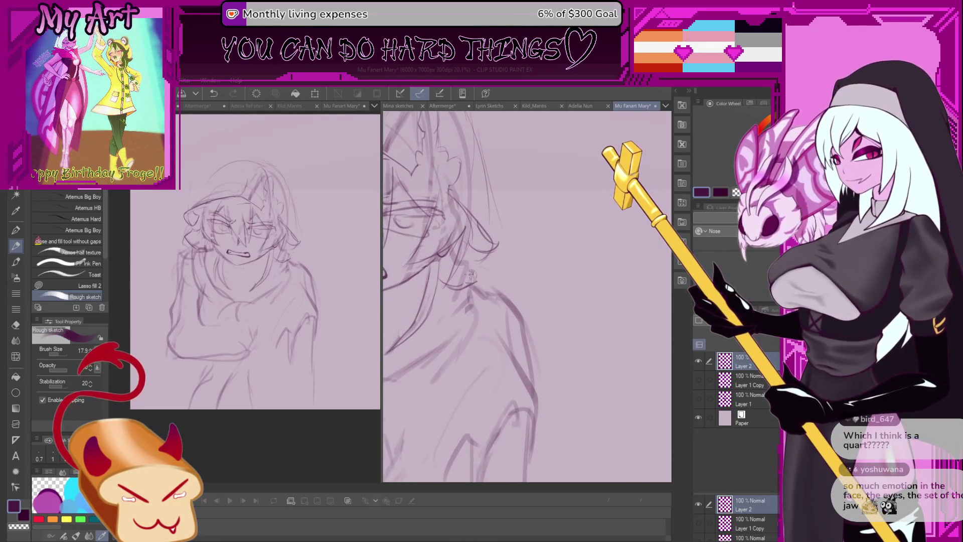
mouse_move(474, 285)
mouse_down()
mouse_move(468, 290)
mouse_move(456, 259)
mouse_up()
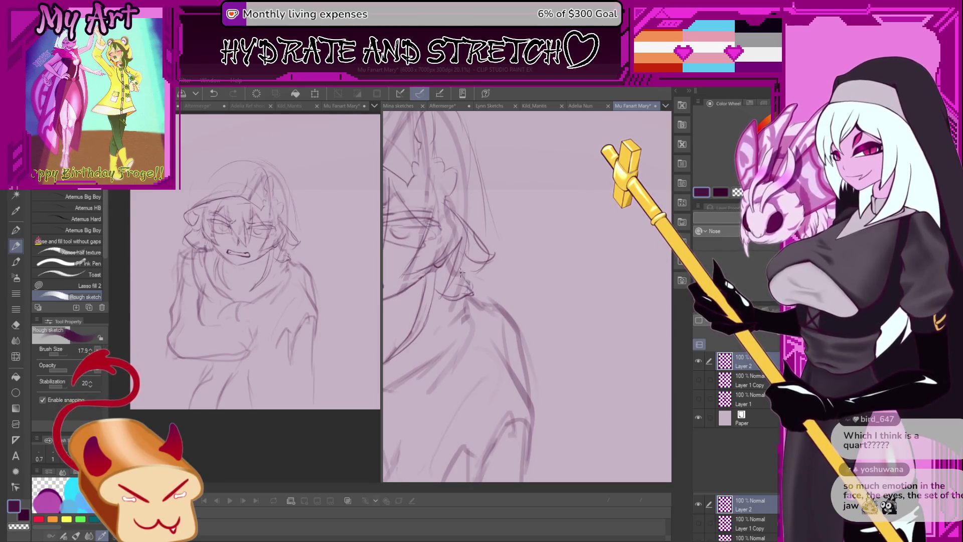
key(ctrl+z)
key(ctrl+z)
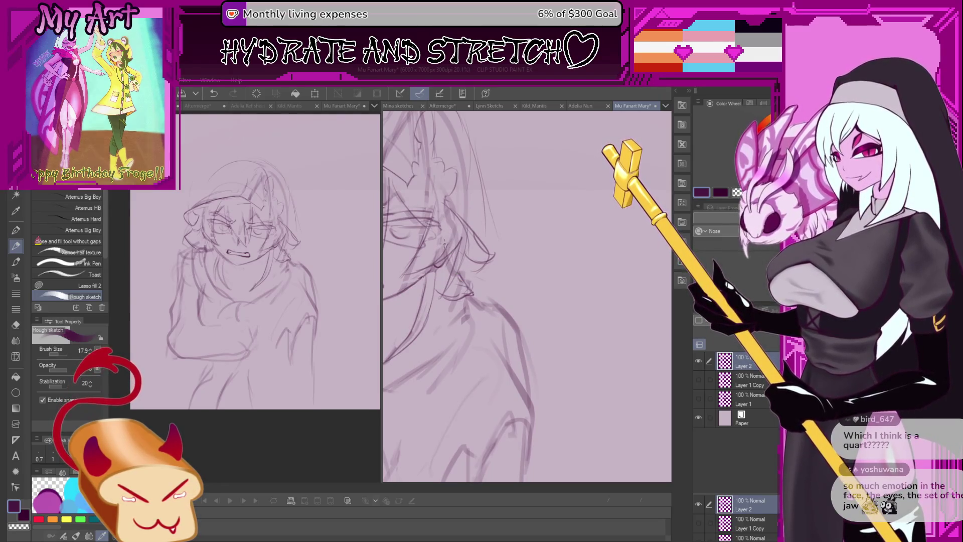
scroll(444, 244, down, 3)
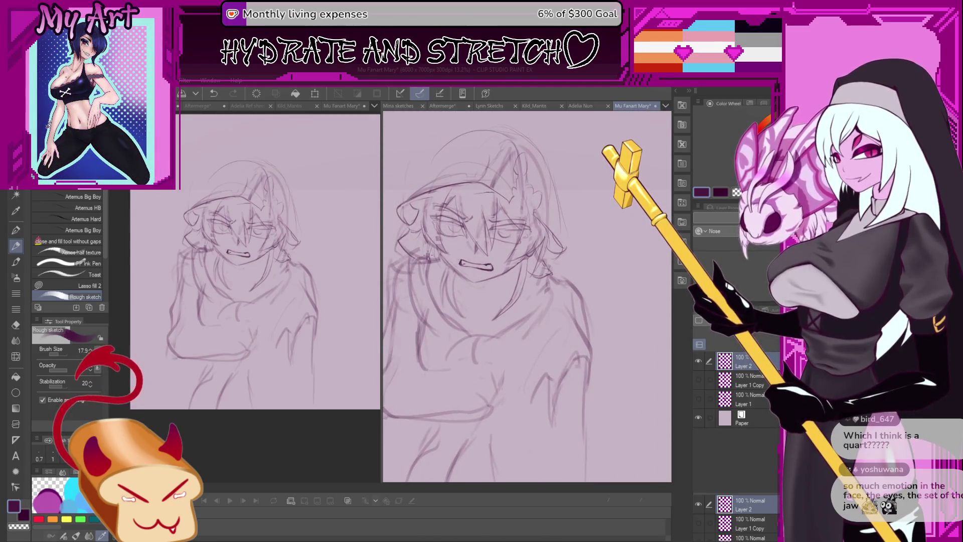
Rotate the face level, remove the stroke near the mouth, and redraw the jaw stroke.
scroll(428, 256, up, 3)
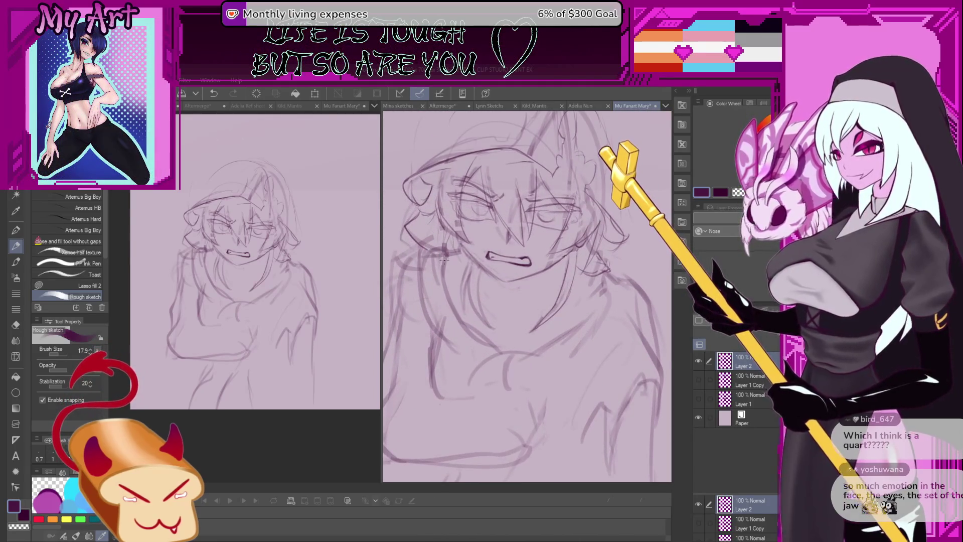
scroll(444, 259, up, 3)
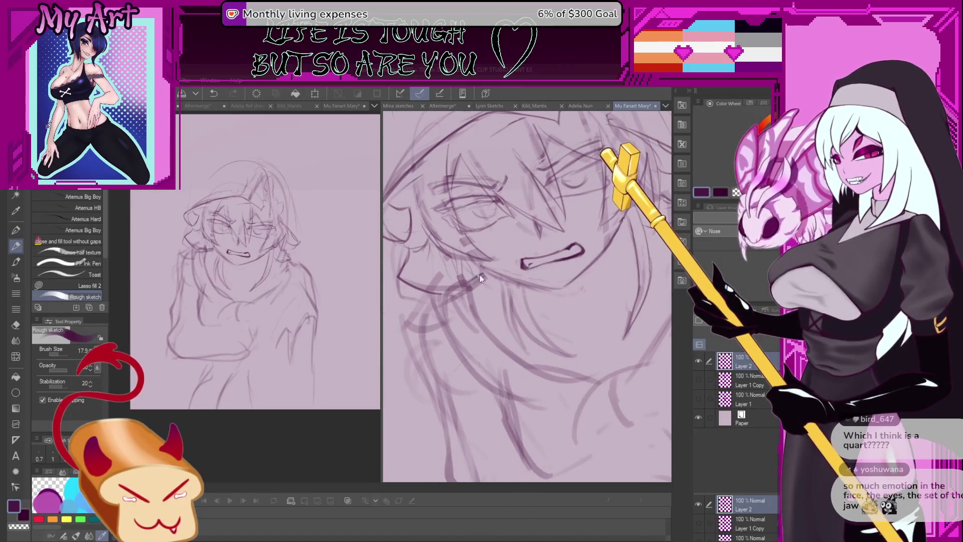
key(ctrl+z)
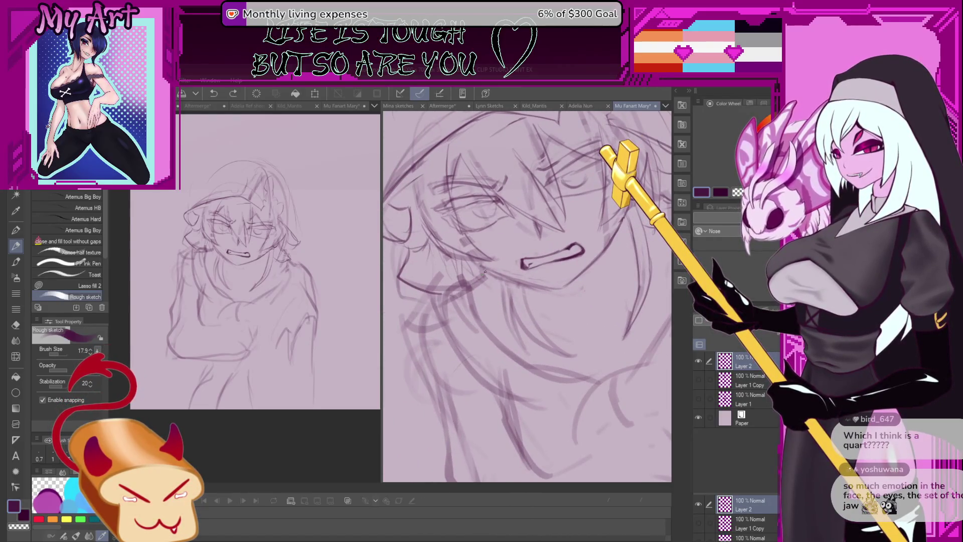
drag(463, 285, 481, 251)
key(ctrl+z)
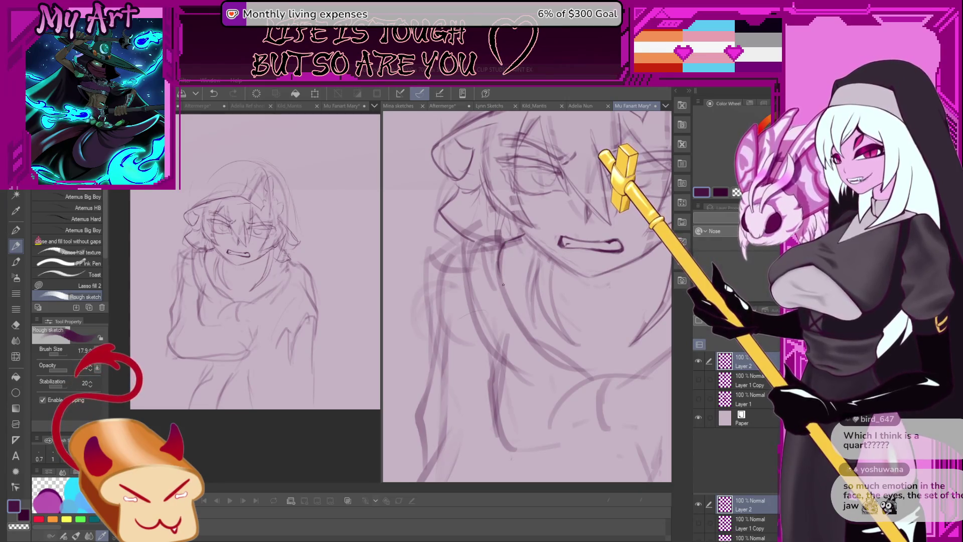
drag(506, 243, 499, 289)
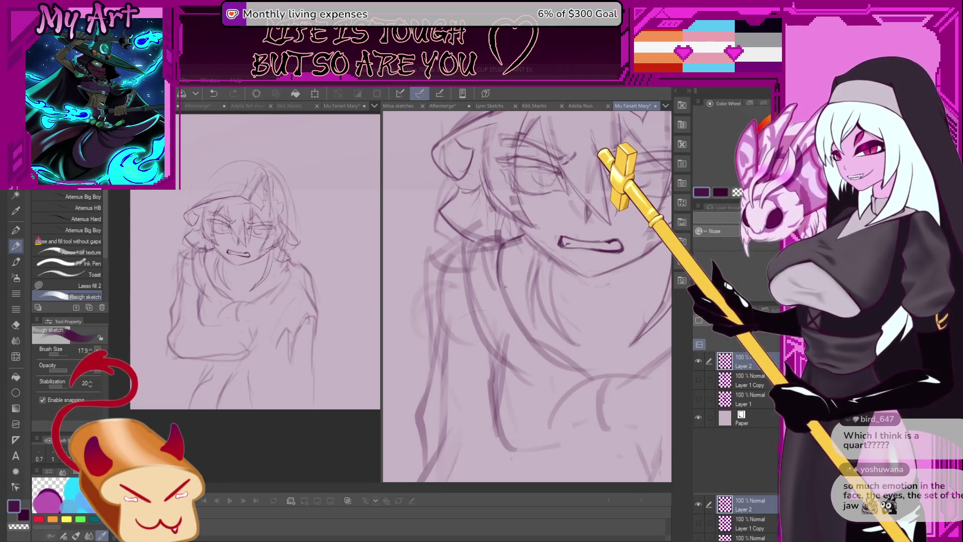
key(ctrl+z)
drag(507, 240, 500, 300)
mouse_move(482, 256)
mouse_down()
mouse_move(499, 292)
mouse_move(483, 315)
mouse_up()
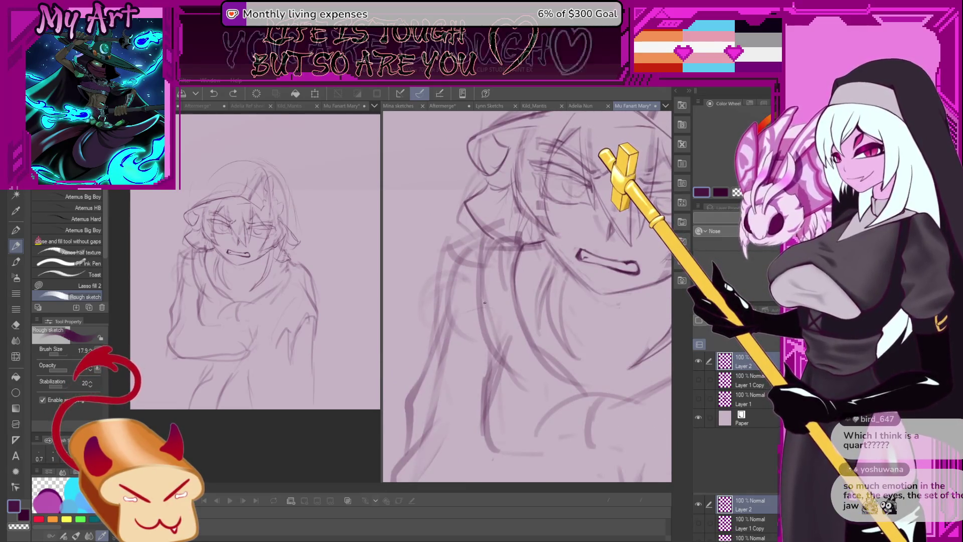
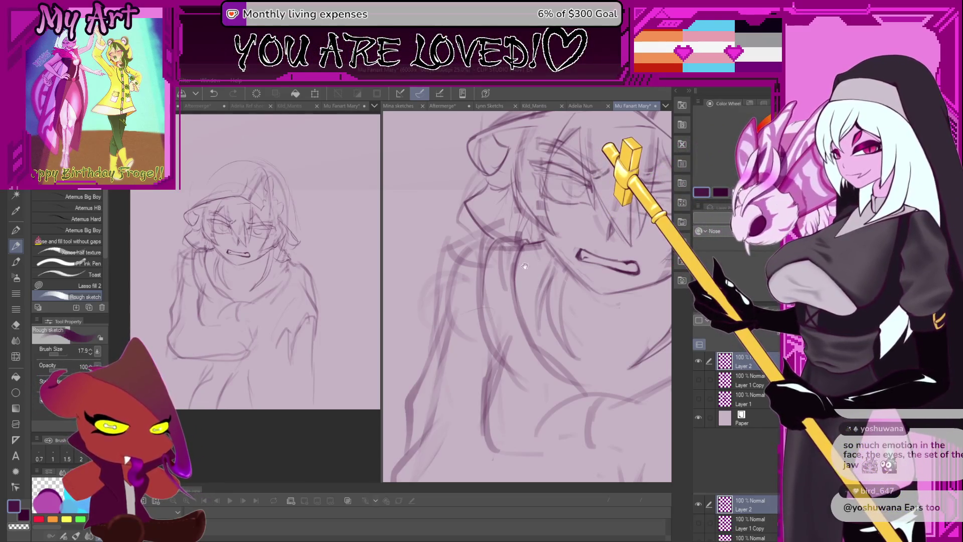
Try short rough strokes by the hair and on the shoulder, undoing each to retry.
scroll(508, 291, down, 3)
mouse_move(509, 291)
mouse_down()
mouse_move(513, 310)
mouse_move(563, 254)
mouse_up()
key(ctrl+z)
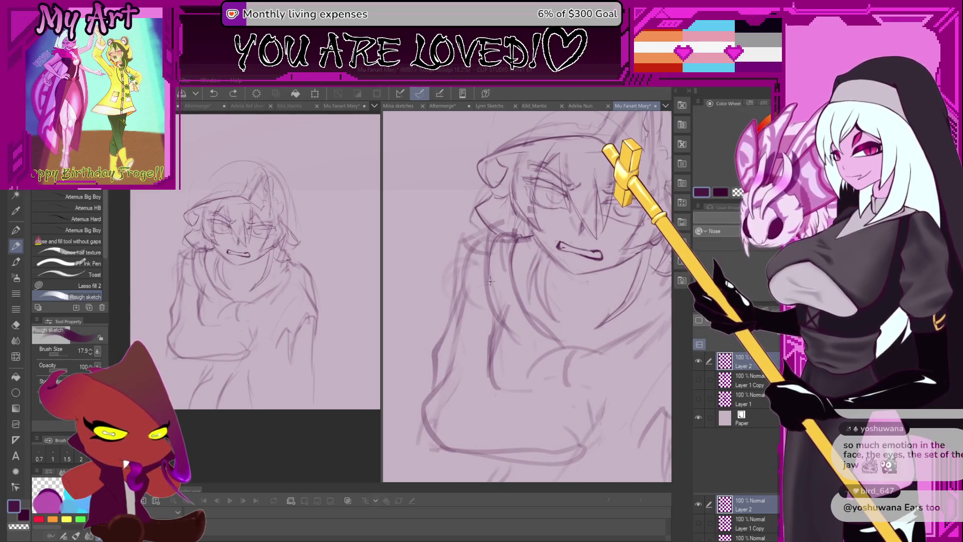
drag(487, 279, 487, 243)
key(ctrl+z)
drag(509, 329, 492, 321)
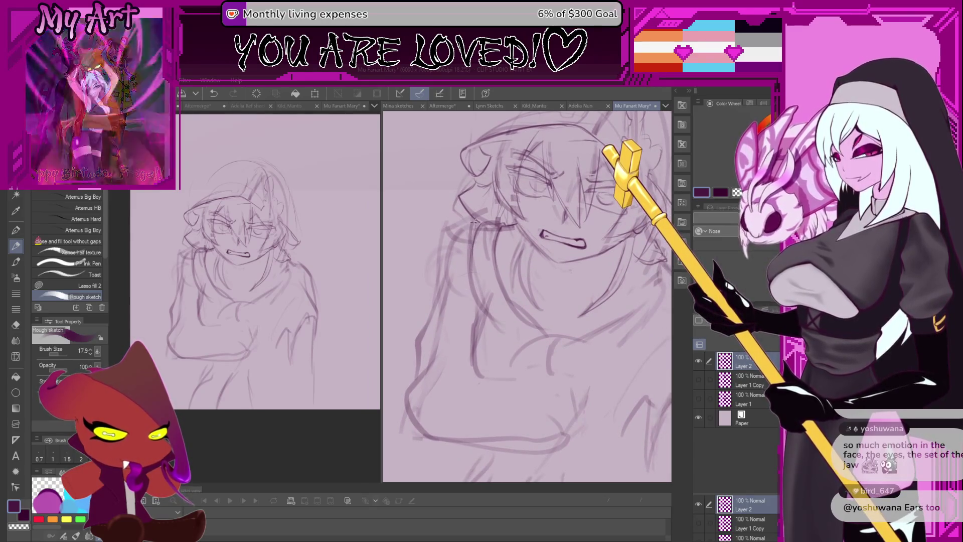
key(ctrl+z)
drag(489, 271, 443, 231)
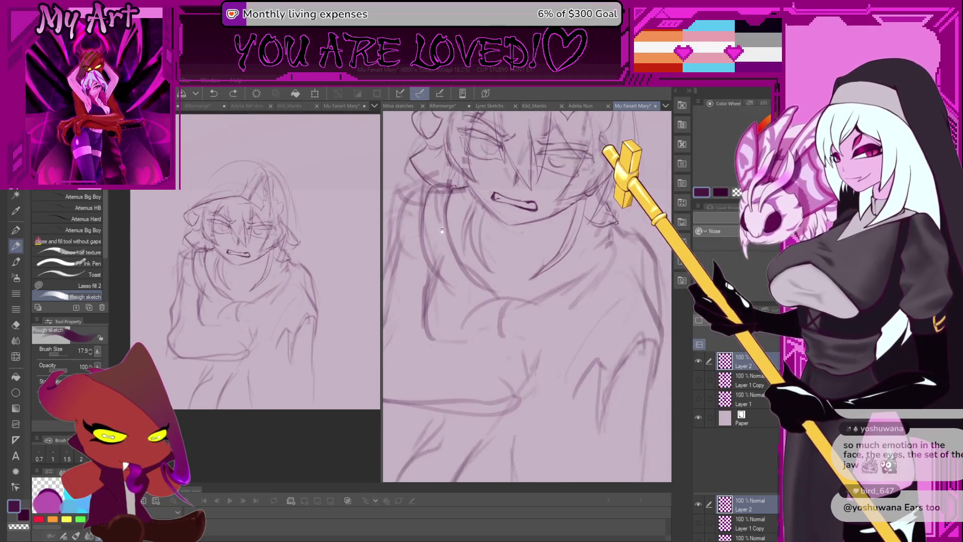
key(ctrl+z)
drag(499, 298, 466, 274)
key(ctrl+z)
key(ctrl+z)
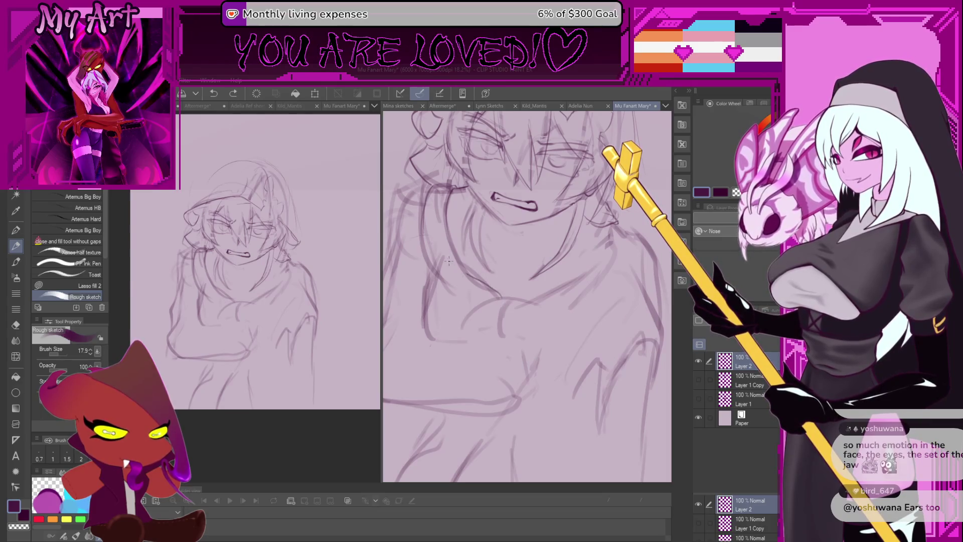
Draw a vertical stroke beside the hair, redrawing it until it sits right.
scroll(461, 270, up, 3)
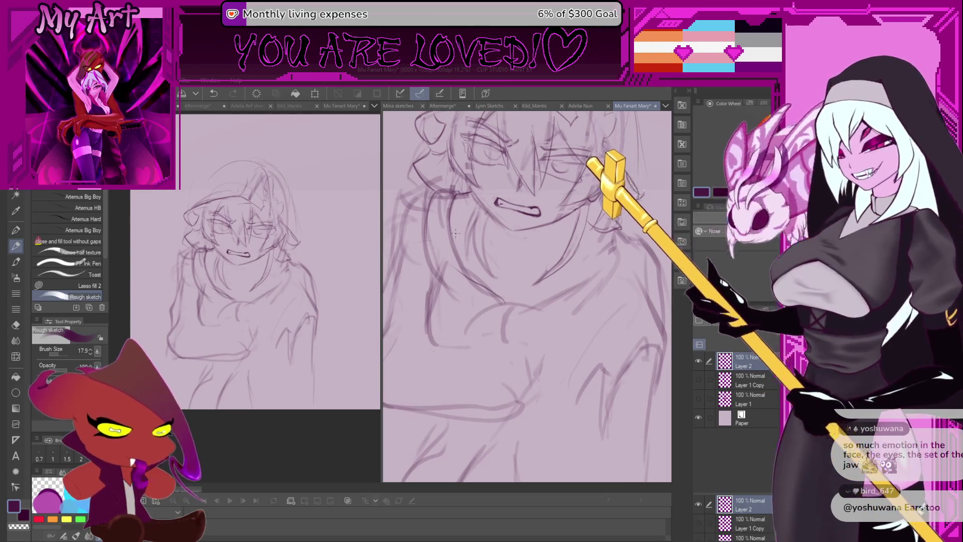
key(ctrl+z)
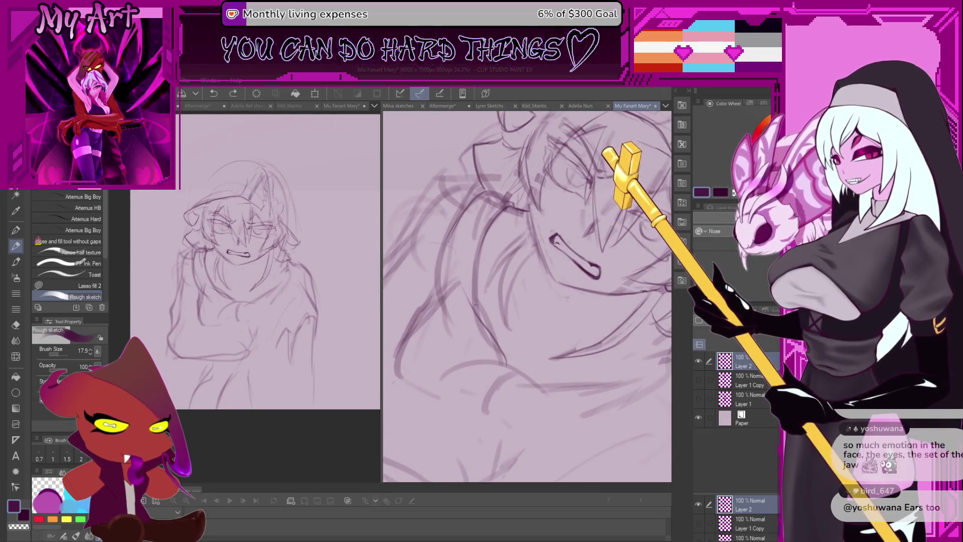
drag(480, 252, 475, 308)
key(ctrl+z)
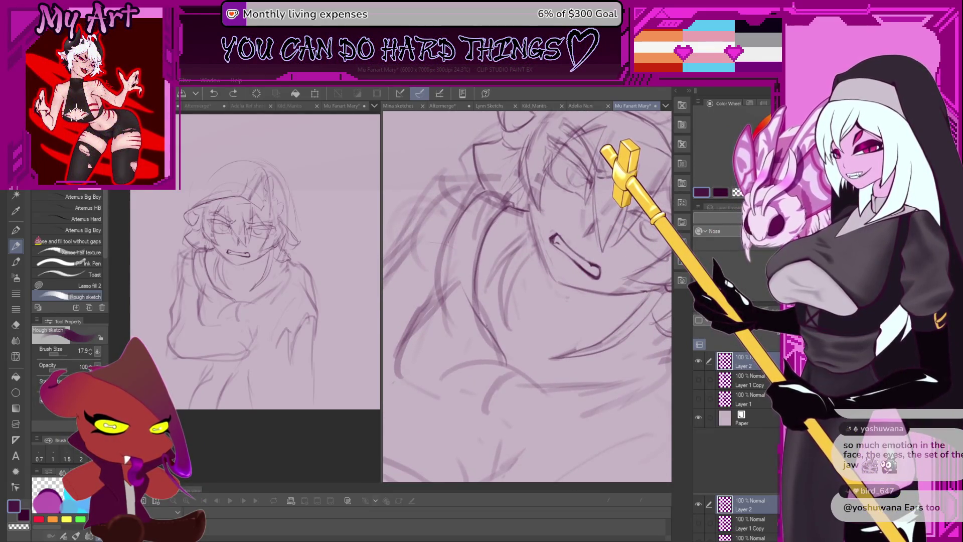
drag(480, 253, 476, 300)
key(ctrl+z)
drag(483, 234, 475, 329)
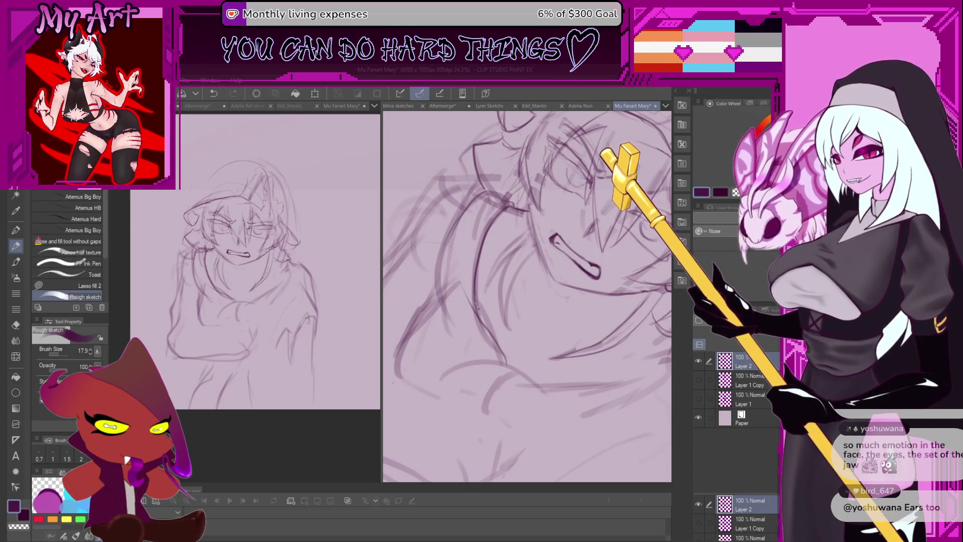
scroll(472, 309, down, 3)
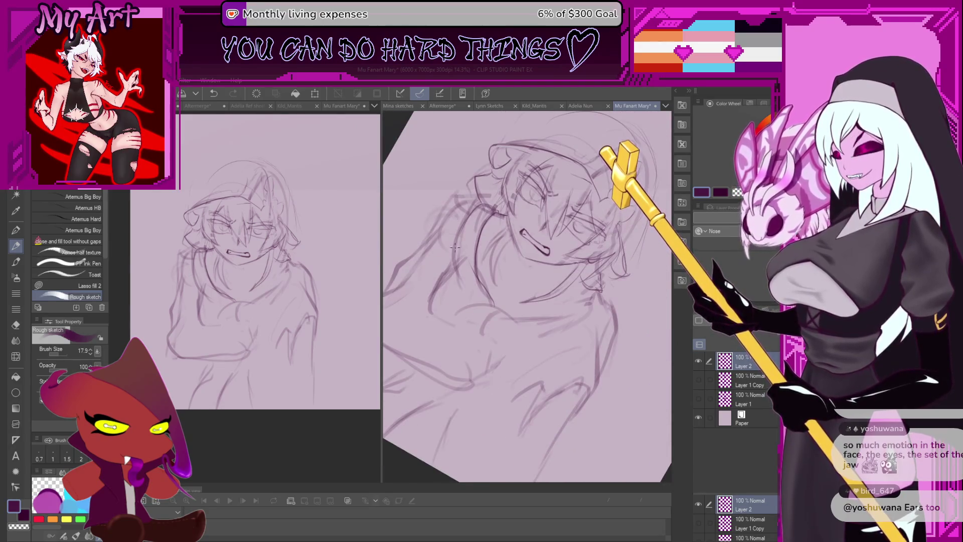
drag(454, 246, 460, 284)
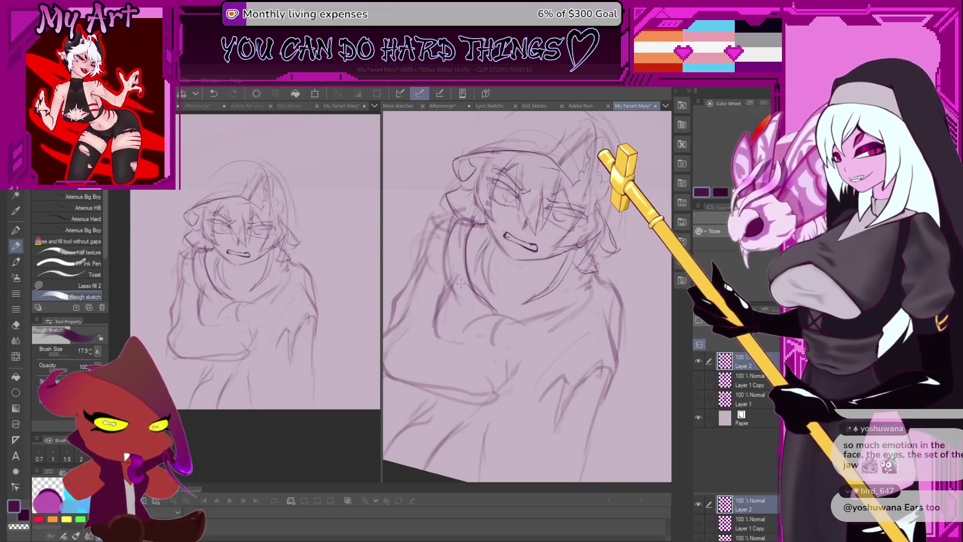
Undo the recent strokes, then restore the one near the arms with Ctrl+Y.
scroll(469, 318, up, 3)
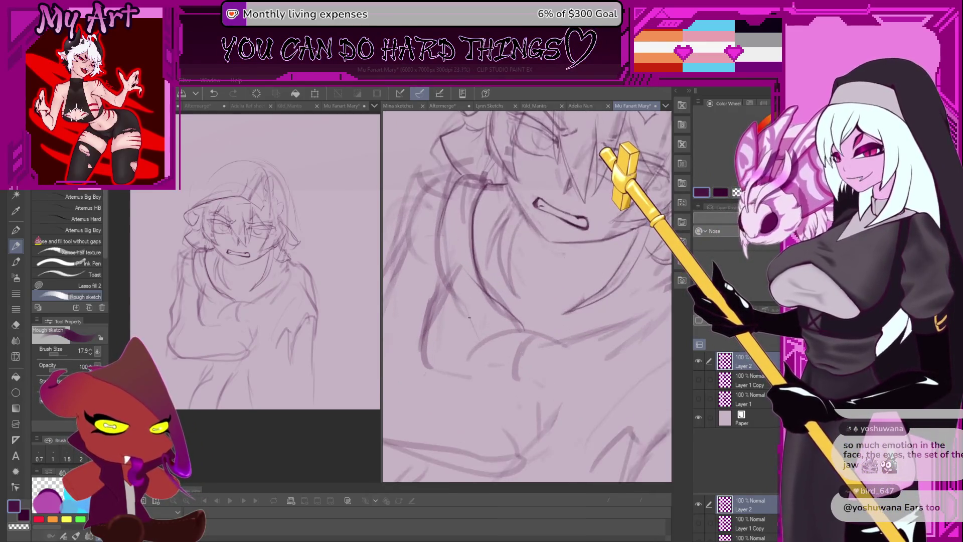
key(ctrl+z)
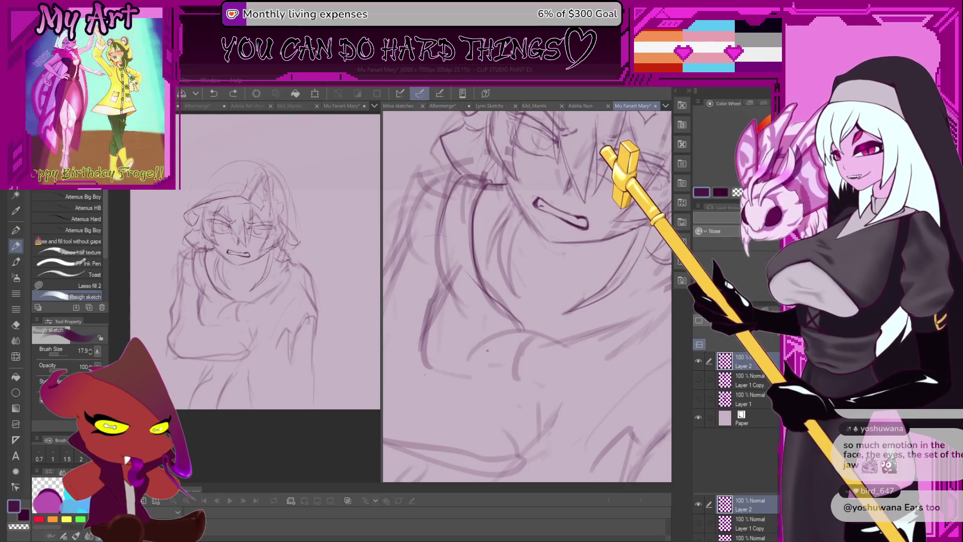
key(ctrl+z)
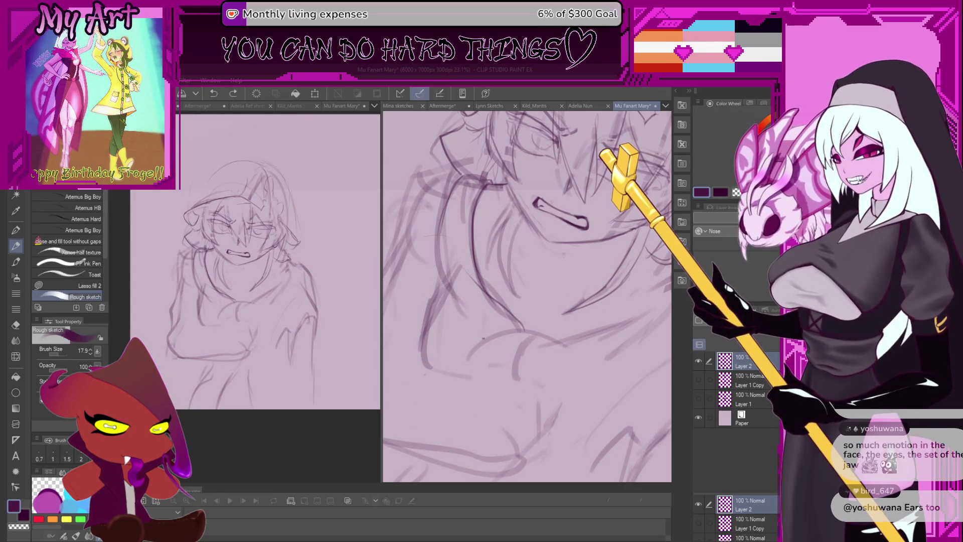
key(ctrl+y)
scroll(454, 225, up, 2)
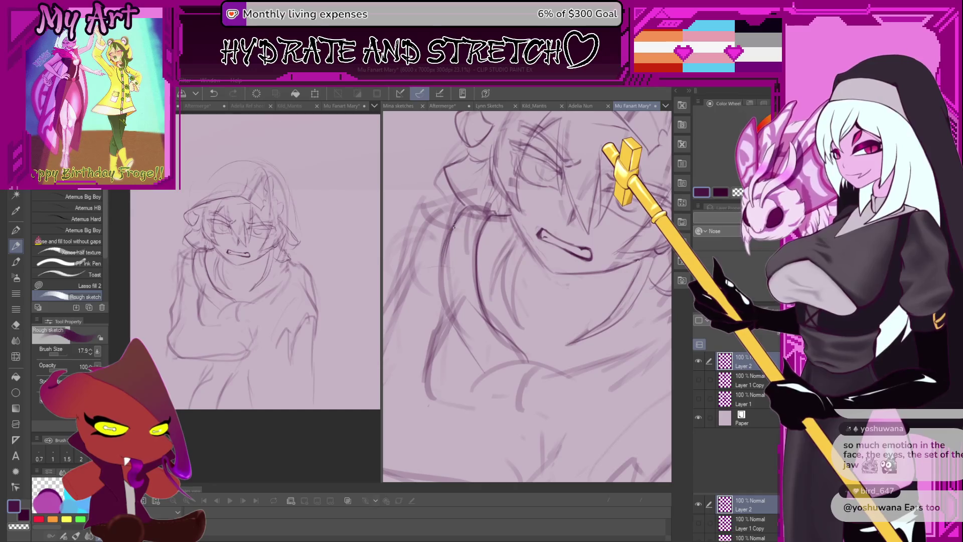
scroll(441, 279, up, 2)
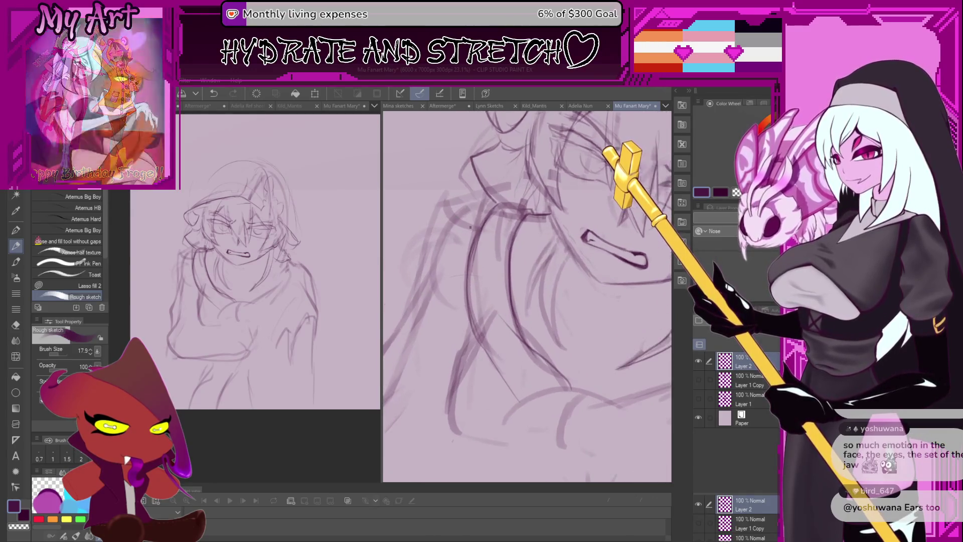
Add strokes along the left side of the hair, then begin lassoing strokes beside the face.
drag(471, 223, 460, 287)
key(ctrl+z)
drag(483, 210, 466, 284)
key(ctrl+z)
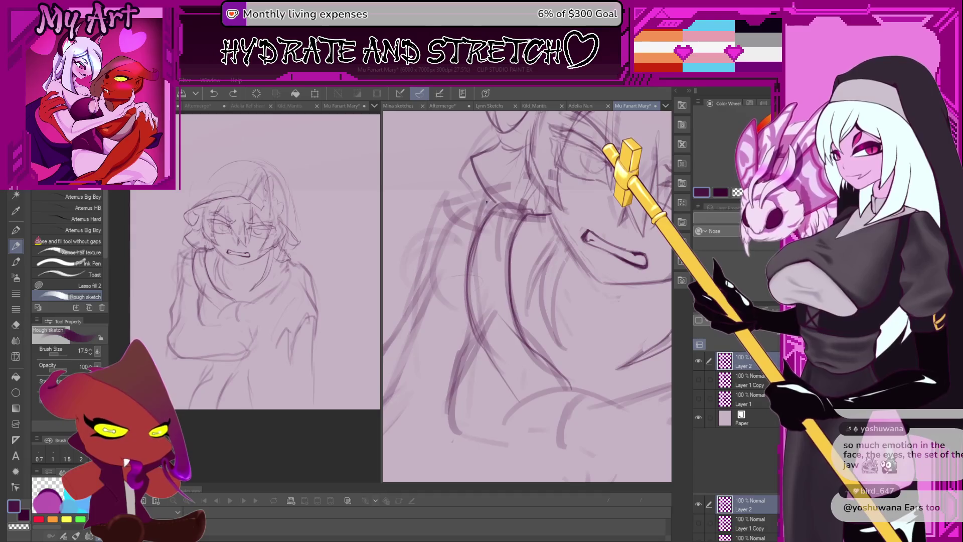
drag(488, 202, 464, 281)
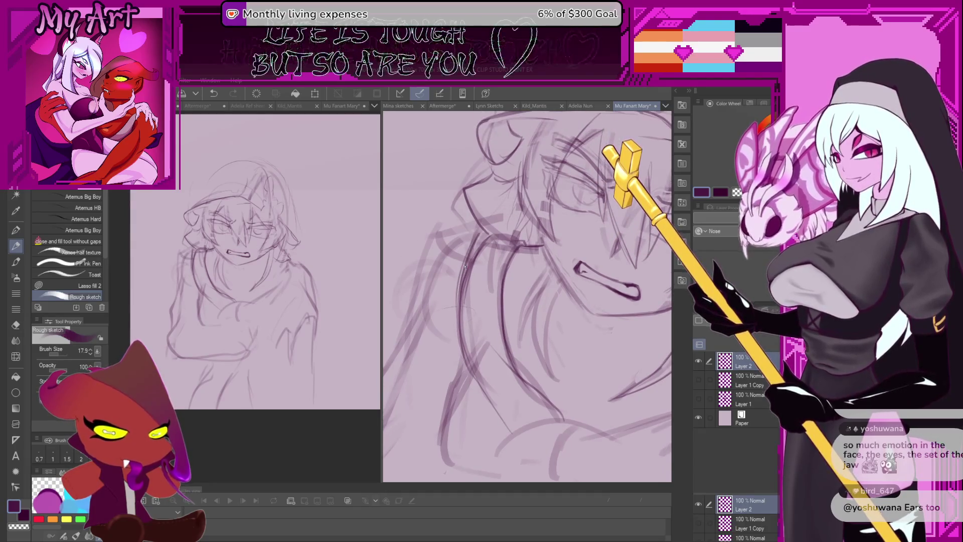
key(m)
mouse_move(479, 235)
mouse_down()
mouse_move(463, 316)
mouse_move(507, 243)
mouse_up()
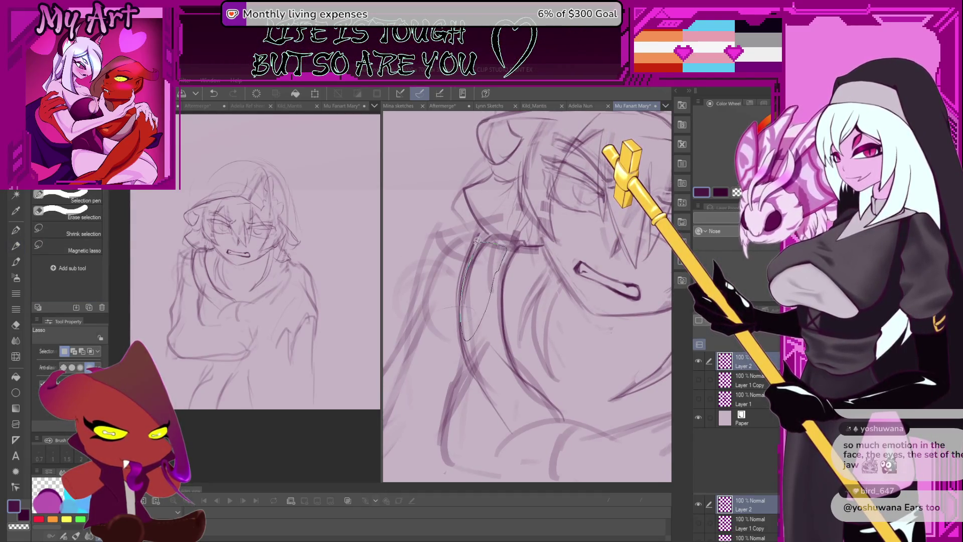
Finish lassoing the strokes beside the face and pick a darker sketching colour.
drag(497, 301, 482, 271)
key(p)
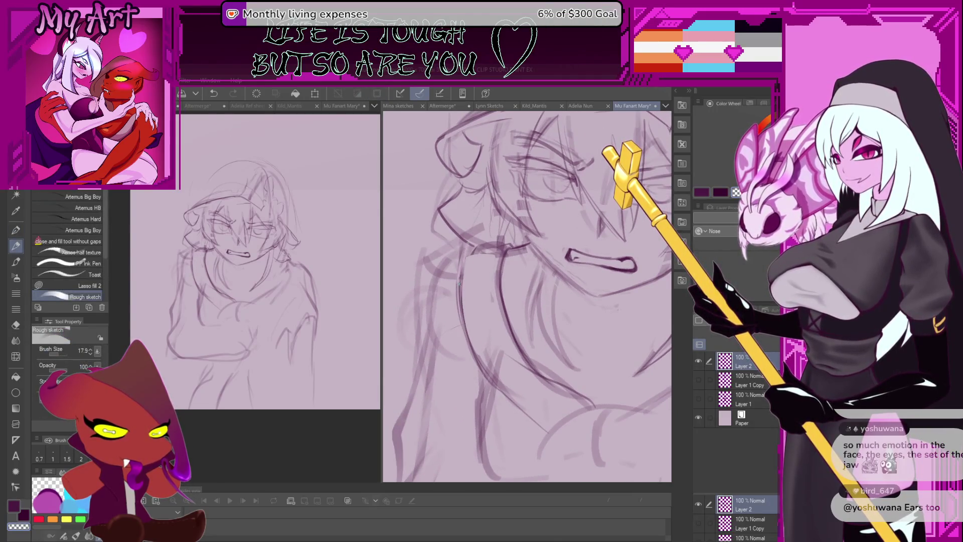
drag(468, 254, 460, 301)
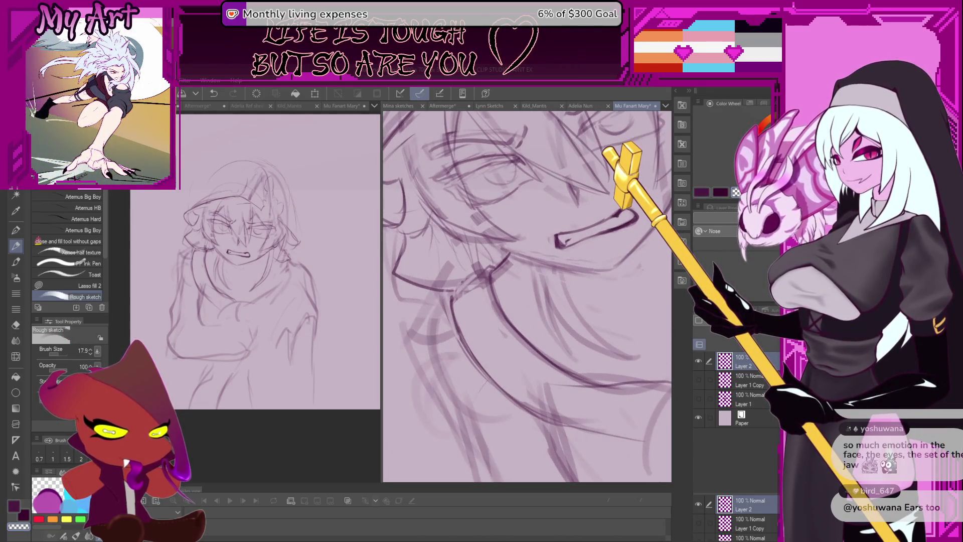
alt+click(462, 283)
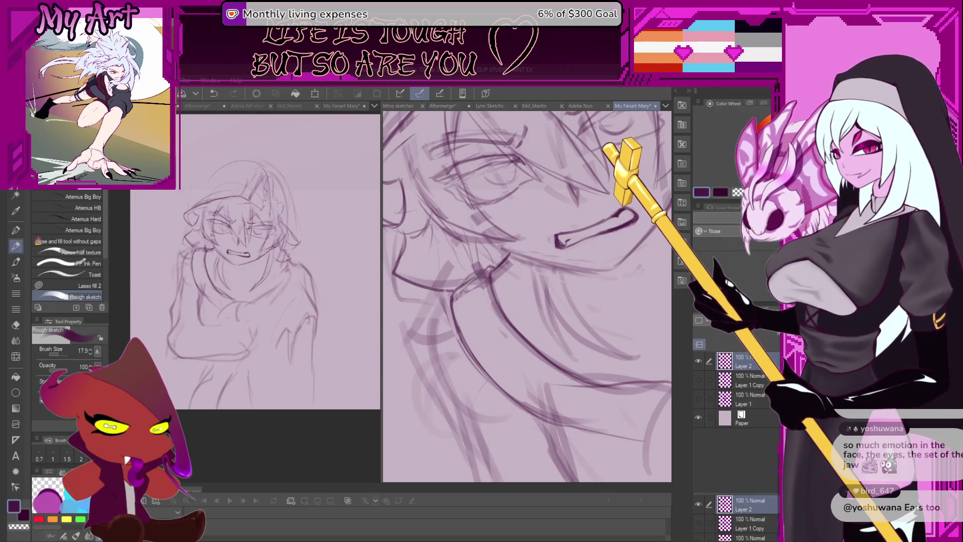
Reframe the face and lasso an area beside it.
scroll(479, 267, down, 5)
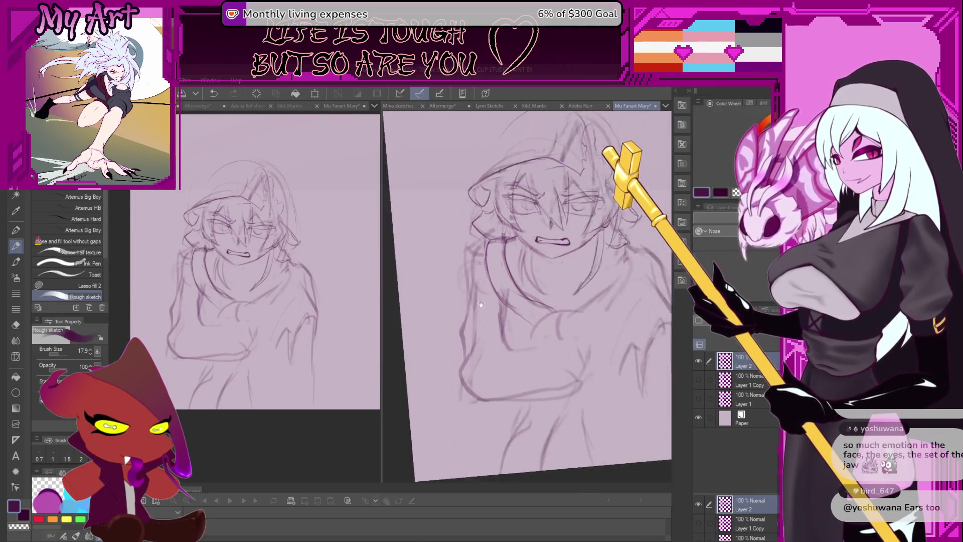
scroll(436, 264, up, 3)
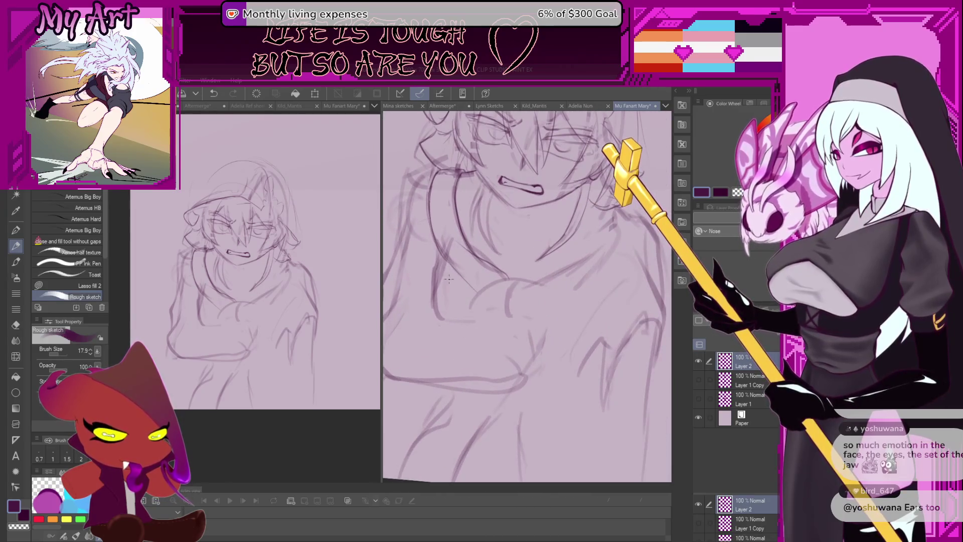
scroll(449, 279, up, 2)
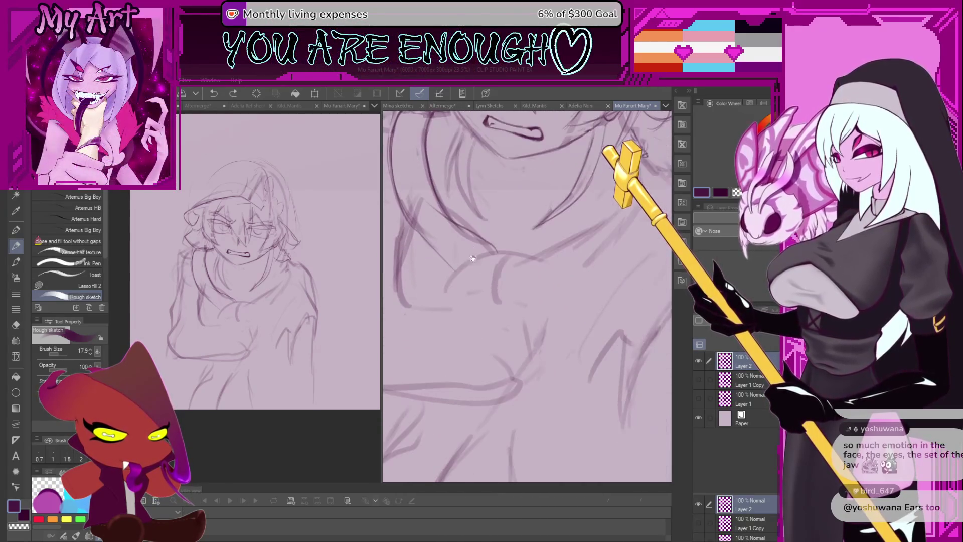
scroll(472, 258, up, 3)
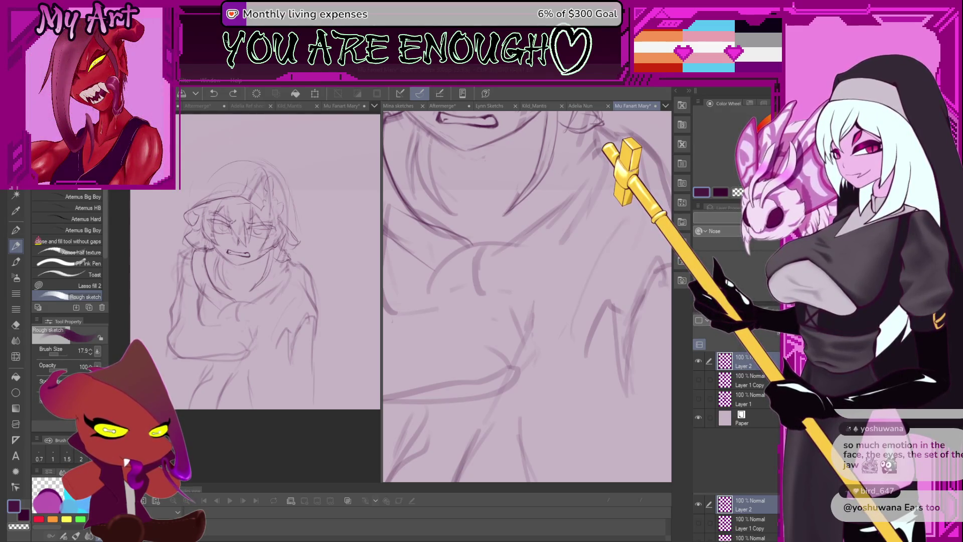
scroll(462, 249, up, 5)
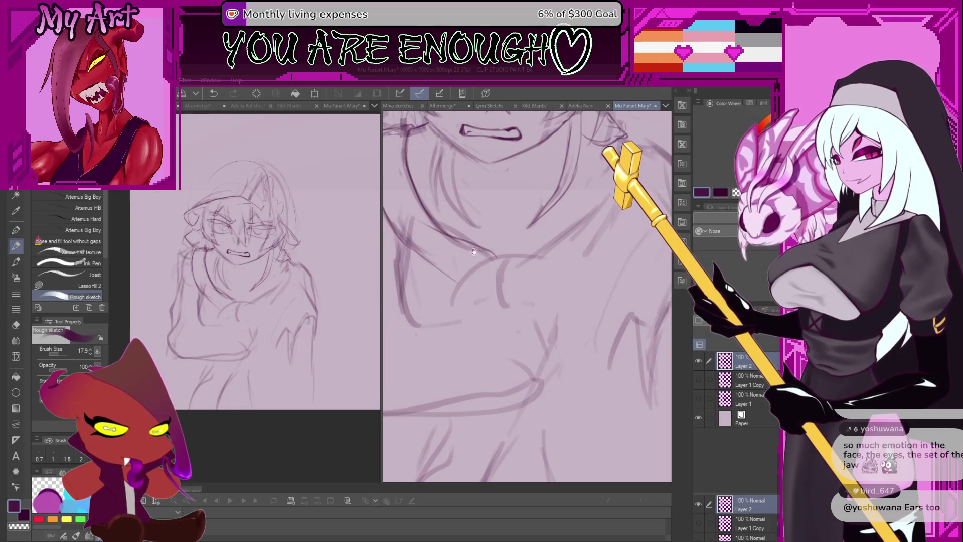
drag(412, 266, 455, 273)
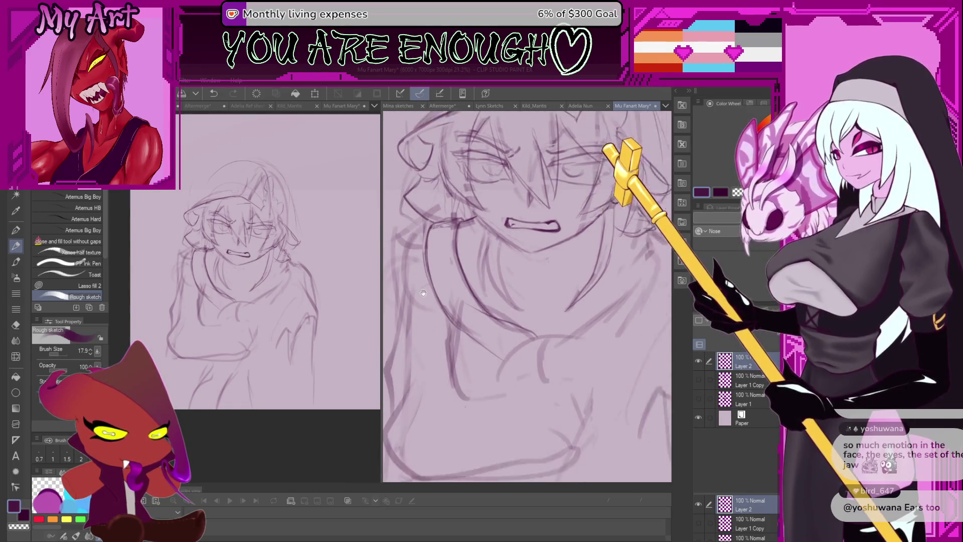
key(m)
mouse_move(455, 222)
mouse_down()
mouse_move(465, 251)
mouse_move(481, 230)
mouse_up()
Return to the Rough sketch pencil and undo the faint stray marks on the arms.
key(p)
scroll(447, 251, up, 1)
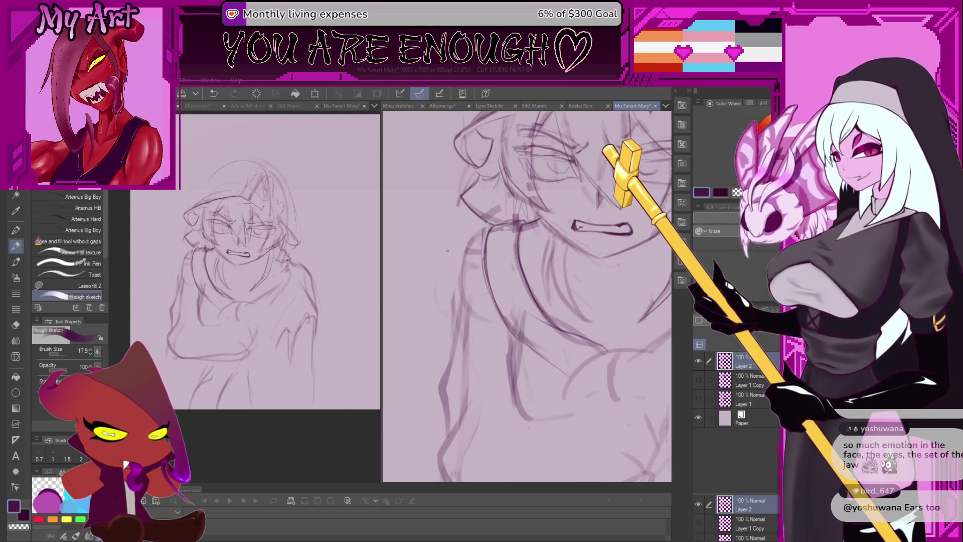
key(ctrl+z)
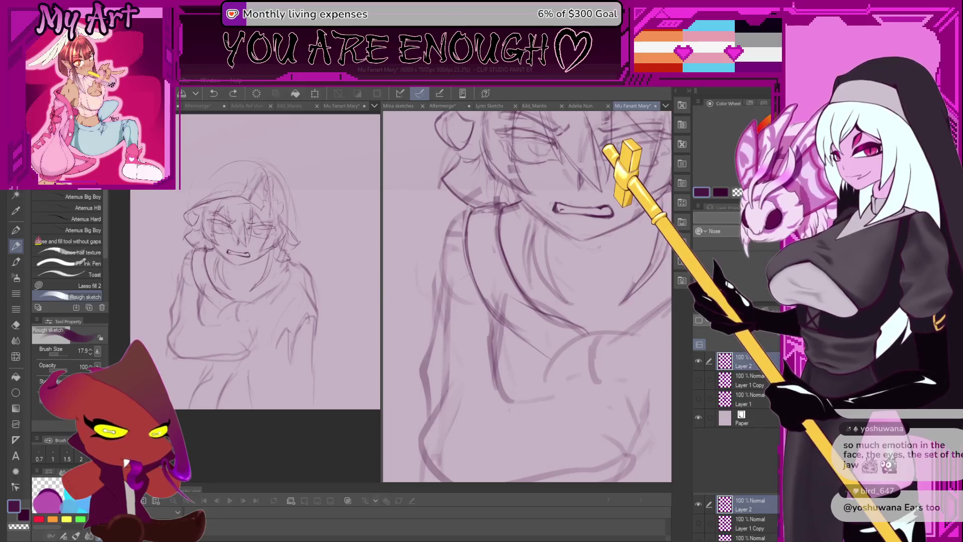
key(ctrl+z)
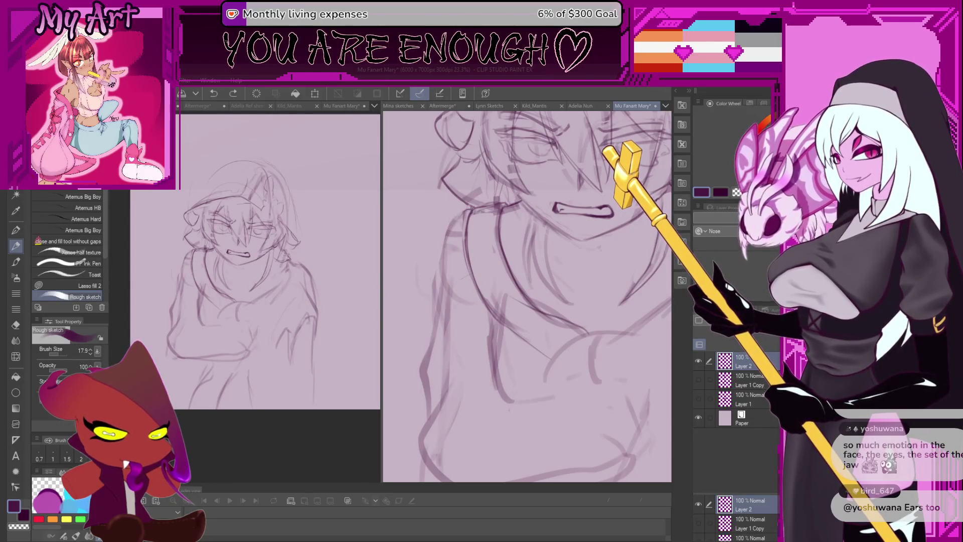
scroll(457, 216, down, 2)
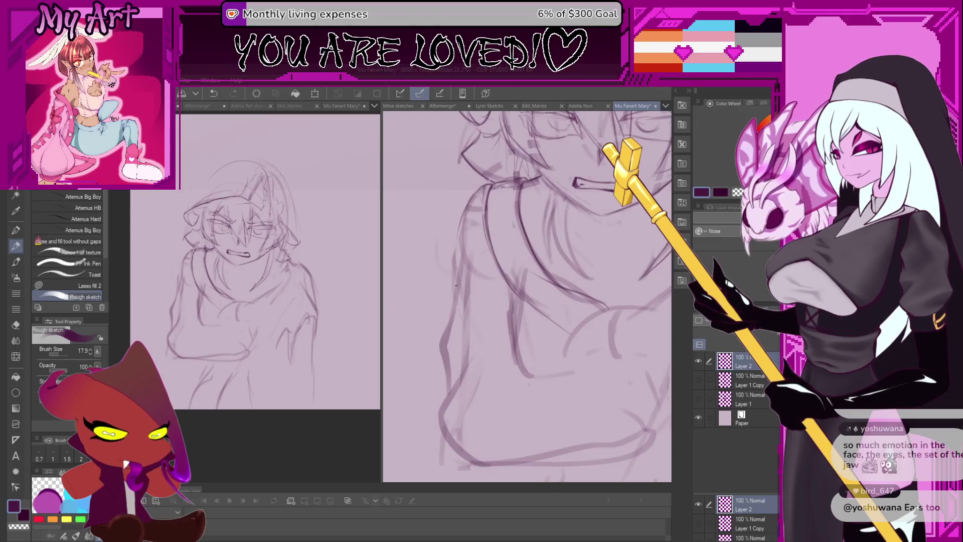
Sketch a long line along the arm, then undo it.
key(ctrl+z)
mouse_move(467, 208)
mouse_down()
mouse_move(456, 299)
mouse_move(438, 221)
mouse_up()
scroll(457, 302, down, 1)
key(ctrl+z)
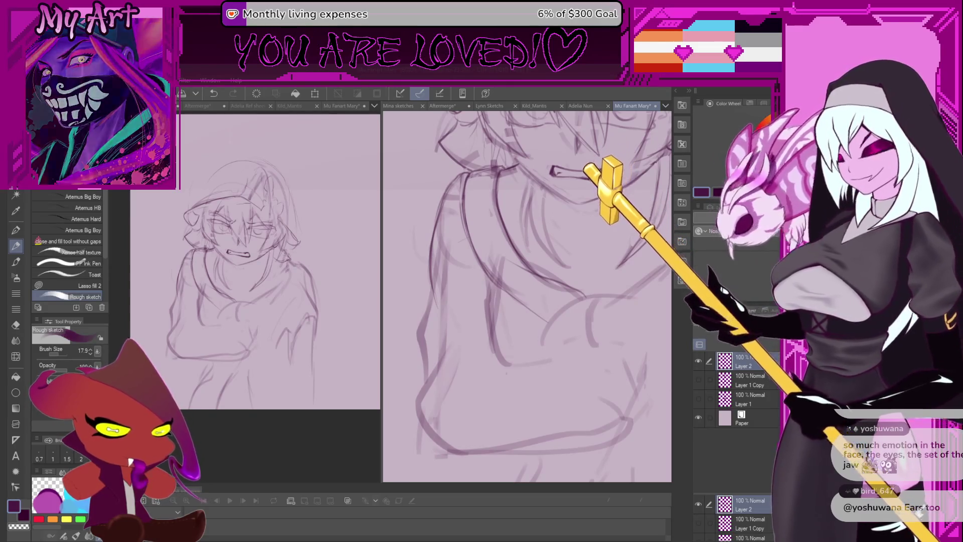
Draw short vertical finger strokes on the forearm, retrying each several times.
drag(442, 302, 443, 260)
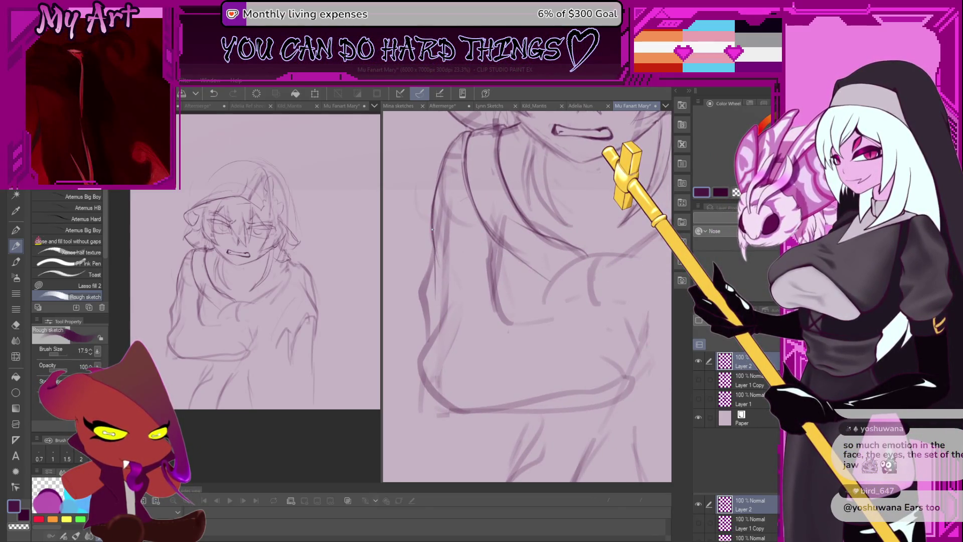
key(ctrl+z)
key(ctrl+z)
key(ctrl+y)
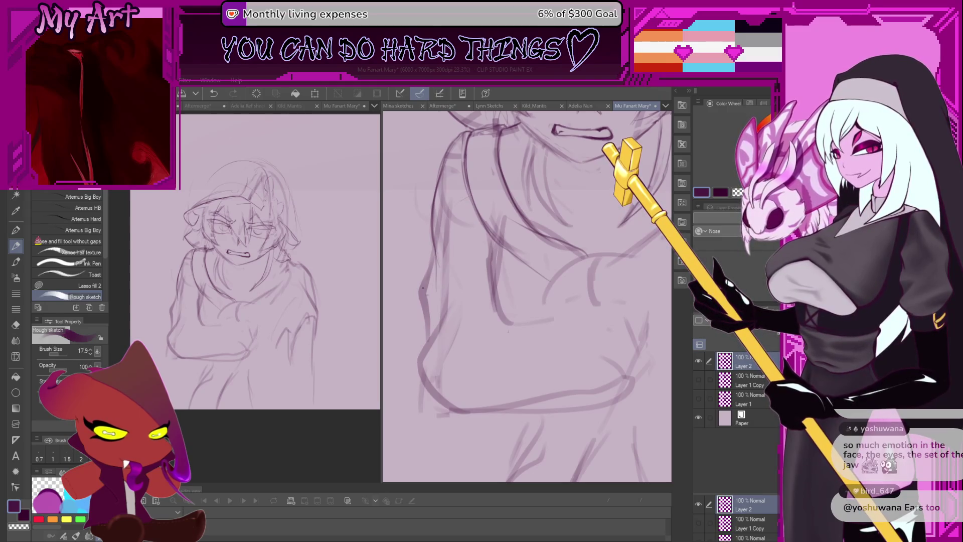
key(ctrl+z)
drag(433, 298, 436, 248)
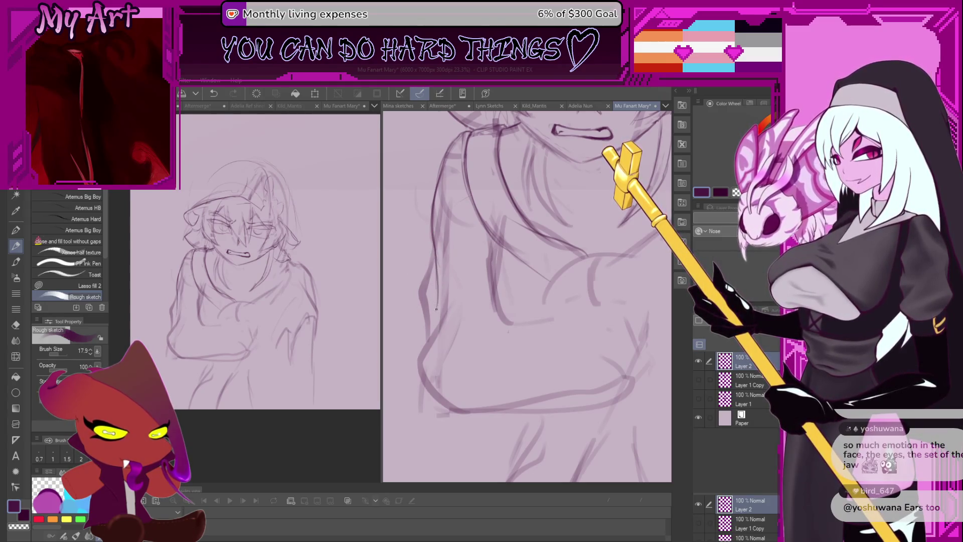
key(ctrl+z)
drag(438, 301, 438, 248)
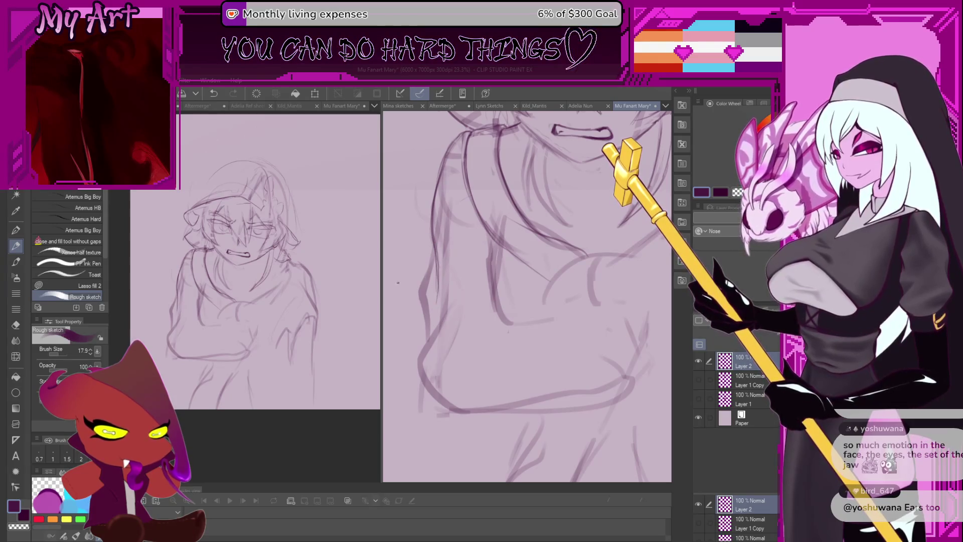
key(ctrl+z)
drag(424, 347, 419, 269)
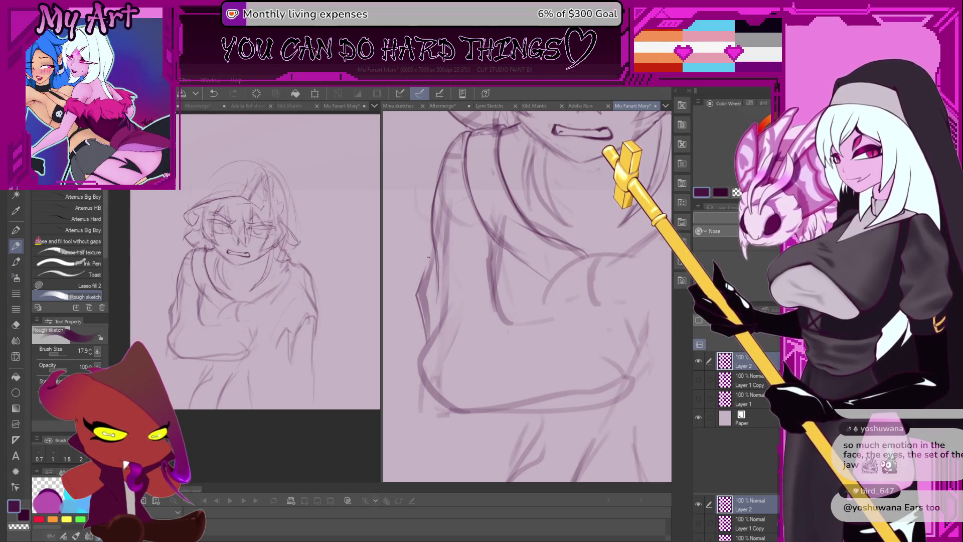
key(ctrl+z)
drag(429, 336, 419, 276)
key(ctrl+z)
key(ctrl+z)
key(ctrl+z)
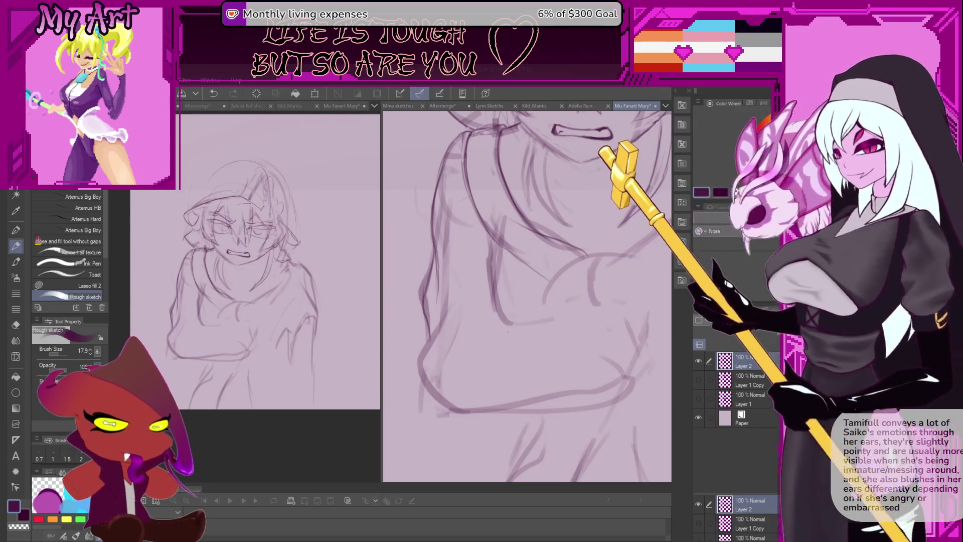
Draw a thin curve over the sleeve, undoing and redoing it to compare.
scroll(576, 326, down, 3)
scroll(517, 302, up, 3)
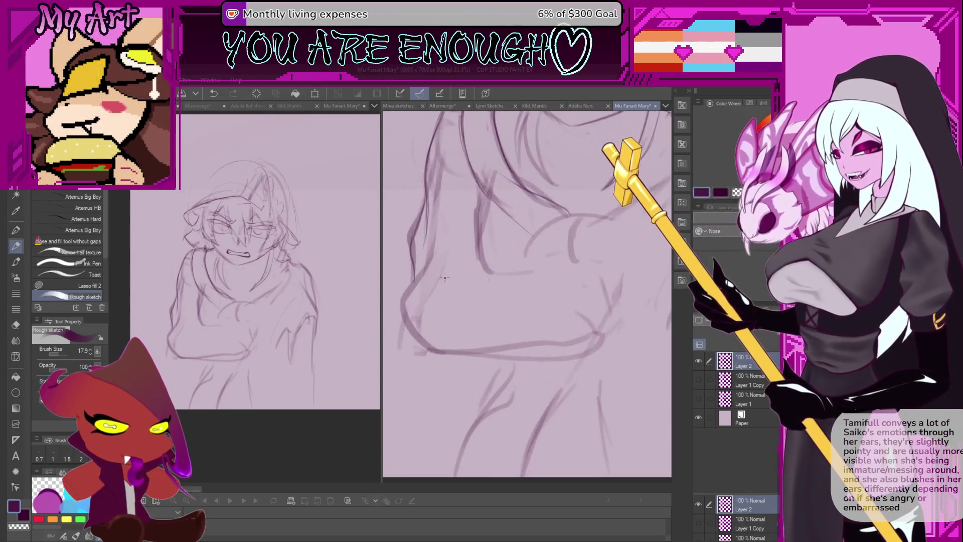
scroll(475, 304, up, 2)
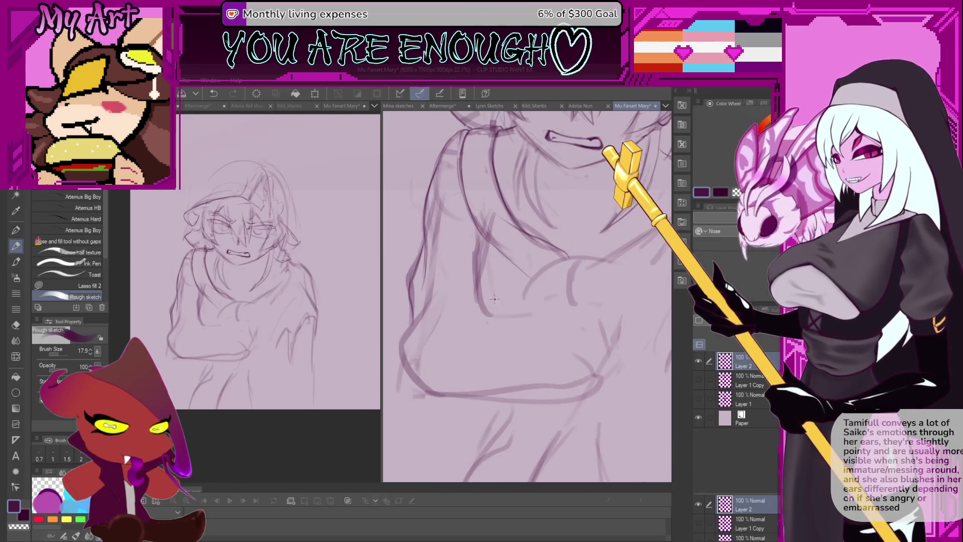
drag(481, 316, 464, 313)
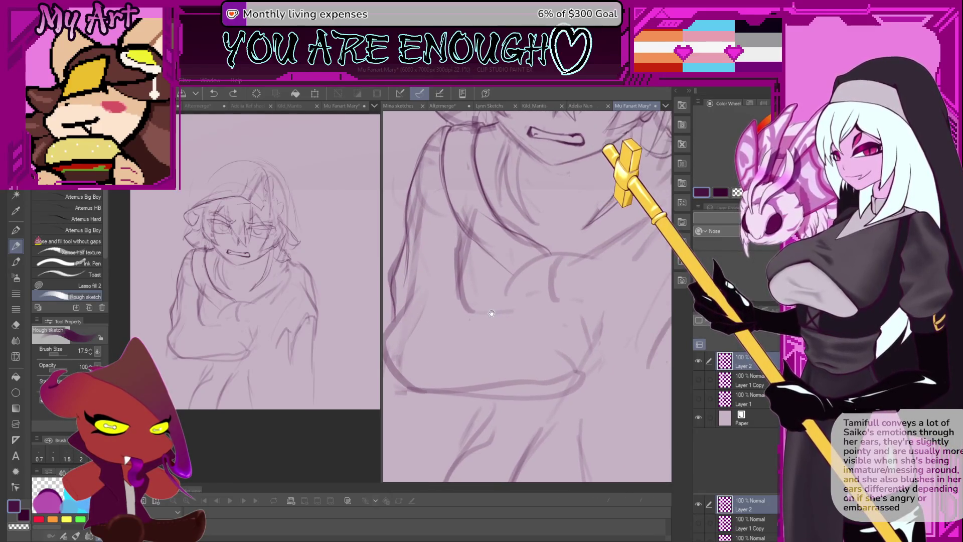
drag(475, 372, 472, 324)
key(ctrl+z)
scroll(479, 323, down, 3)
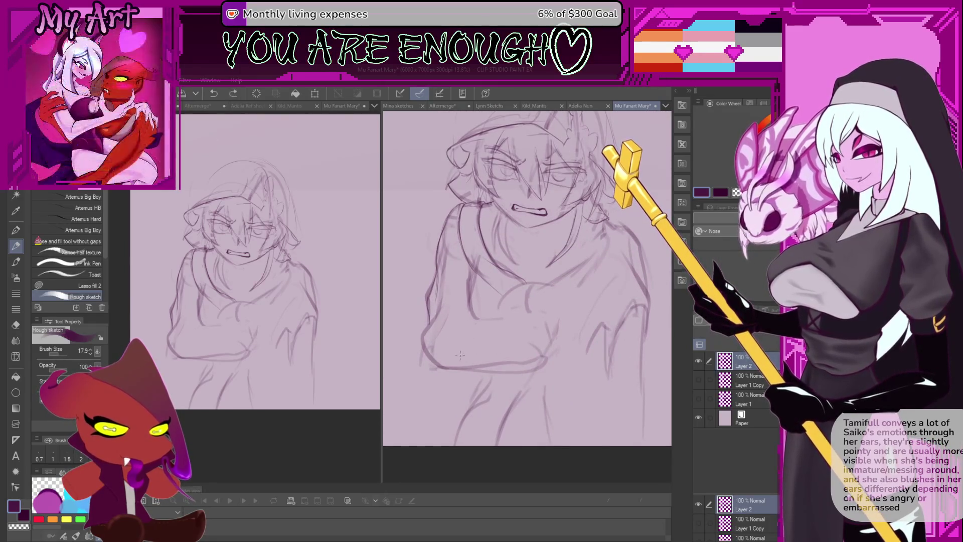
key(ctrl+y)
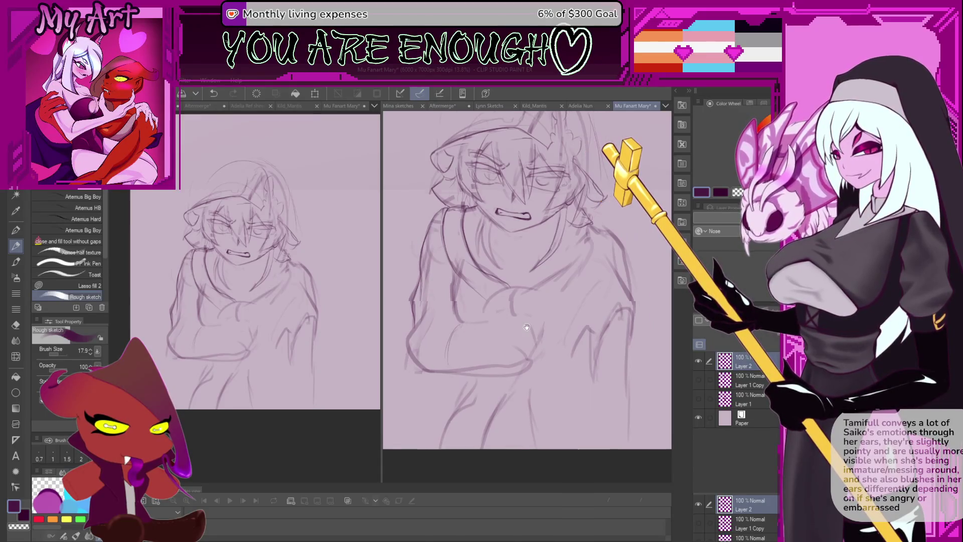
key(ctrl+z)
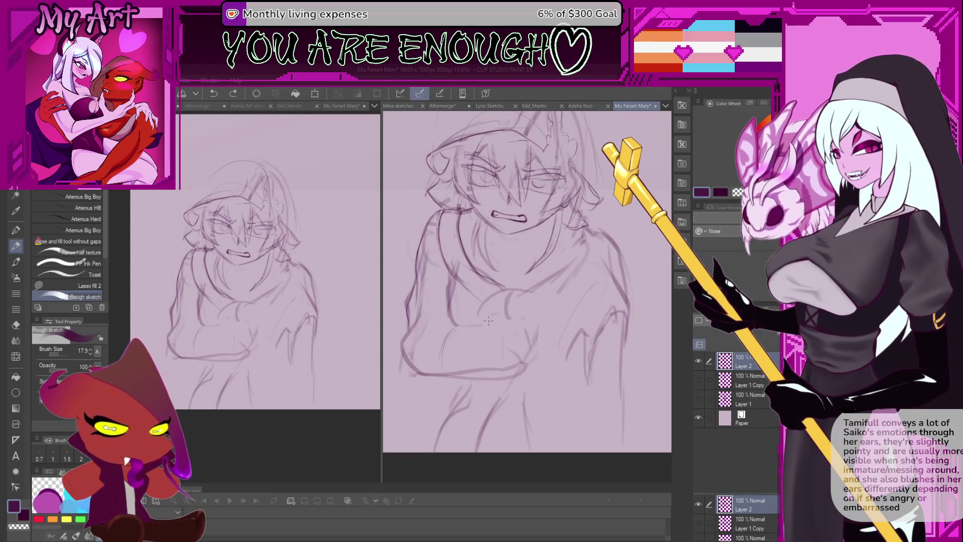
key(ctrl+y)
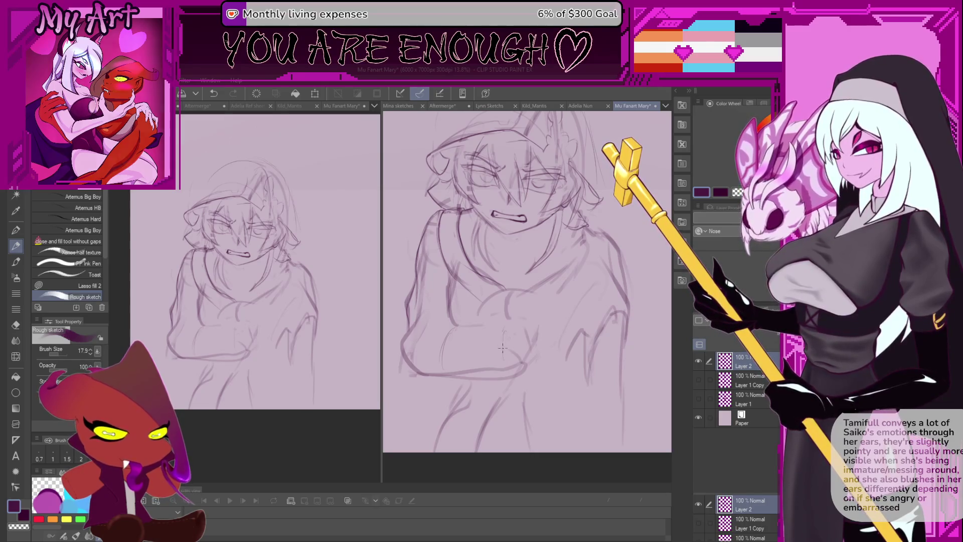
mouse_move(507, 341)
mouse_down()
mouse_move(517, 343)
mouse_move(492, 363)
mouse_move(486, 342)
mouse_move(481, 364)
mouse_up()
key(ctrl+z)
Zoom and rotate onto the hand, then draw a vertical finger line and short finger stroke.
mouse_move(492, 313)
mouse_down()
mouse_move(545, 303)
mouse_move(539, 299)
mouse_up()
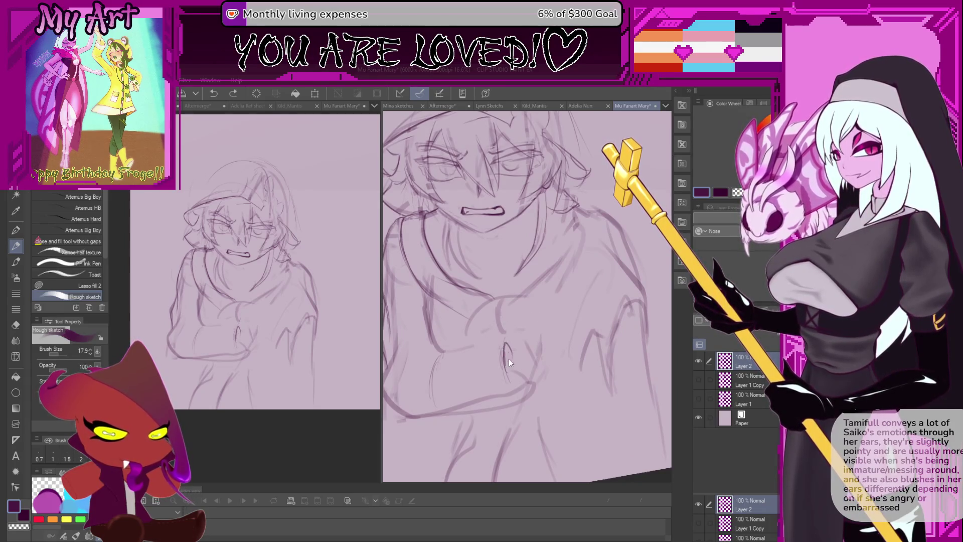
key(ctrl+z)
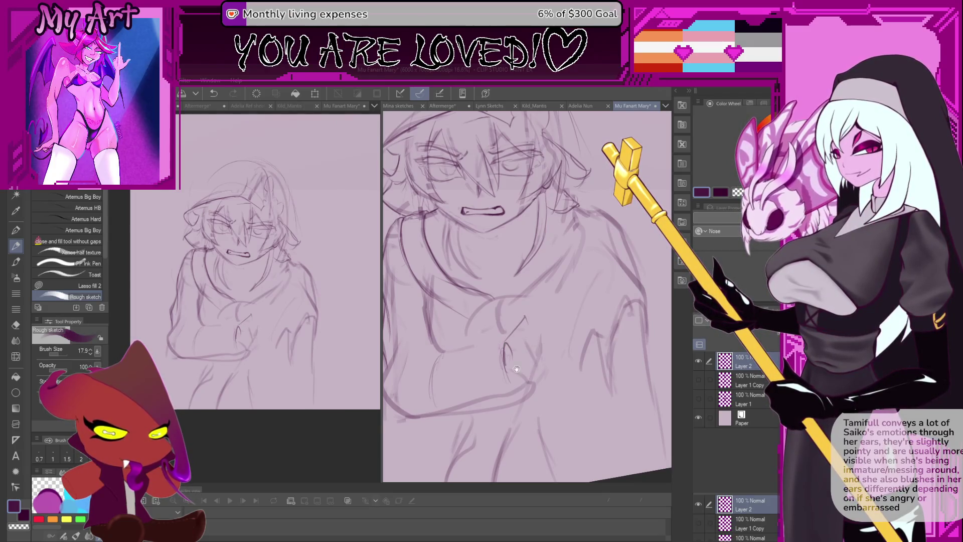
drag(517, 369, 499, 371)
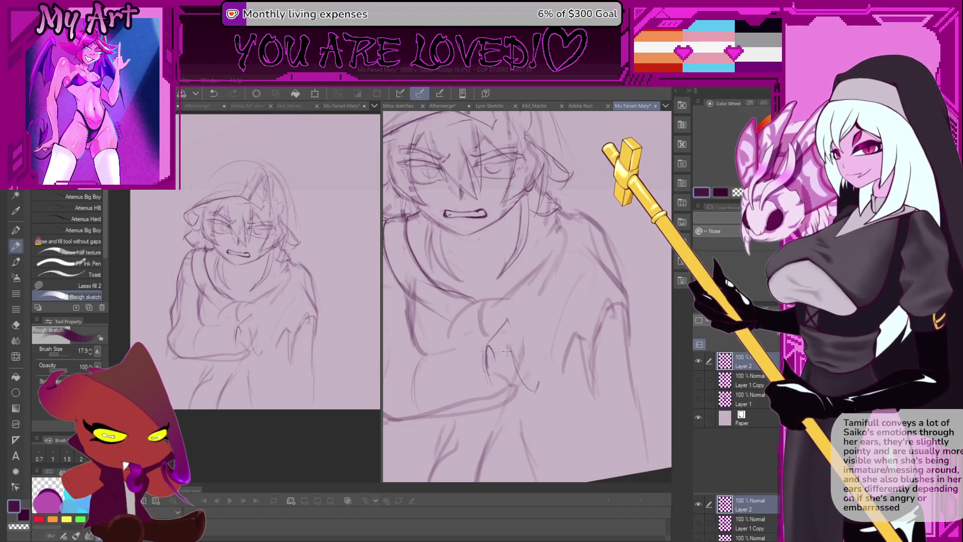
key(asciicircum)
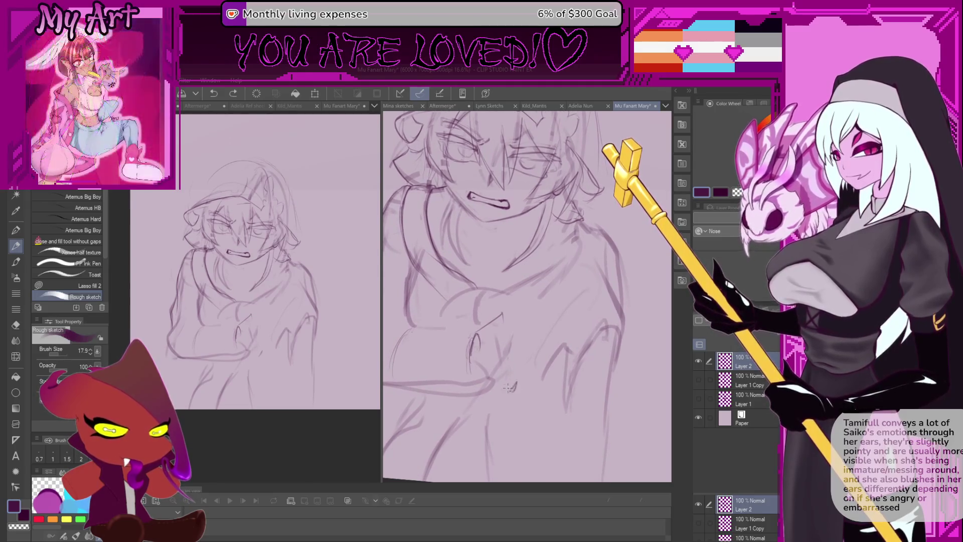
key(ctrl+z)
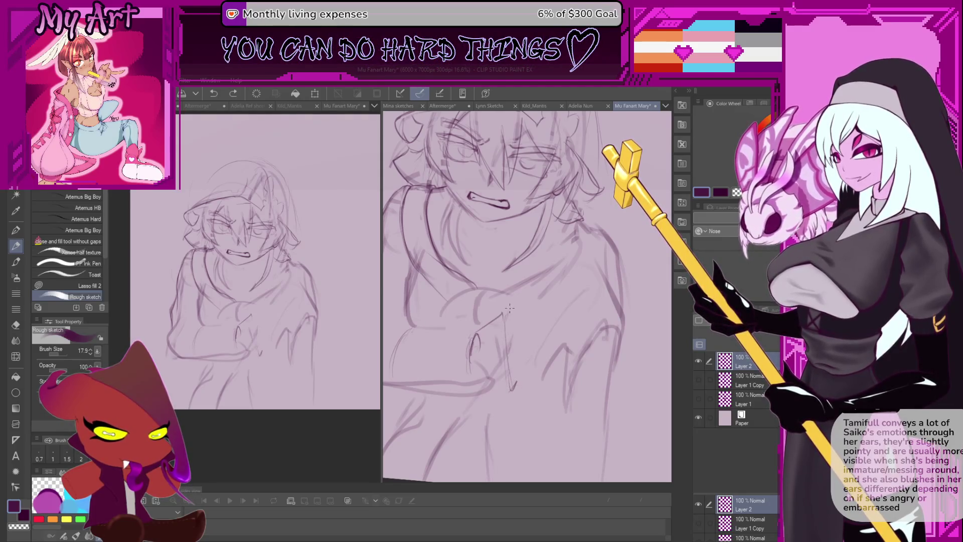
key(ctrl+z)
drag(505, 310, 510, 385)
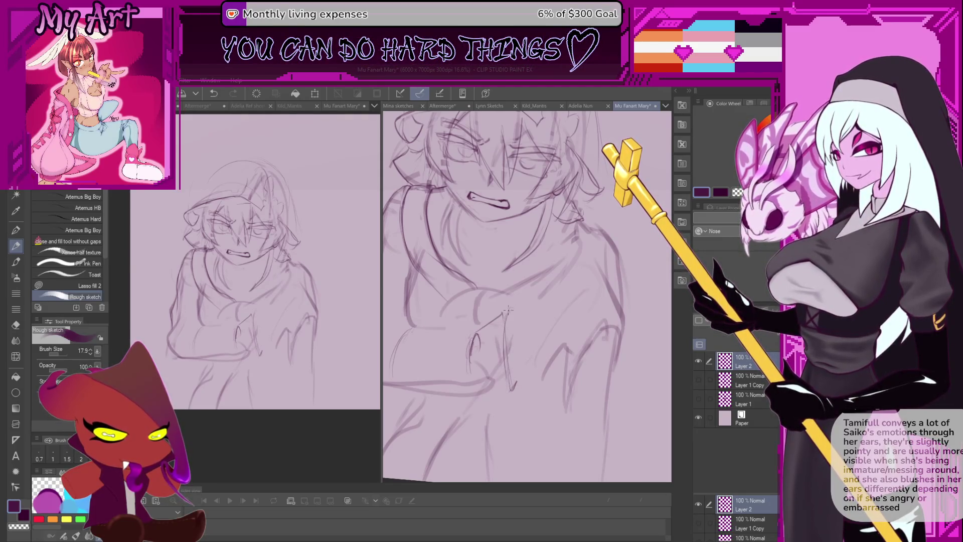
drag(508, 332, 511, 317)
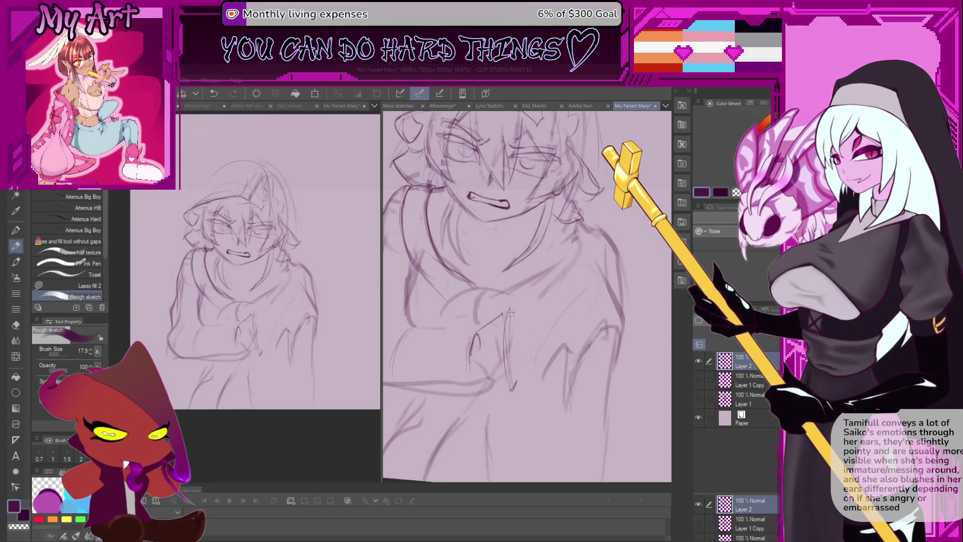
drag(491, 327, 508, 327)
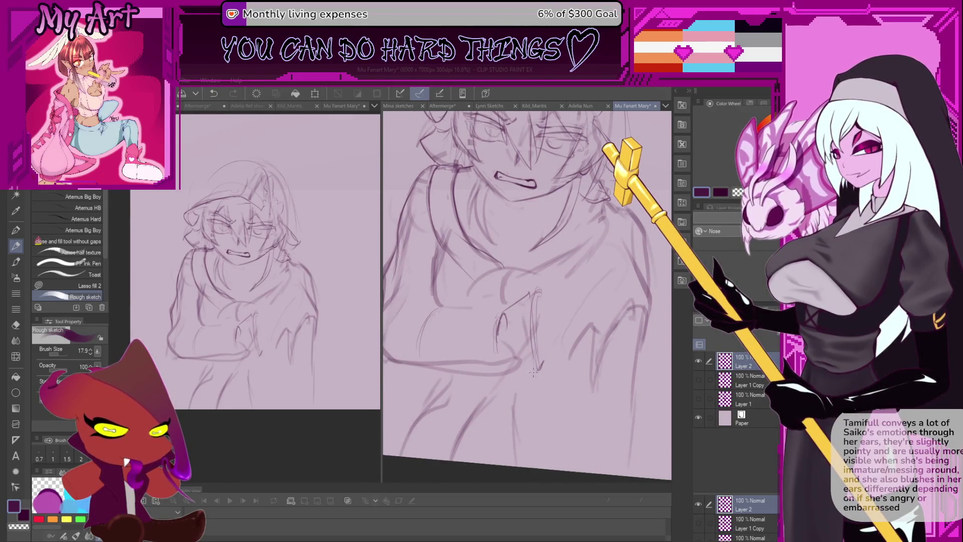
key(ctrl+z)
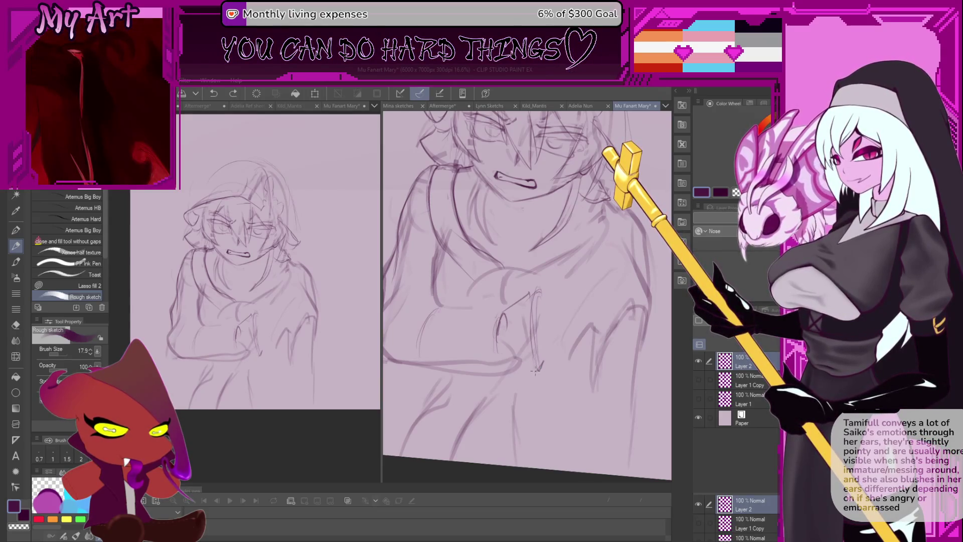
mouse_move(535, 371)
mouse_down()
mouse_move(483, 343)
mouse_move(491, 349)
mouse_move(481, 362)
mouse_up()
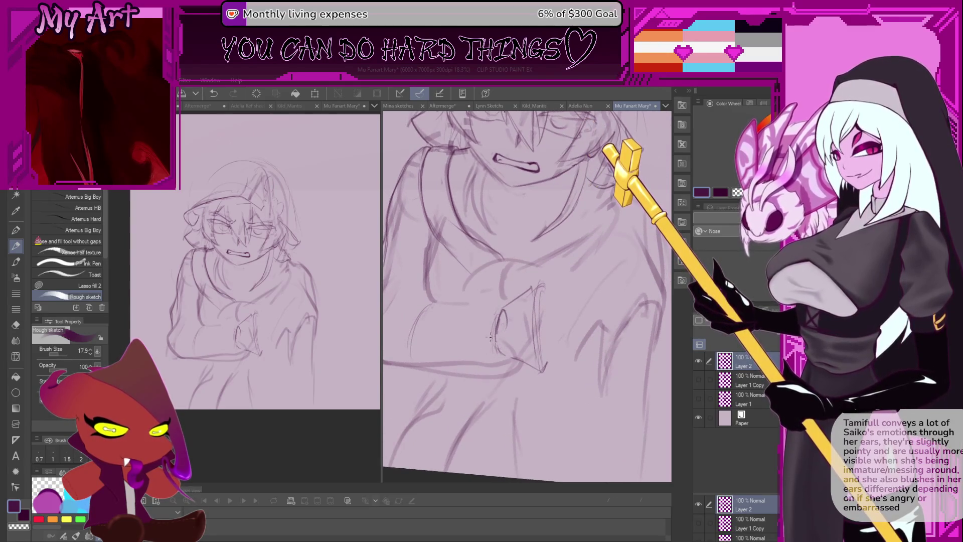
Redraw the short stroke on the lower forearm near the cuff.
scroll(482, 354, down, 3)
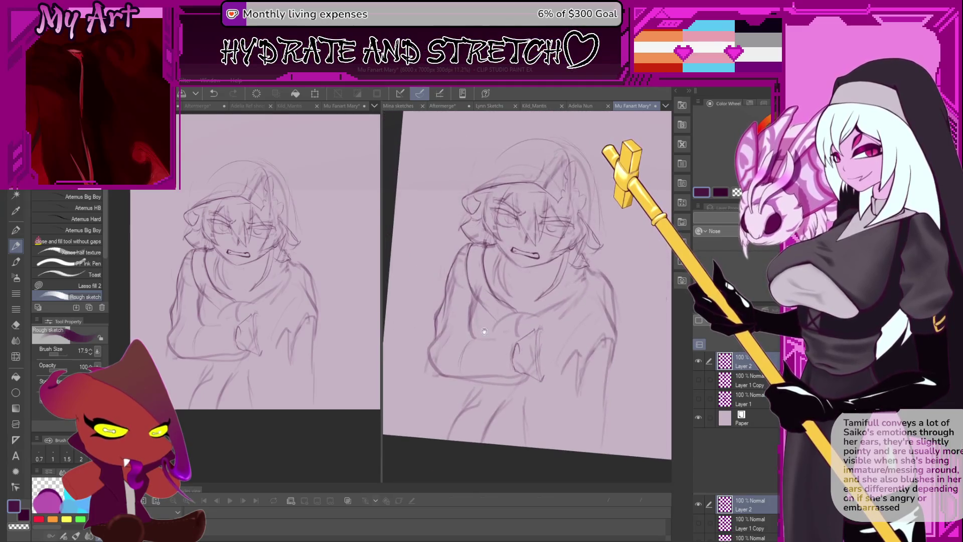
mouse_move(469, 353)
mouse_down()
mouse_move(471, 338)
mouse_move(460, 361)
mouse_move(537, 333)
mouse_move(523, 341)
mouse_move(579, 307)
mouse_up()
key(ctrl+z)
key(ctrl+z)
scroll(518, 319, up, 3)
key(ctrl+z)
drag(516, 413, 600, 349)
key(ctrl+z)
key(ctrl+z)
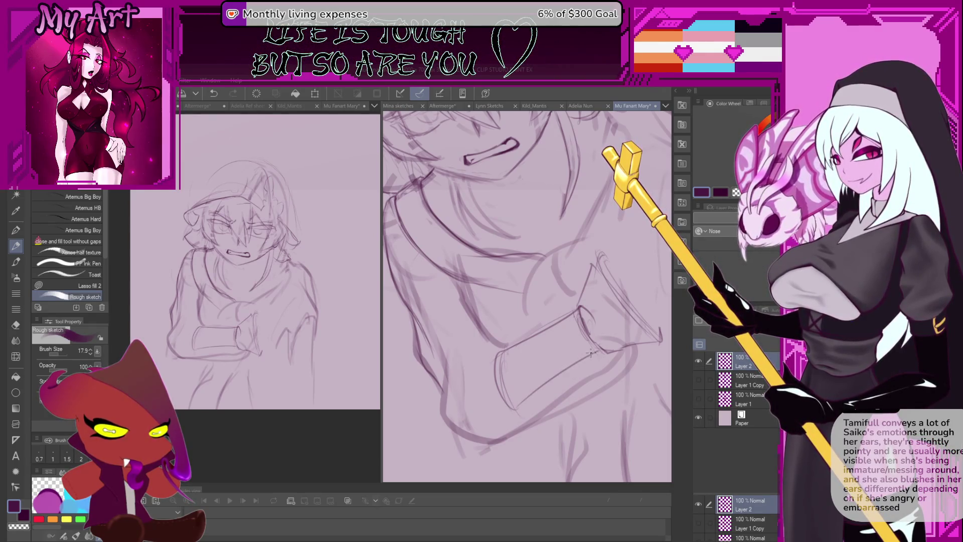
key(minus)
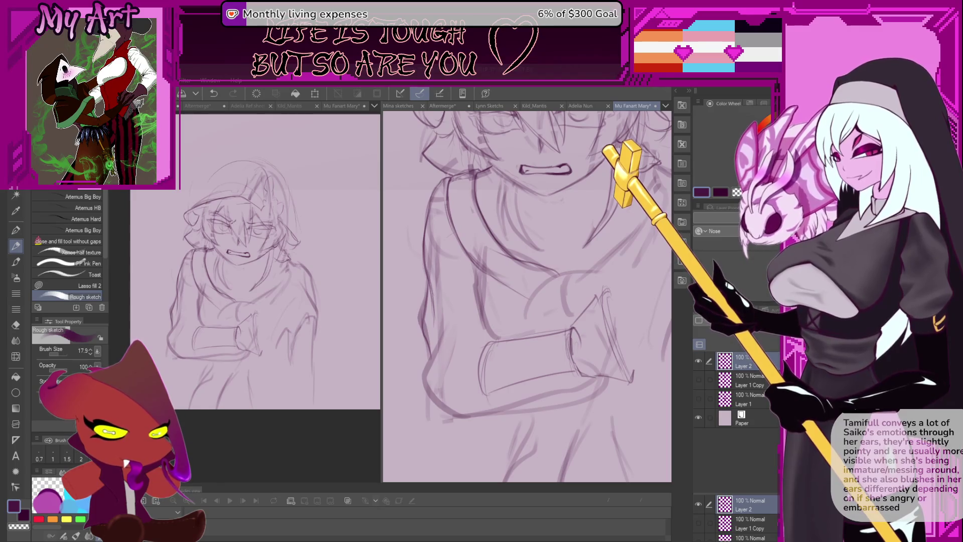
Reset the view upright with Ctrl+0, zoom in on the arms, and start lassoing the wrist.
key(ctrl+0)
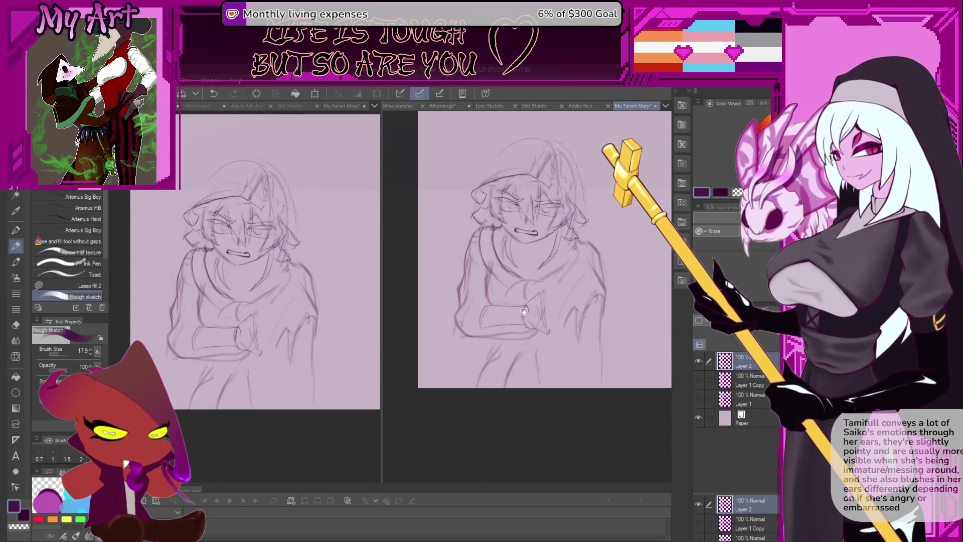
scroll(497, 276, up, 2)
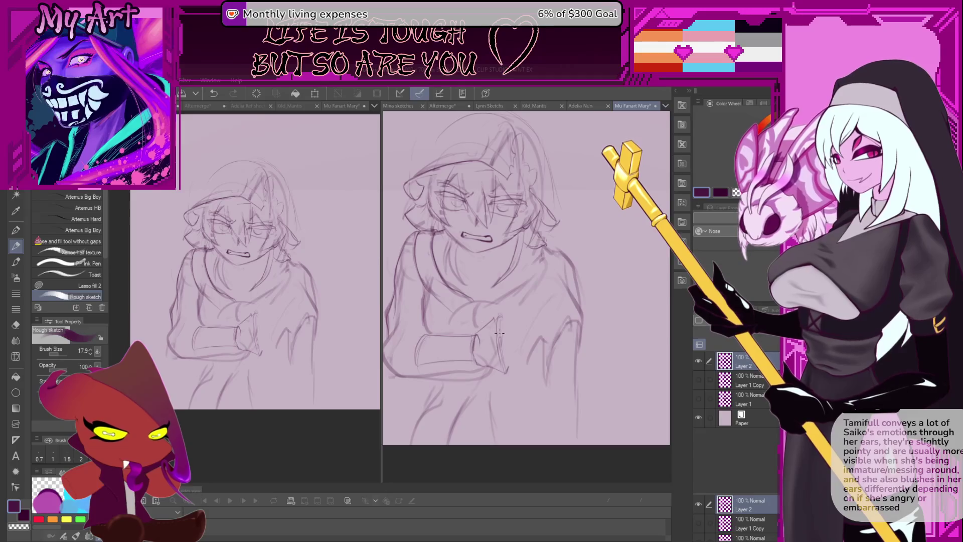
scroll(490, 321, up, 2)
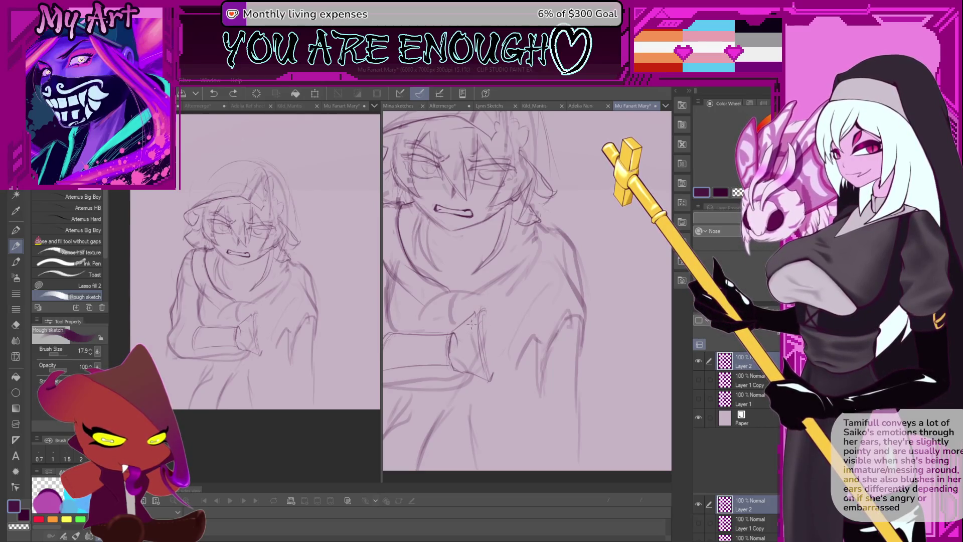
key(m)
mouse_move(484, 325)
mouse_down()
mouse_move(490, 373)
mouse_move(482, 322)
mouse_up()
Reshape the lassoed wrist with a Ctrl+T transform, confirm it, and deselect.
key(ctrl+t)
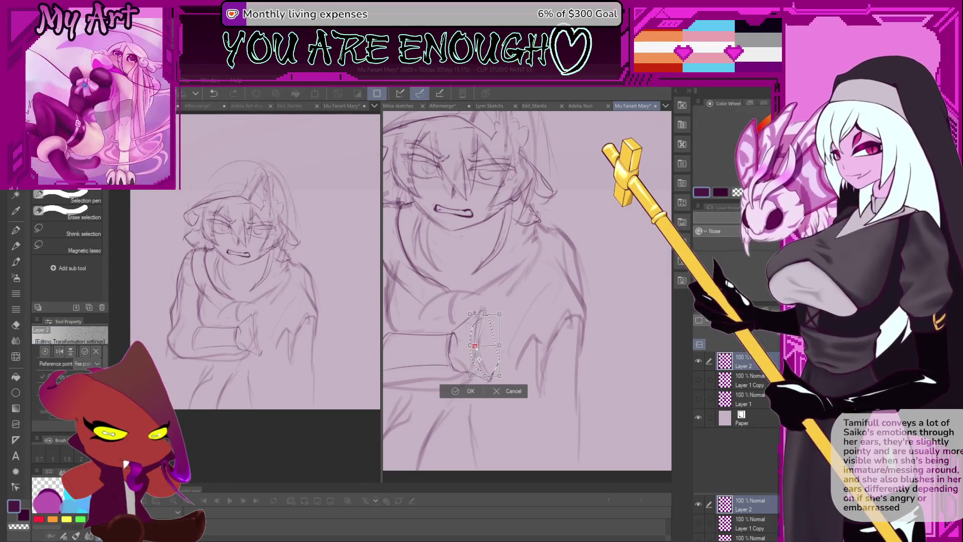
drag(484, 346, 468, 353)
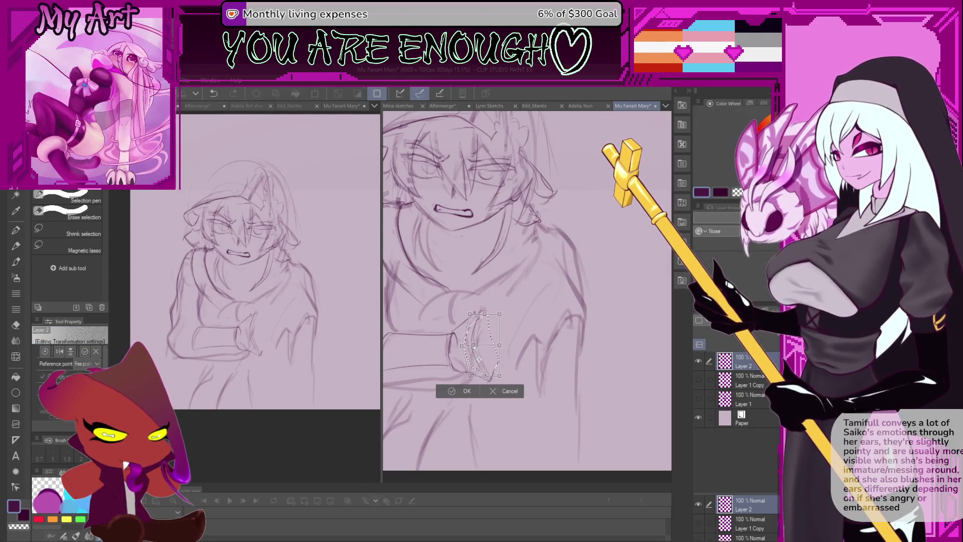
click(469, 391)
key(p)
key(ctrl+d)
key(p)
scroll(467, 377, down, 3)
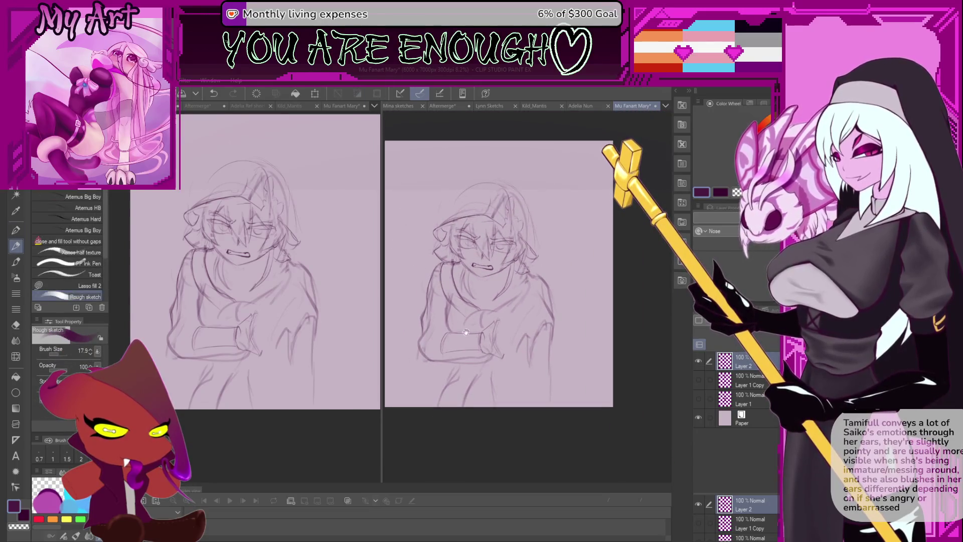
scroll(458, 342, up, 1)
key(ctrl+z)
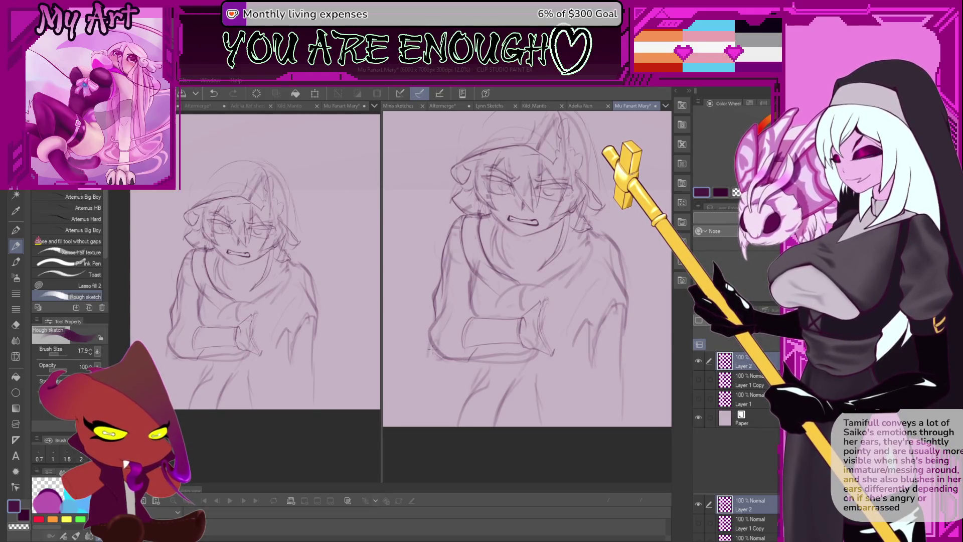
Sketch the bottom and lower-left edges of the arm with the Rough sketch pencil.
drag(453, 379, 470, 375)
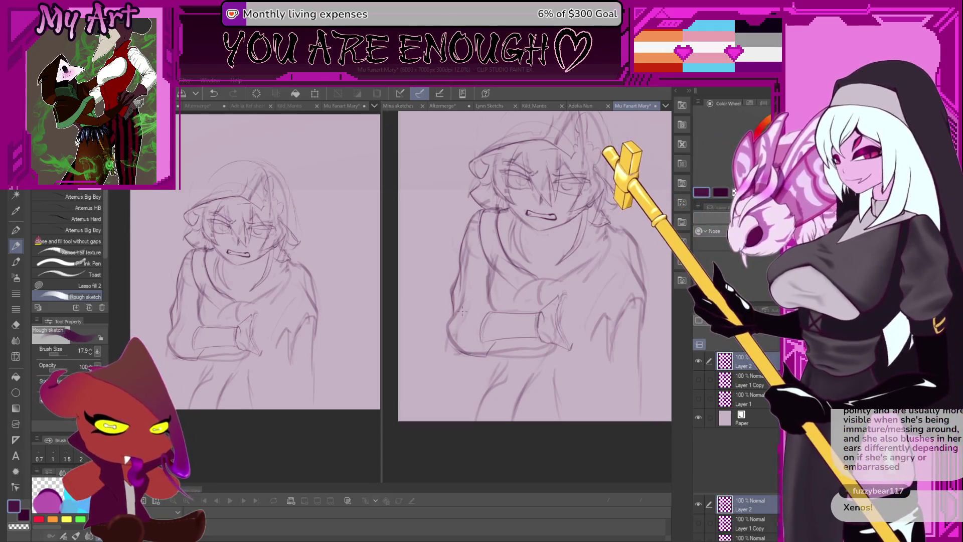
scroll(485, 338, up, 2)
drag(484, 338, 474, 344)
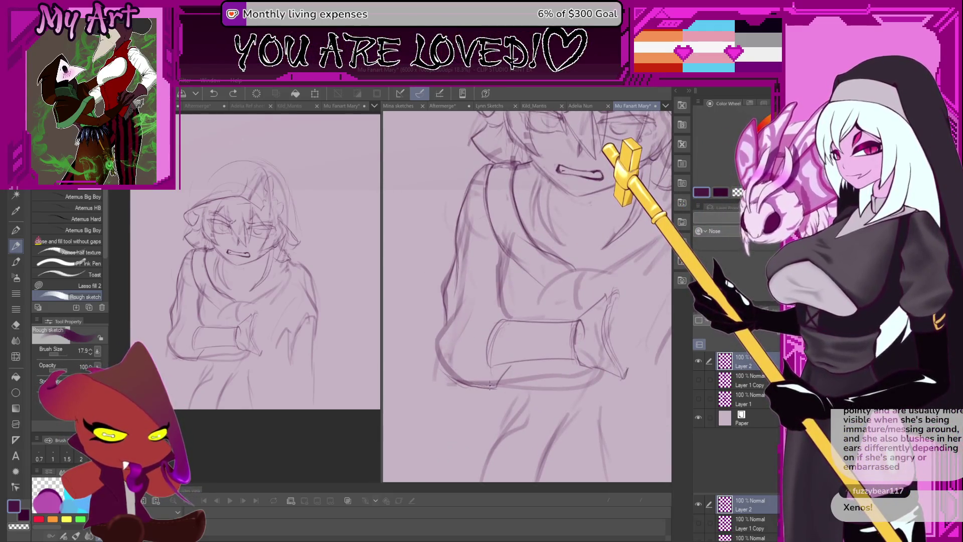
drag(472, 385, 498, 388)
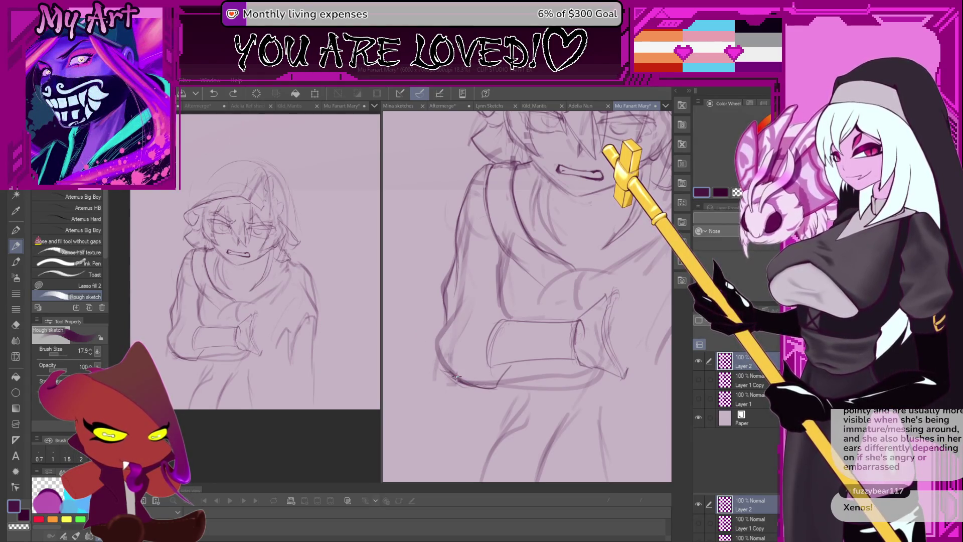
drag(437, 334, 431, 370)
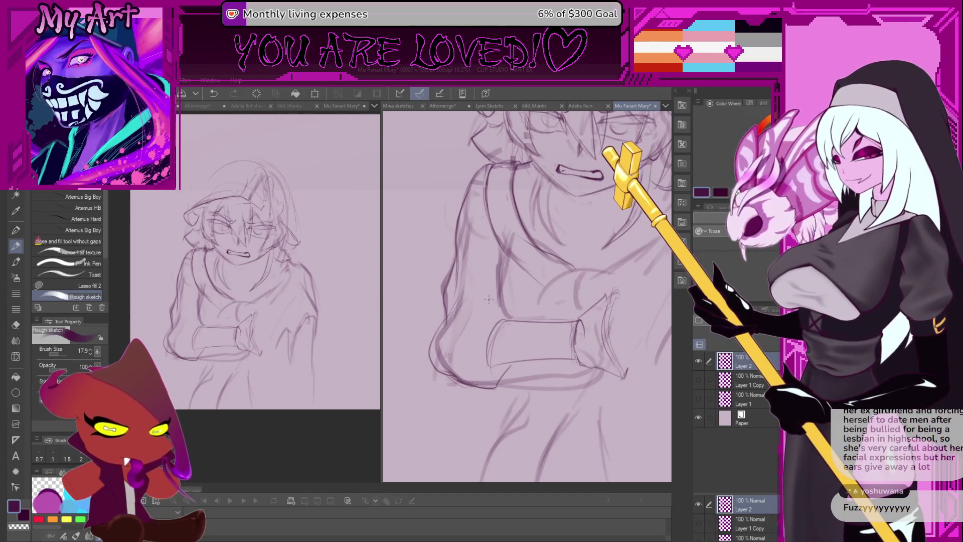
key(ctrl+z)
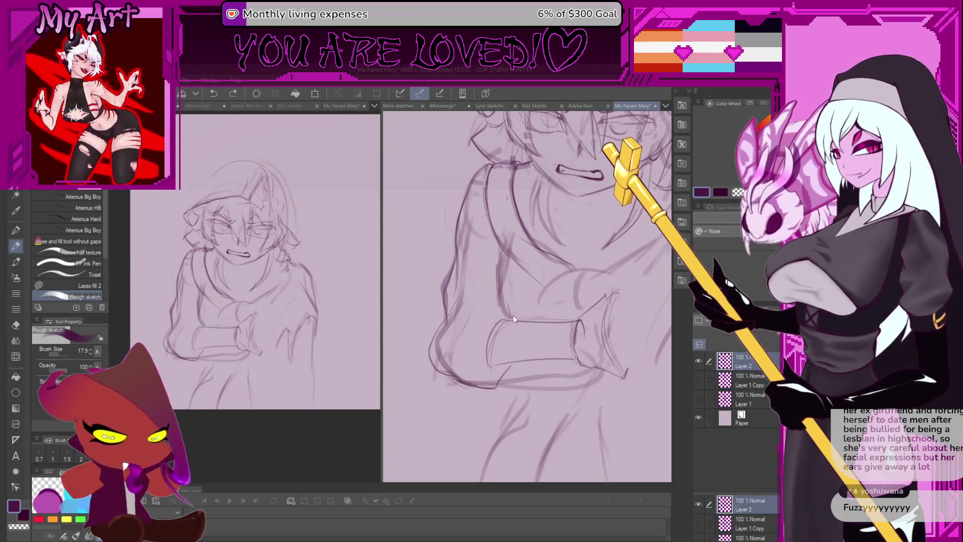
Try short strokes across the arm near the hand, undoing the ones that don't fit.
mouse_move(513, 311)
mouse_down()
mouse_move(495, 336)
mouse_move(452, 331)
mouse_up()
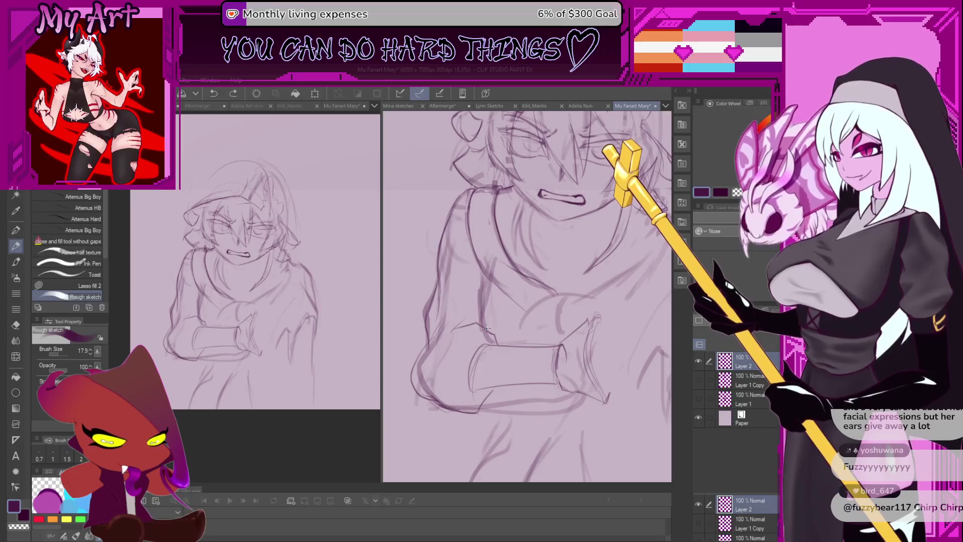
drag(486, 320, 464, 284)
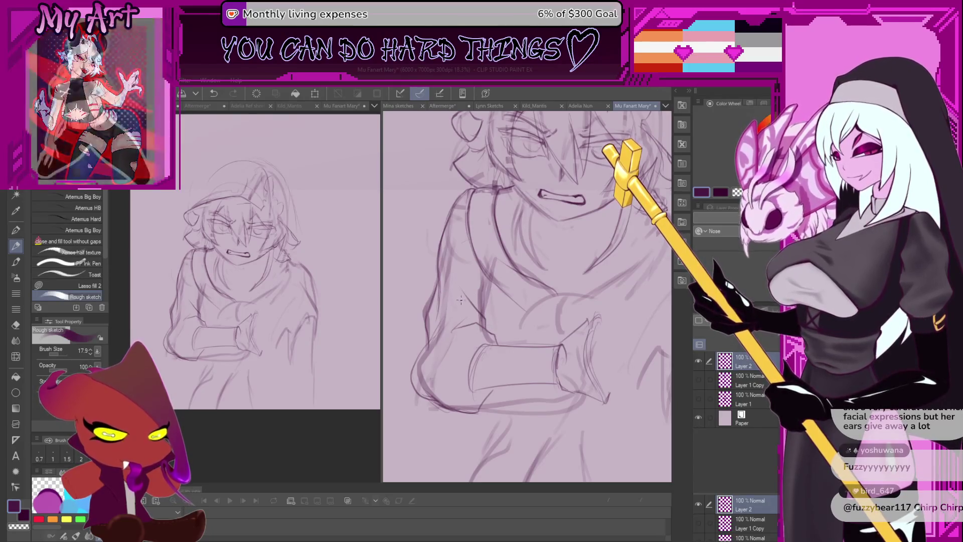
key(ctrl+z)
mouse_move(457, 284)
mouse_down()
mouse_move(453, 269)
mouse_move(480, 312)
mouse_up()
key(ctrl+z)
key(ctrl+z)
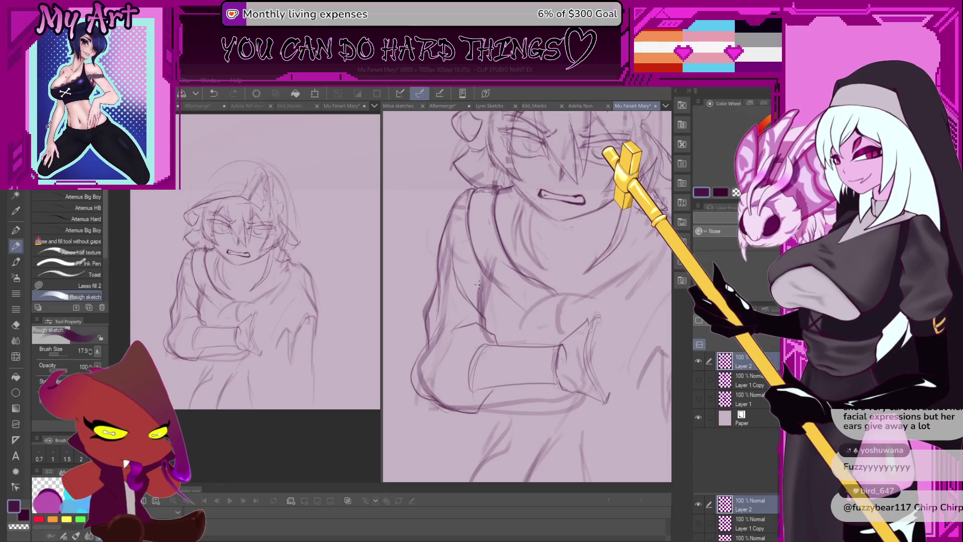
key(ctrl+z)
key(ctrl+z)
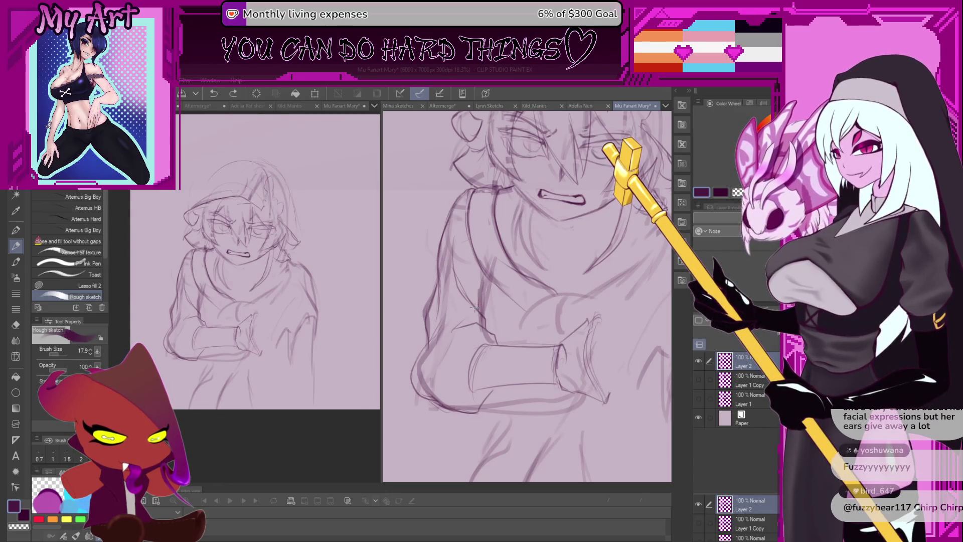
mouse_move(477, 281)
mouse_down()
mouse_move(480, 312)
mouse_move(497, 288)
mouse_move(486, 282)
mouse_move(465, 320)
mouse_up()
key(ctrl+z)
Delete the lassoed stray strokes near the hand and return to the Rough sketch pencil.
key(m)
key(Delete)
key(p)
scroll(489, 301, down, 2)
scroll(476, 314, up, 3)
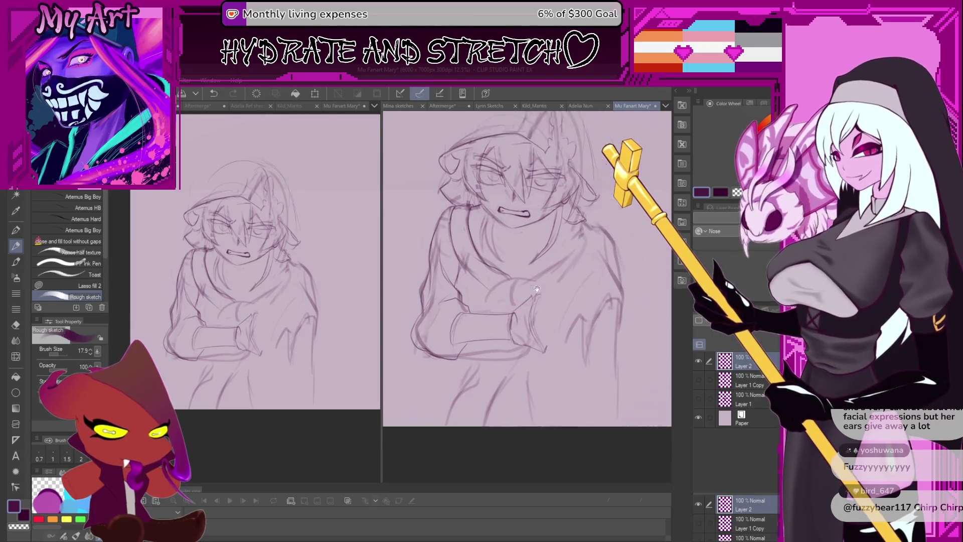
scroll(488, 307, up, 1)
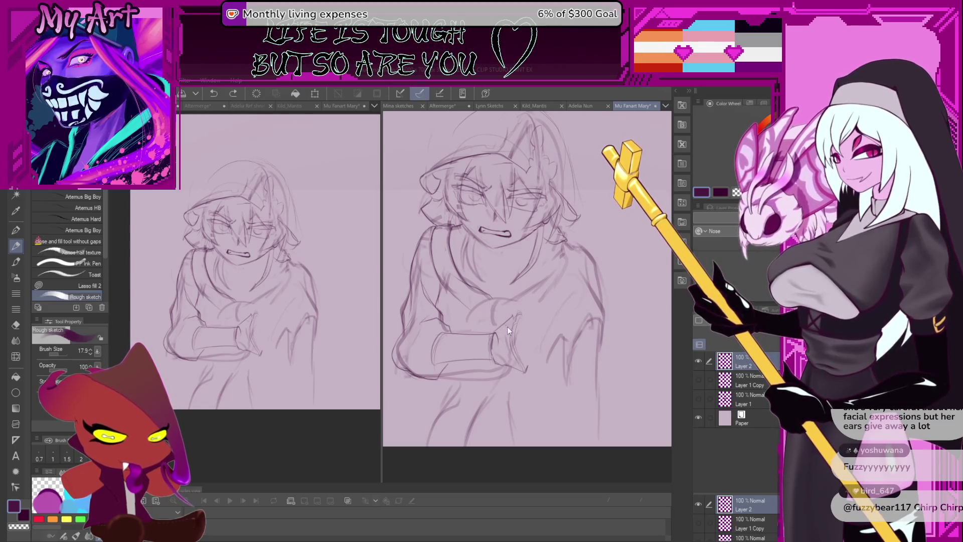
Frame the head and shoulders and draw a reinforced line along the right shoulder.
mouse_move(517, 321)
mouse_down()
mouse_move(521, 314)
mouse_move(478, 297)
mouse_up()
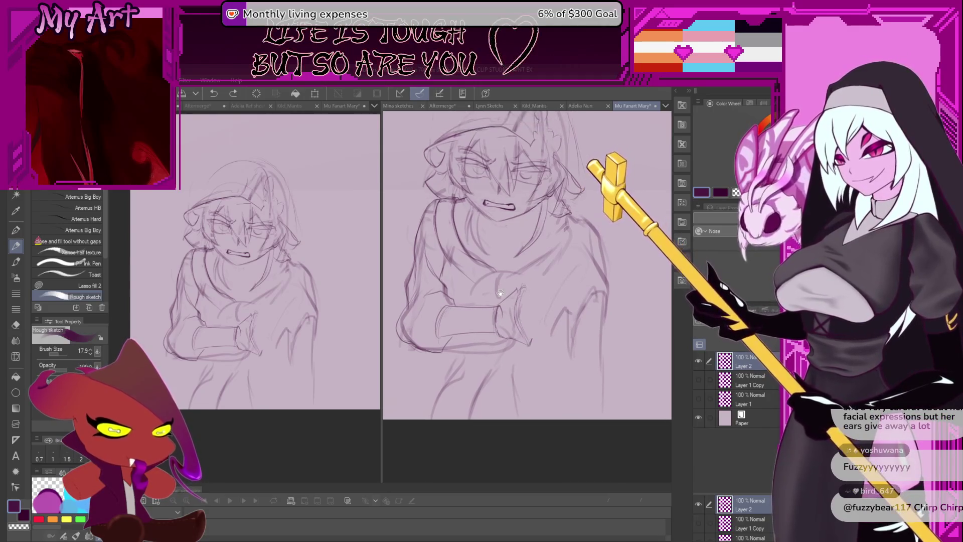
mouse_move(526, 266)
mouse_down()
mouse_move(548, 321)
mouse_move(473, 315)
mouse_move(509, 313)
mouse_up()
key(ctrl+z)
key(ctrl+z)
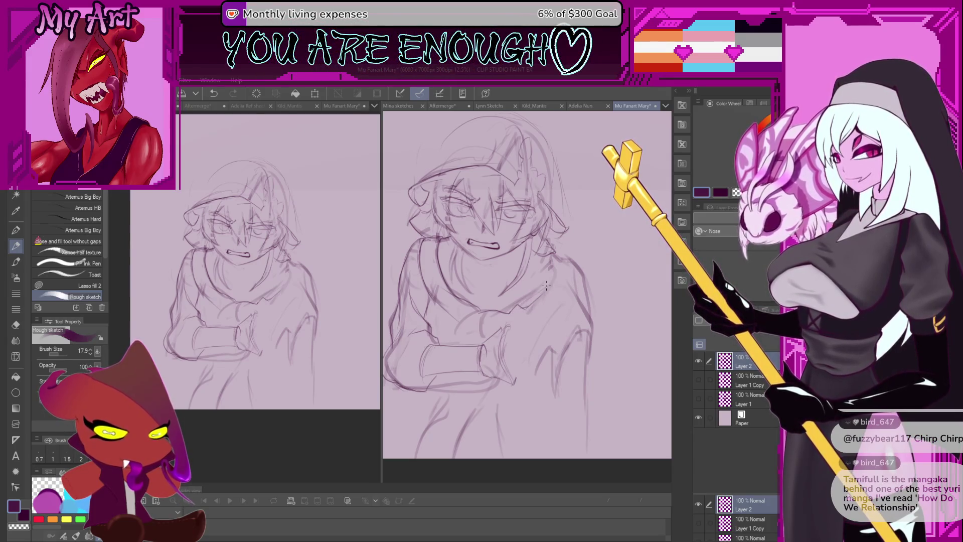
drag(531, 304, 556, 278)
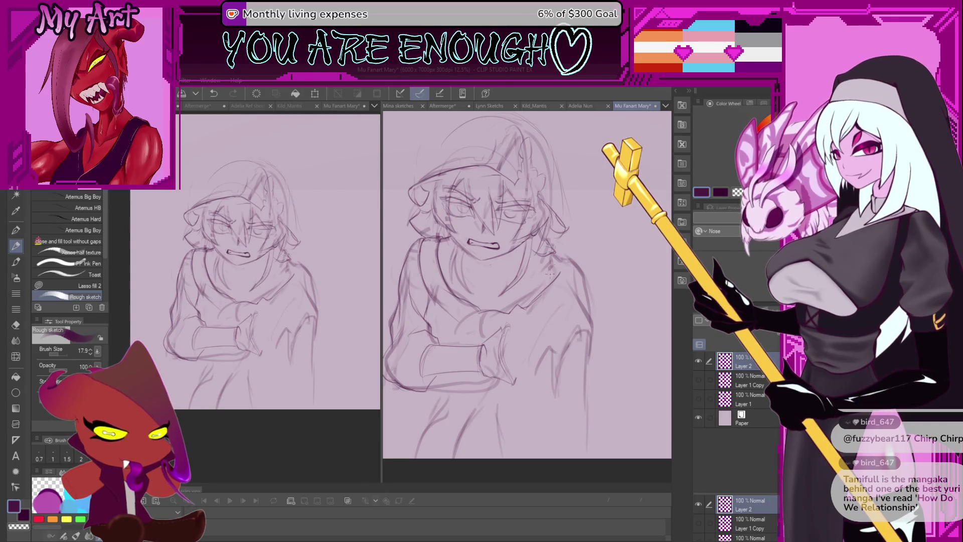
drag(554, 281, 566, 256)
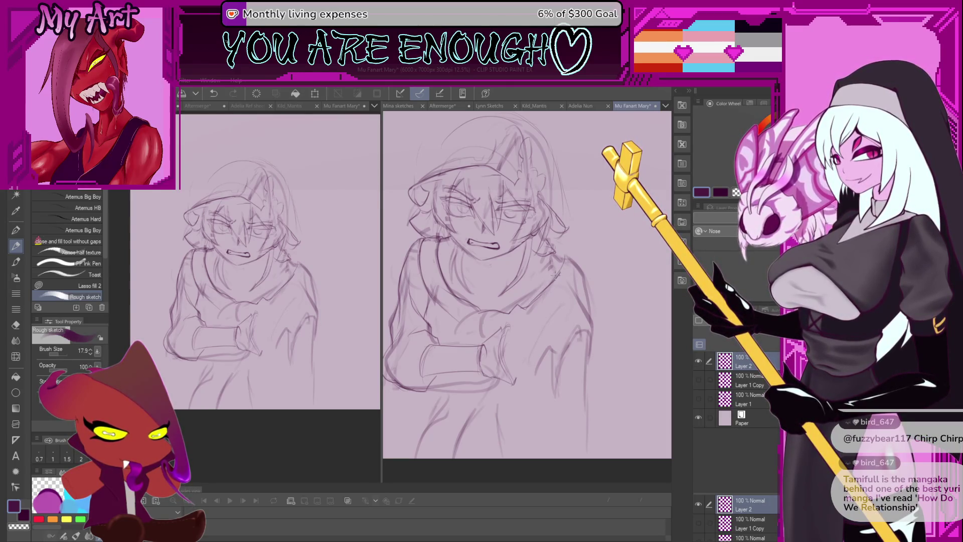
drag(522, 226, 530, 250)
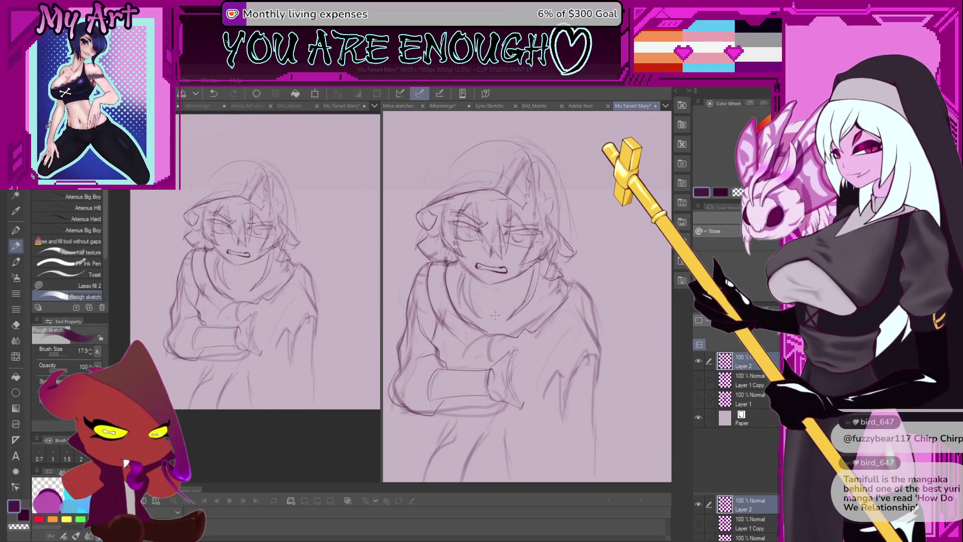
scroll(495, 315, up, 2)
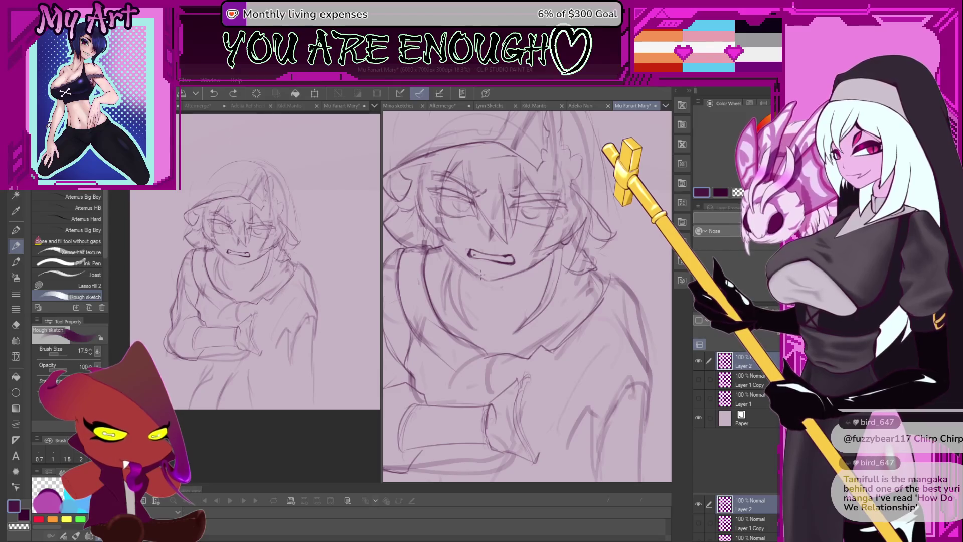
Tilt the view and try two jaw strokes under the mouth, undoing both.
drag(481, 274, 468, 246)
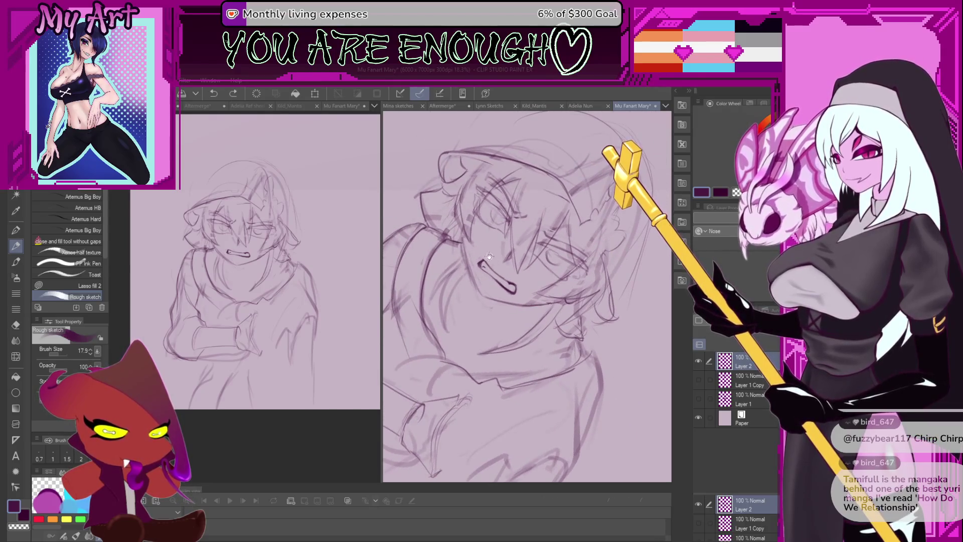
scroll(489, 257, up, 3)
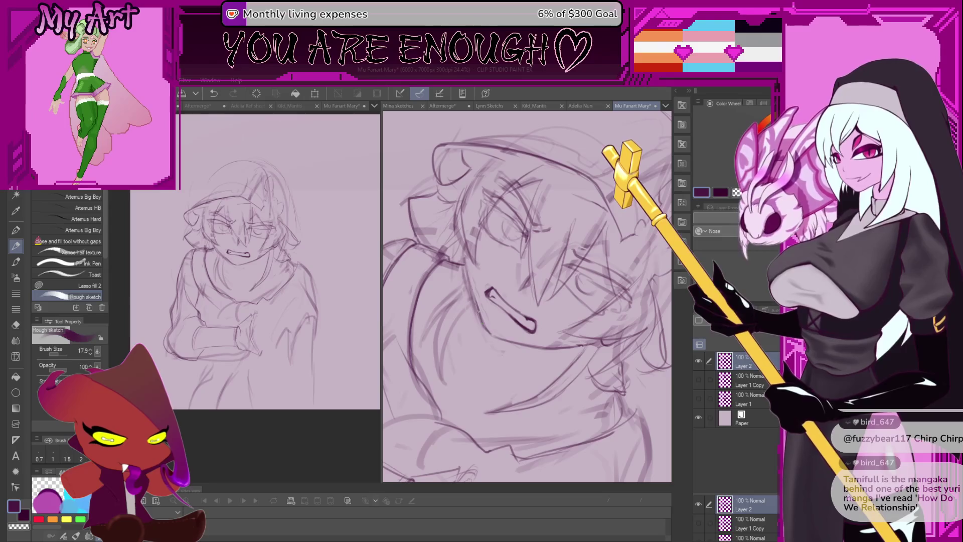
scroll(526, 314, down, 2)
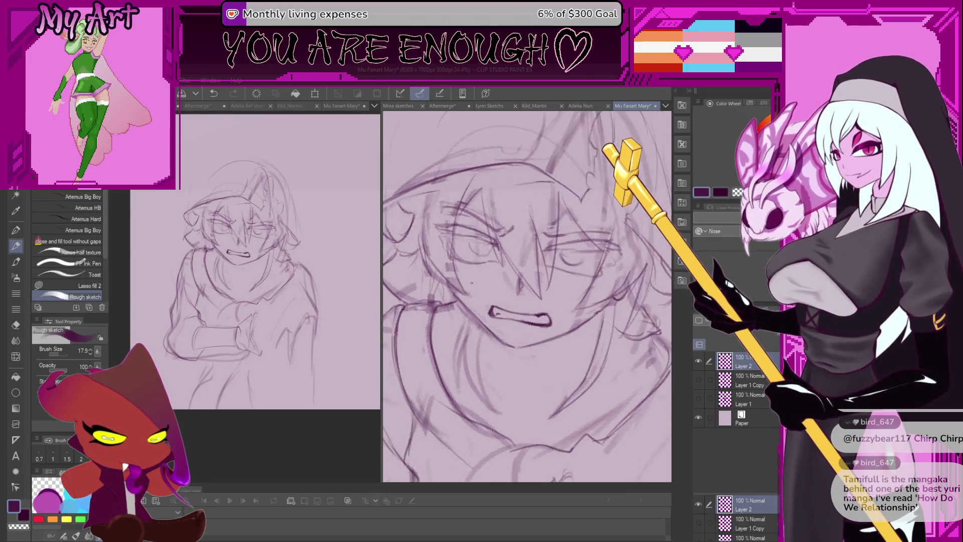
scroll(527, 314, up, 2)
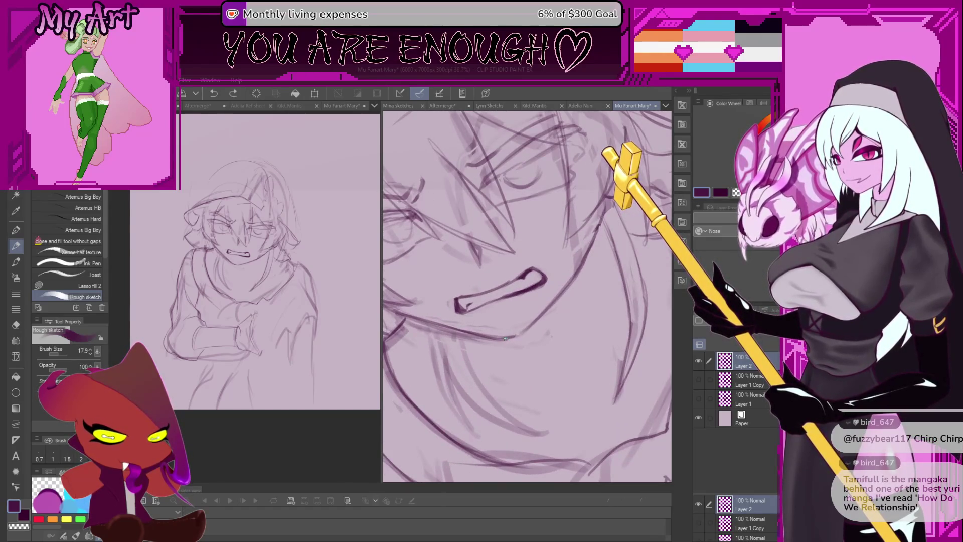
drag(506, 337, 533, 319)
key(ctrl+z)
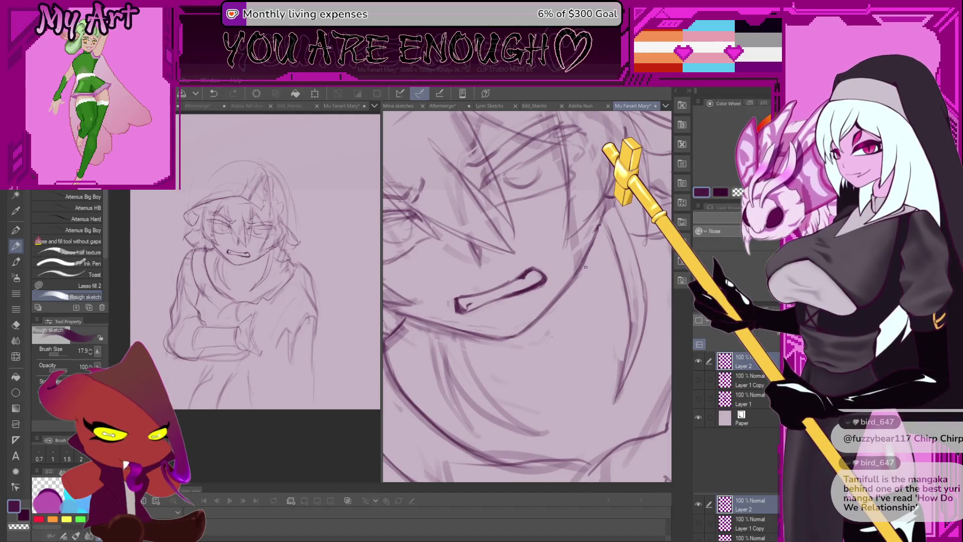
mouse_move(545, 311)
mouse_down()
mouse_move(572, 283)
mouse_move(532, 301)
mouse_move(487, 283)
mouse_up()
key(ctrl+z)
key(ctrl+z)
key(ctrl+z)
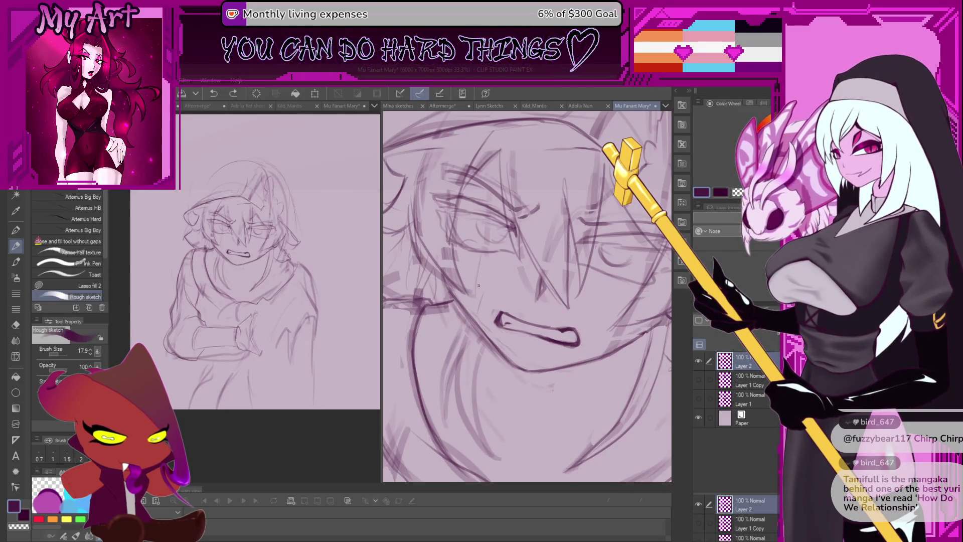
Add small marks near the chin, then undo the stray chin strokes.
click(484, 260)
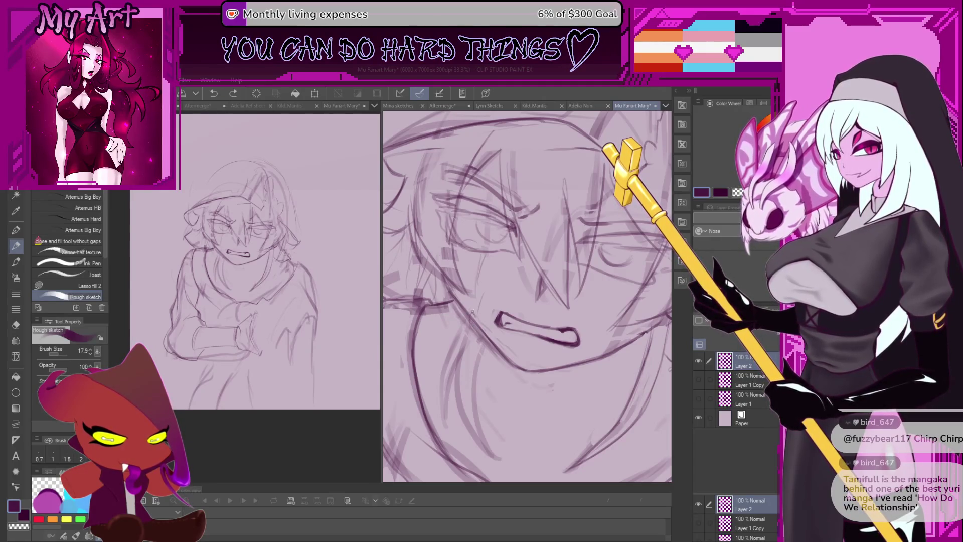
drag(504, 354, 485, 323)
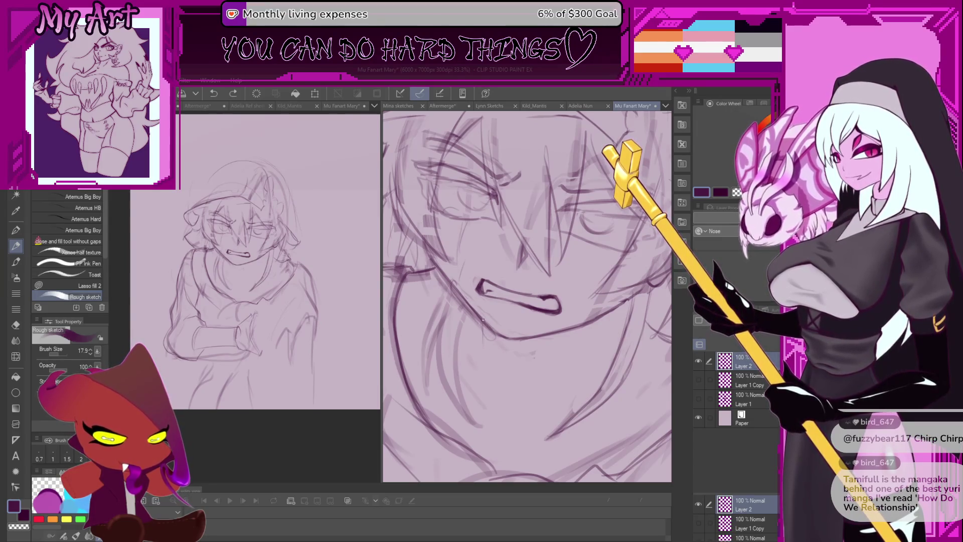
drag(489, 338, 494, 362)
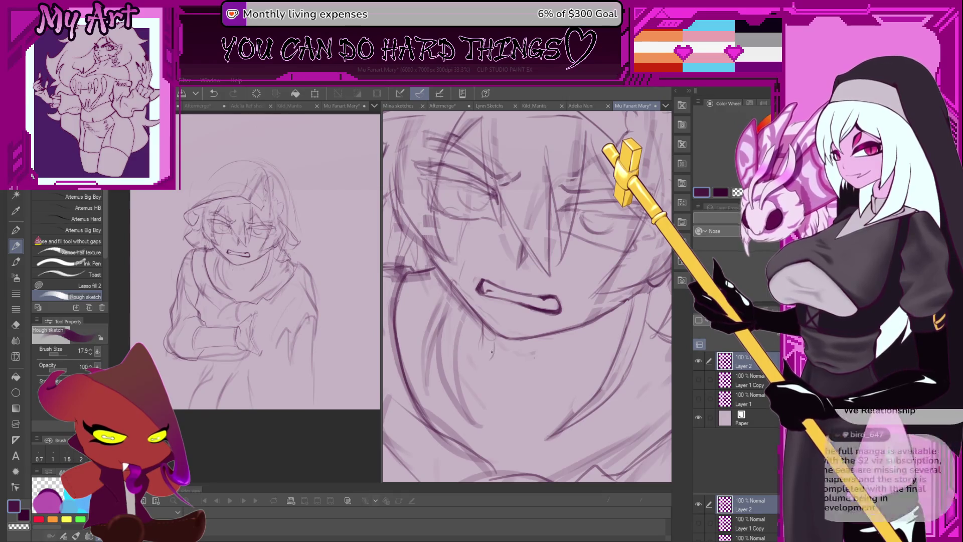
key(ctrl+z)
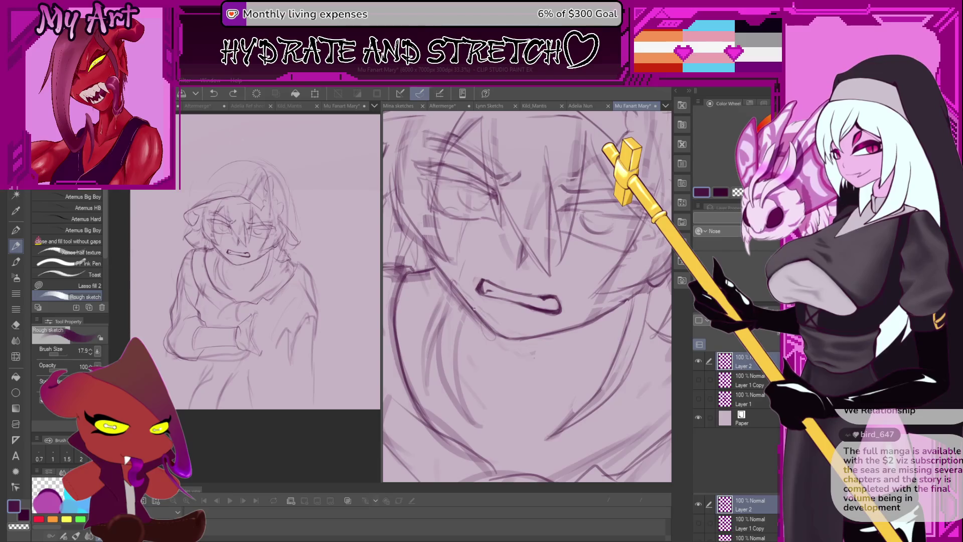
key(ctrl+z)
key(ctrl+y)
key(ctrl+z)
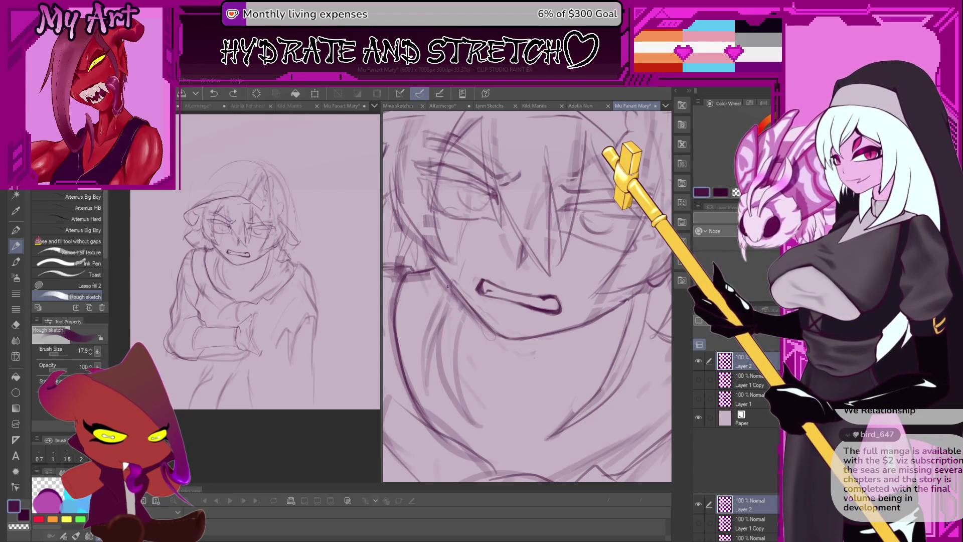
key(ctrl+z)
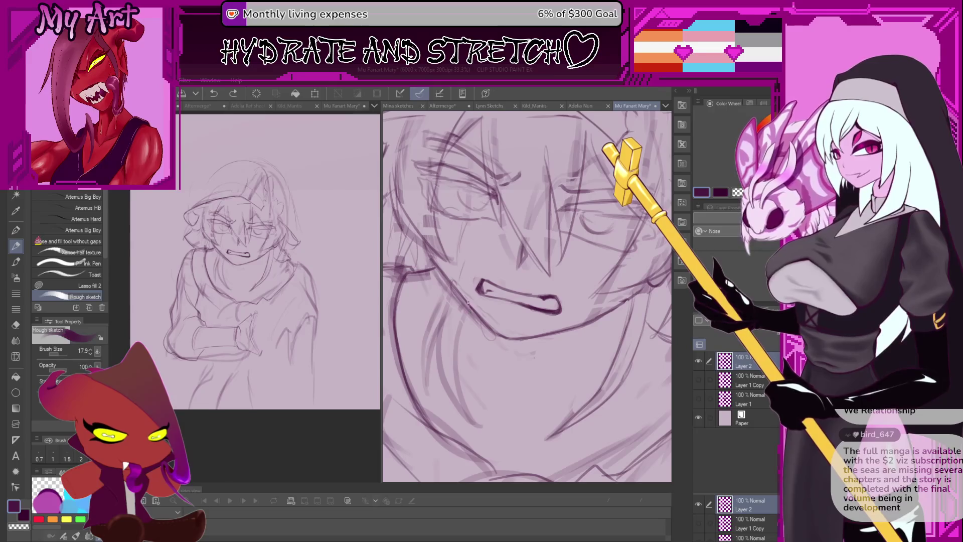
key(ctrl+z)
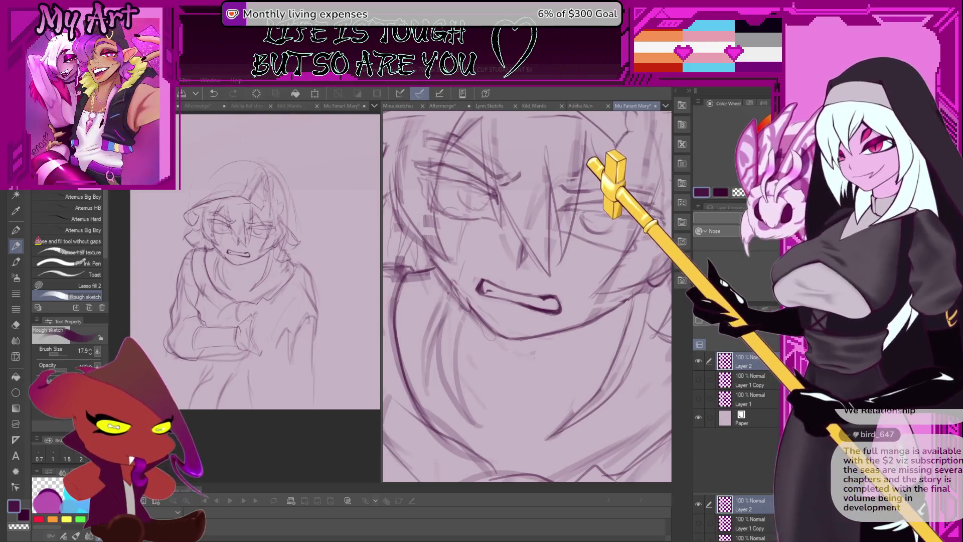
Bring the lower jaw into view with a slight clockwise tilt and switch to dark purple.
drag(458, 295, 477, 324)
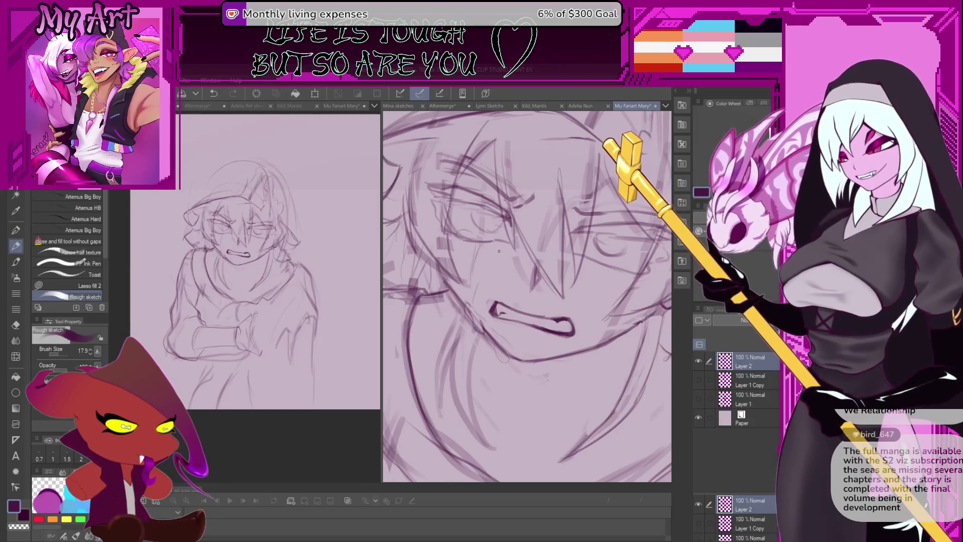
scroll(494, 253, up, 2)
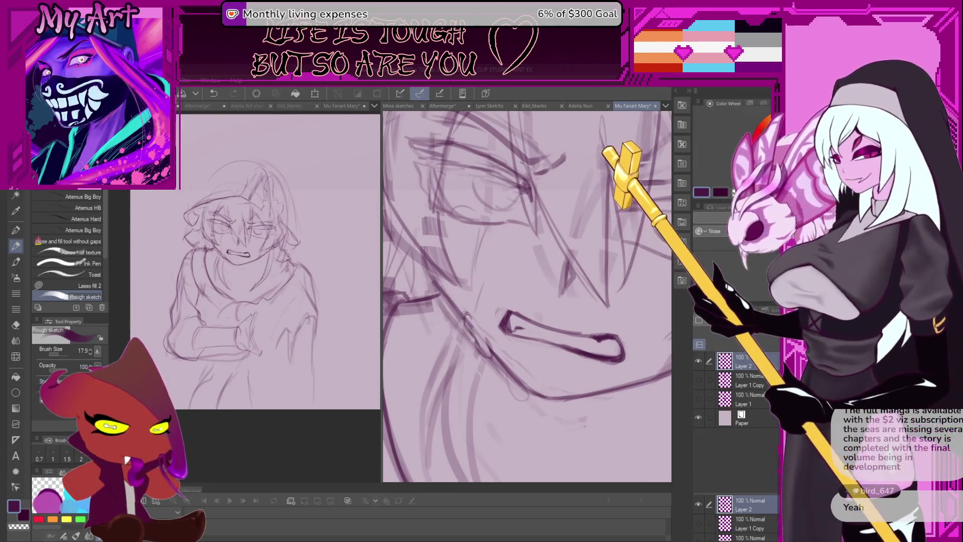
key(minus)
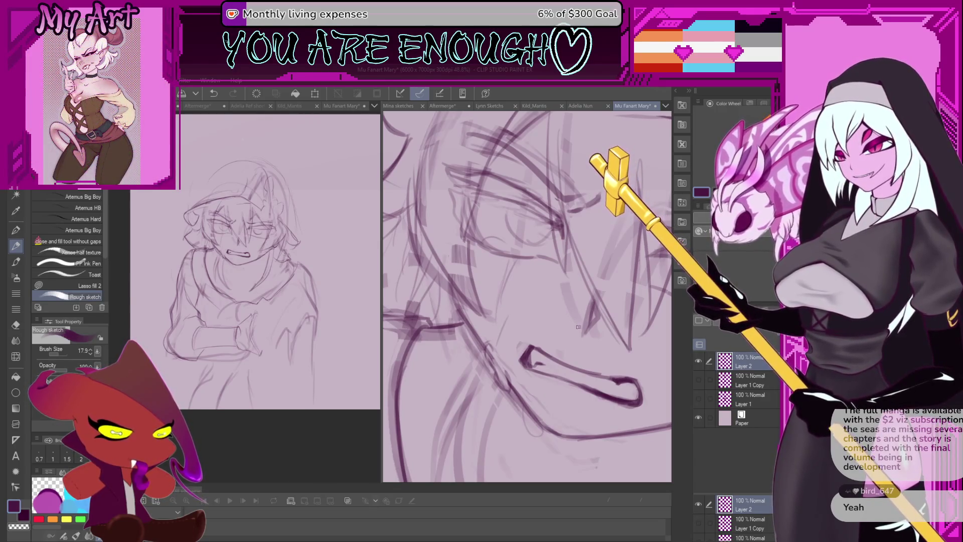
drag(510, 394, 499, 340)
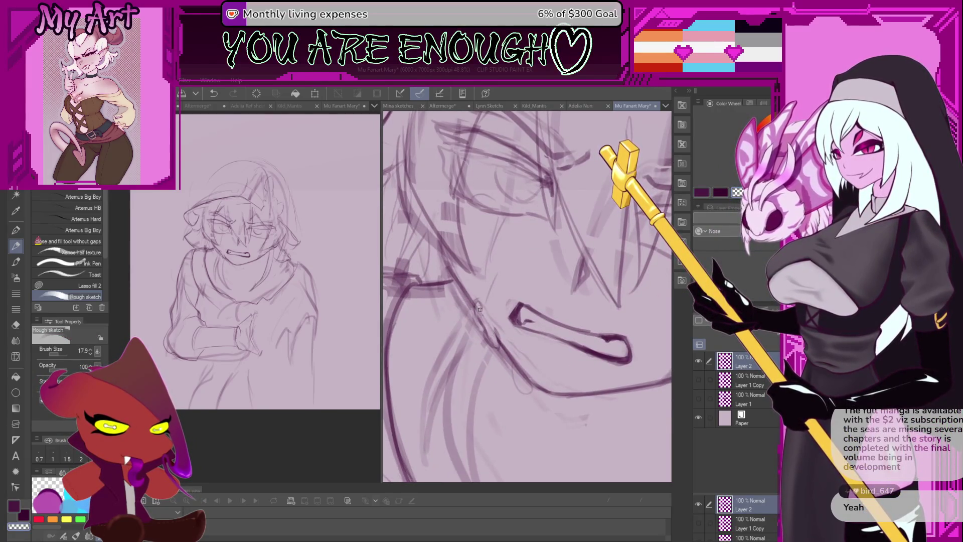
key(c)
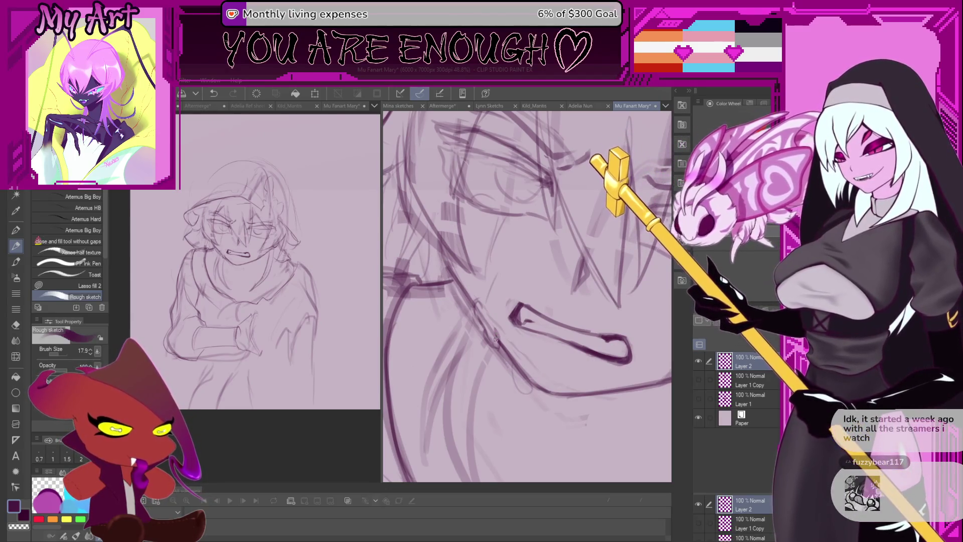
drag(546, 271, 527, 287)
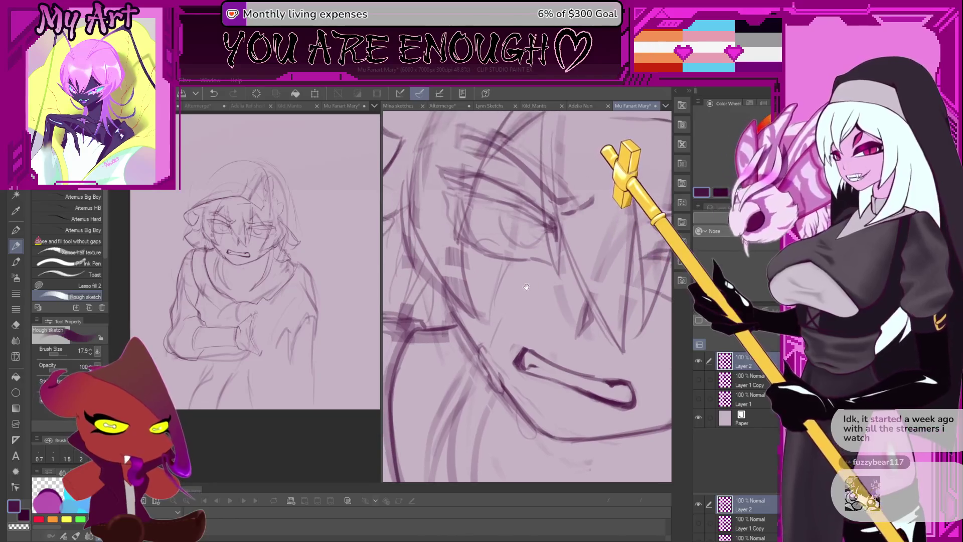
scroll(485, 259, up, 2)
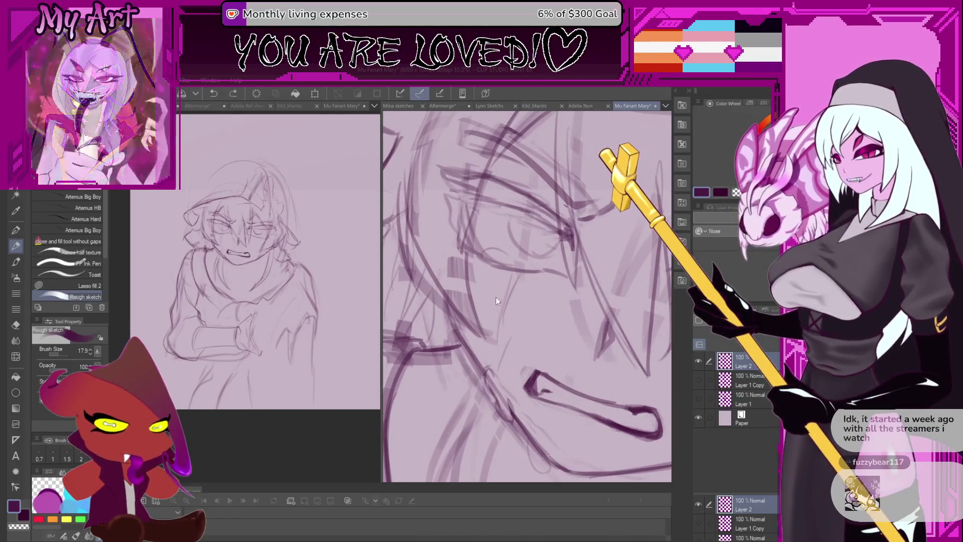
Rotate the view 15° clockwise, undo the stray stroke by the face, and resume dark purple.
key(asciicircum)
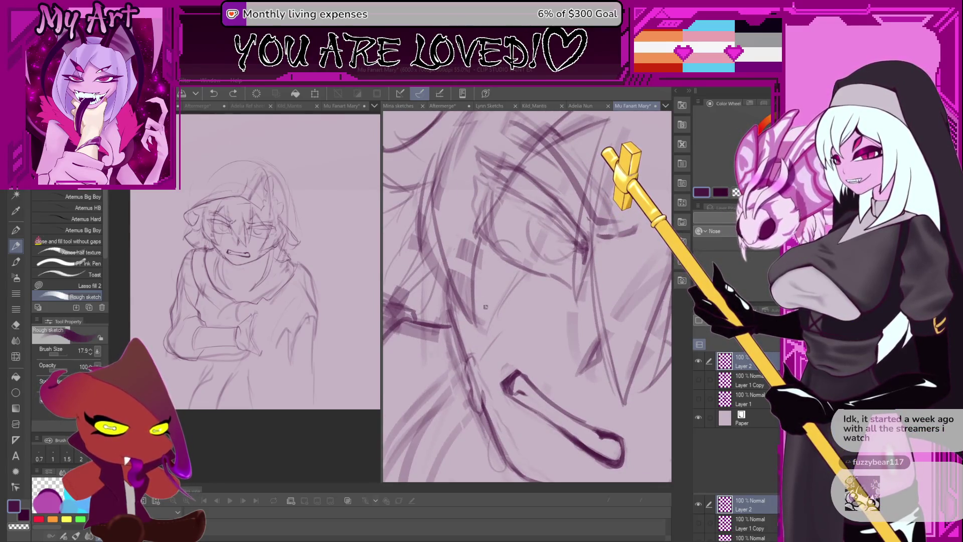
key(ctrl+z)
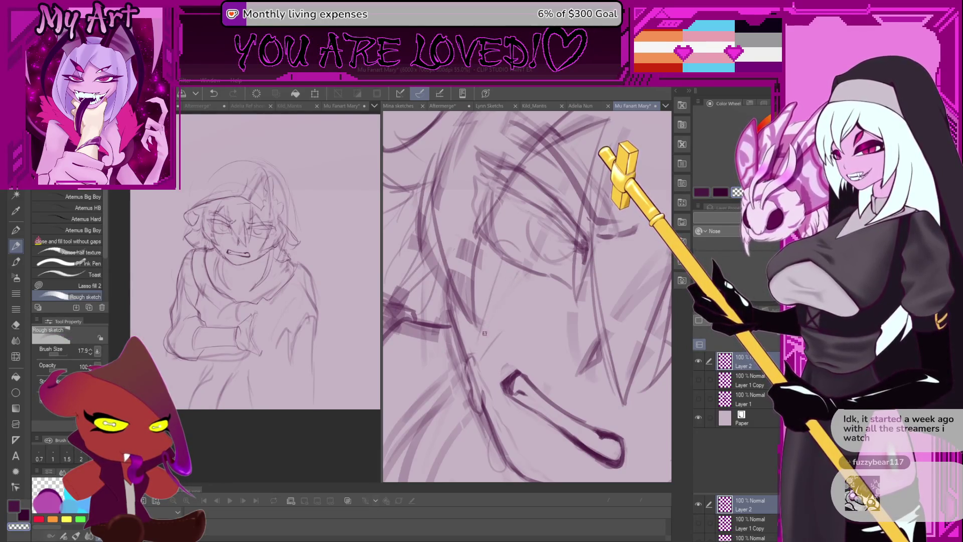
key(x)
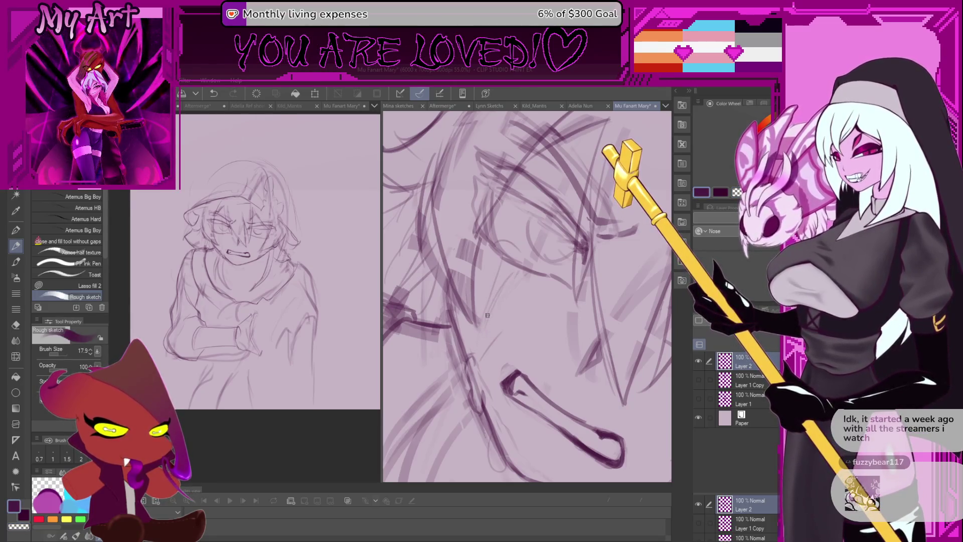
scroll(517, 255, down, 2)
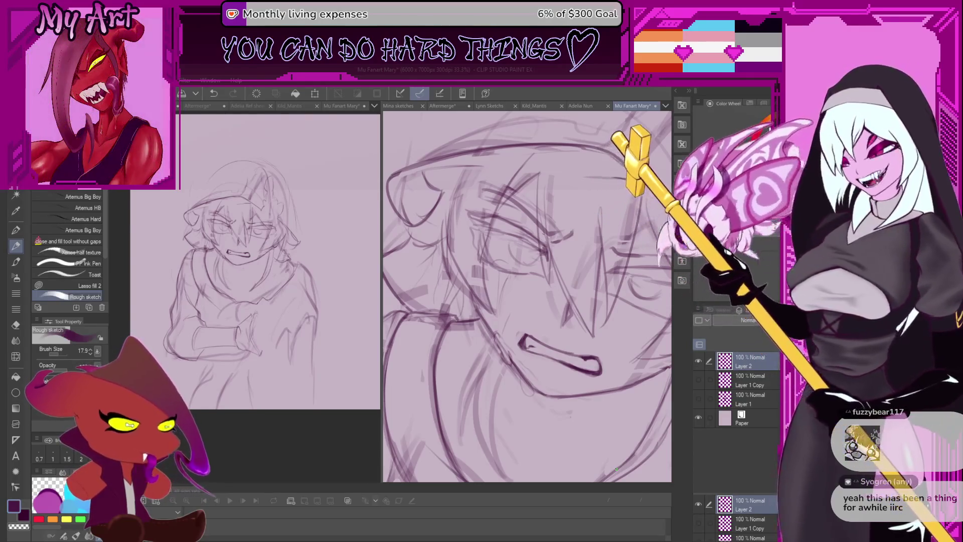
scroll(531, 325, up, 1)
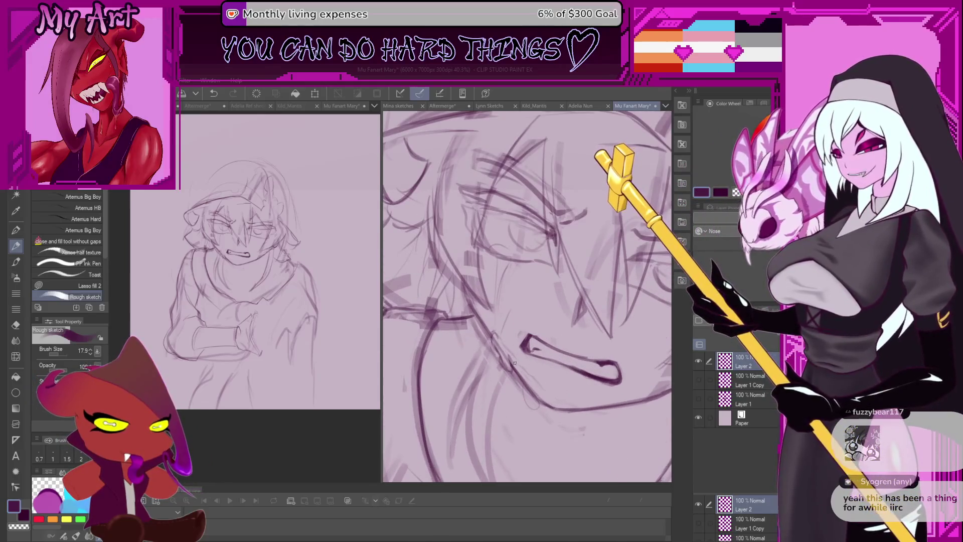
mouse_move(531, 326)
mouse_down()
mouse_move(536, 374)
mouse_move(592, 336)
mouse_move(553, 295)
mouse_up()
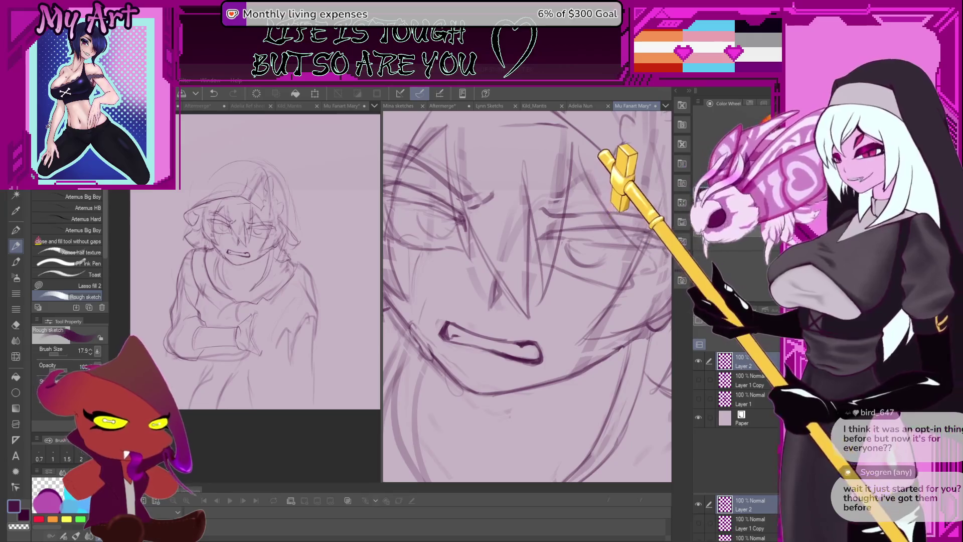
scroll(577, 358, up, 2)
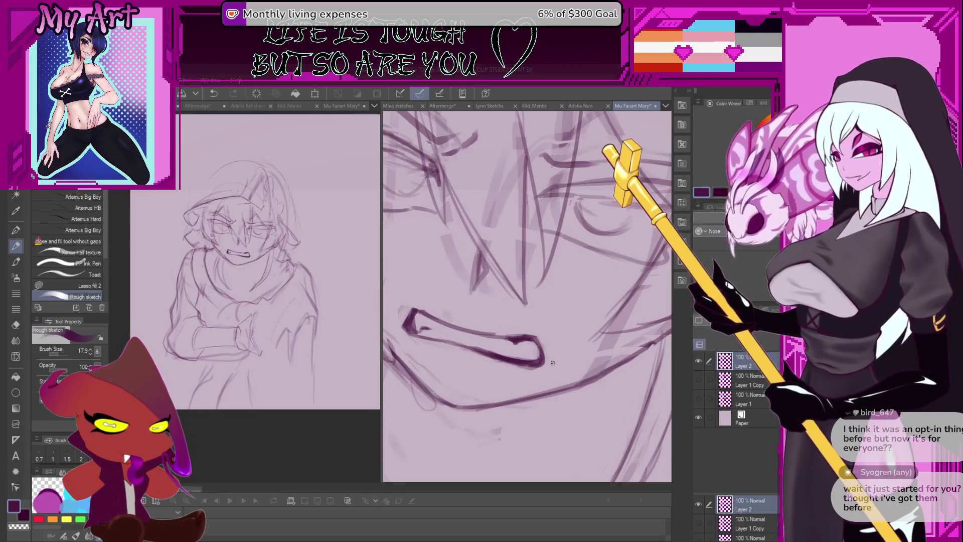
scroll(555, 357, down, 4)
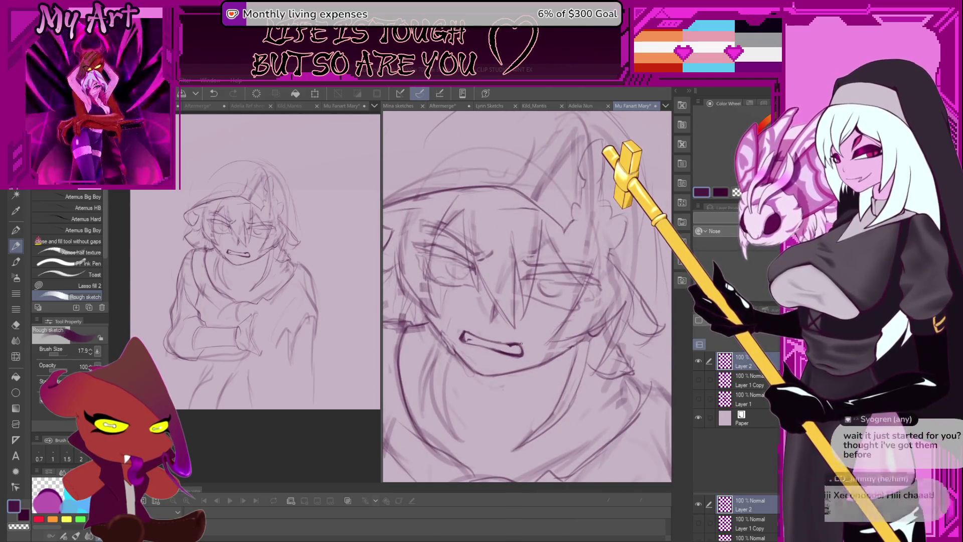
scroll(497, 353, down, 1)
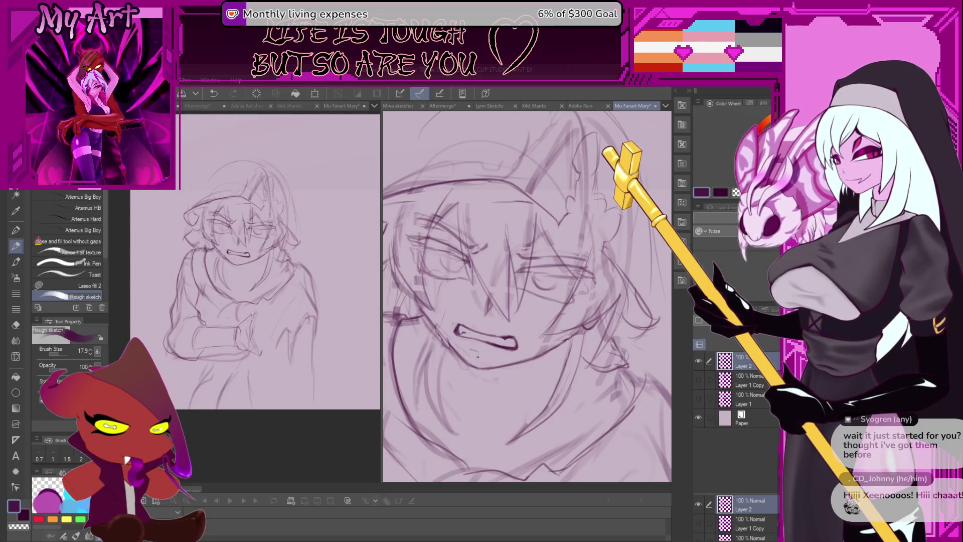
scroll(474, 352, down, 2)
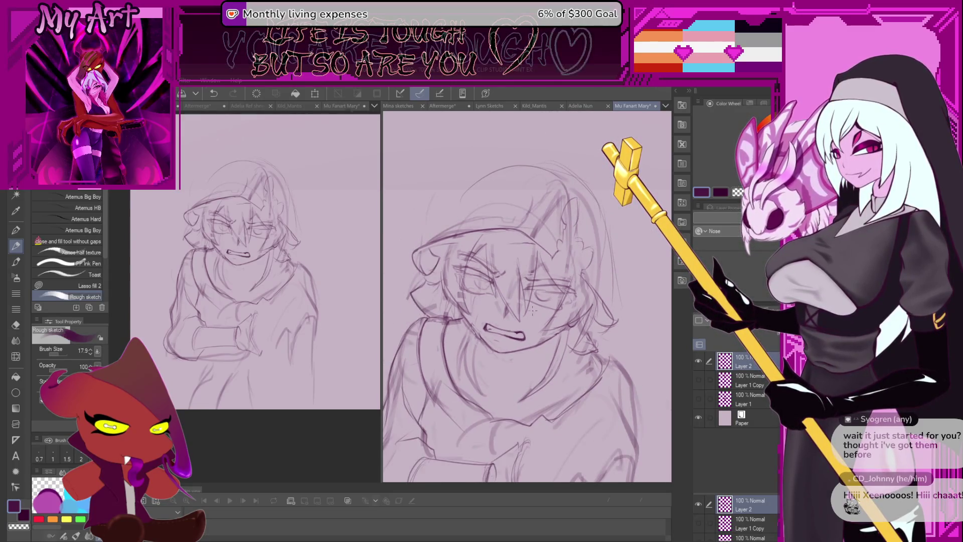
scroll(534, 314, down, 1)
scroll(534, 355, up, 3)
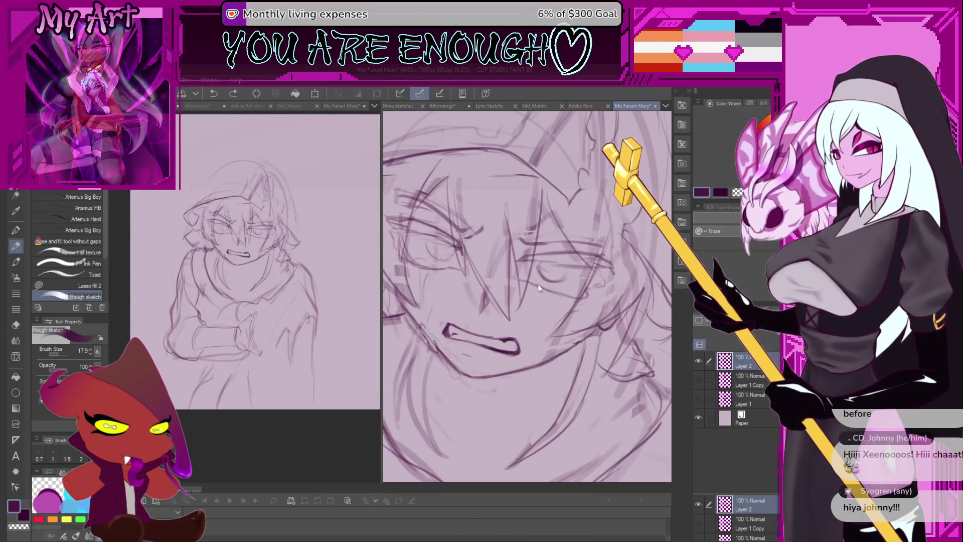
key(ctrl+z)
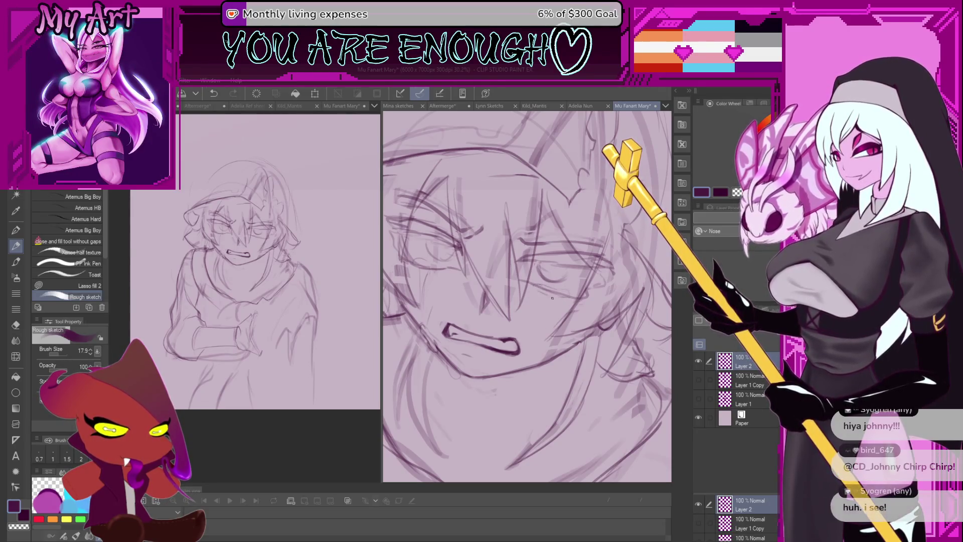
scroll(567, 300, down, 4)
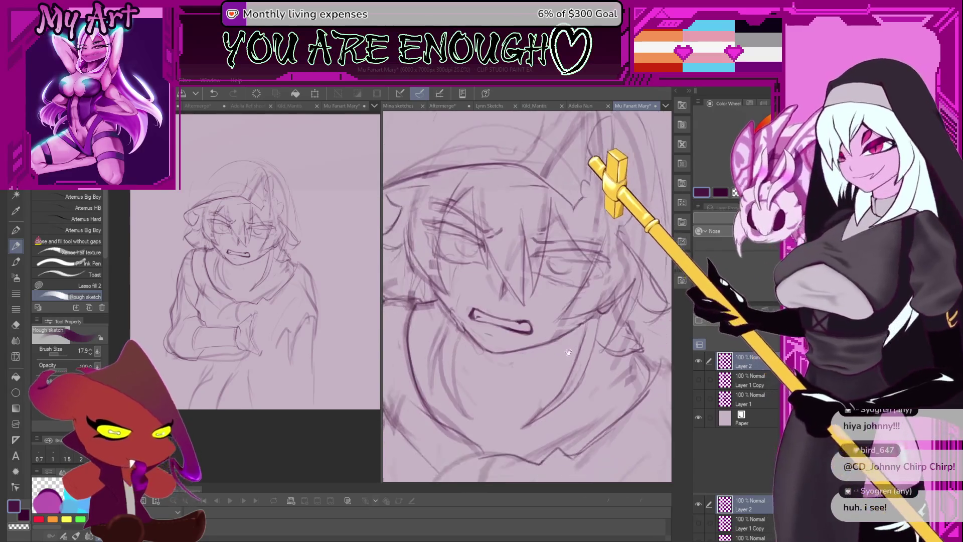
scroll(541, 316, down, 2)
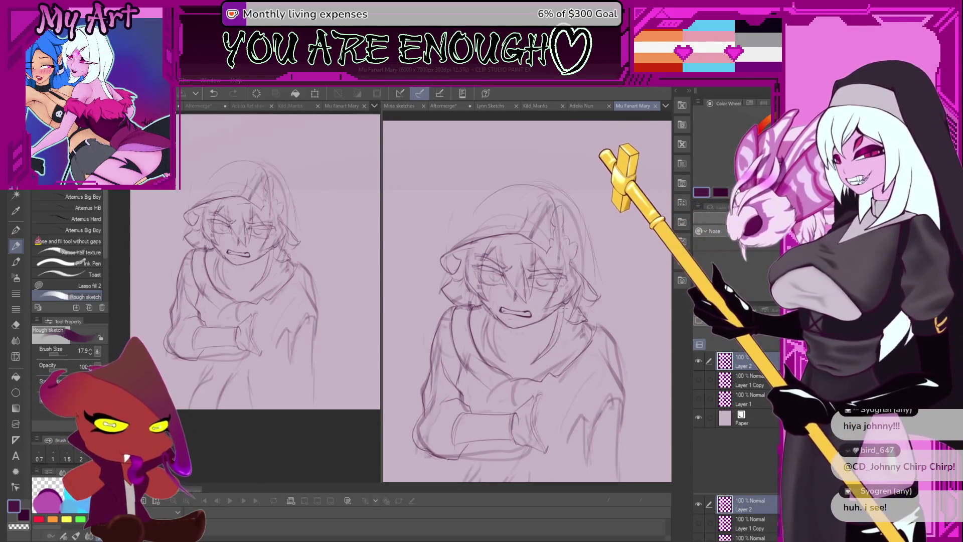
scroll(572, 356, down, 2)
scroll(572, 356, up, 4)
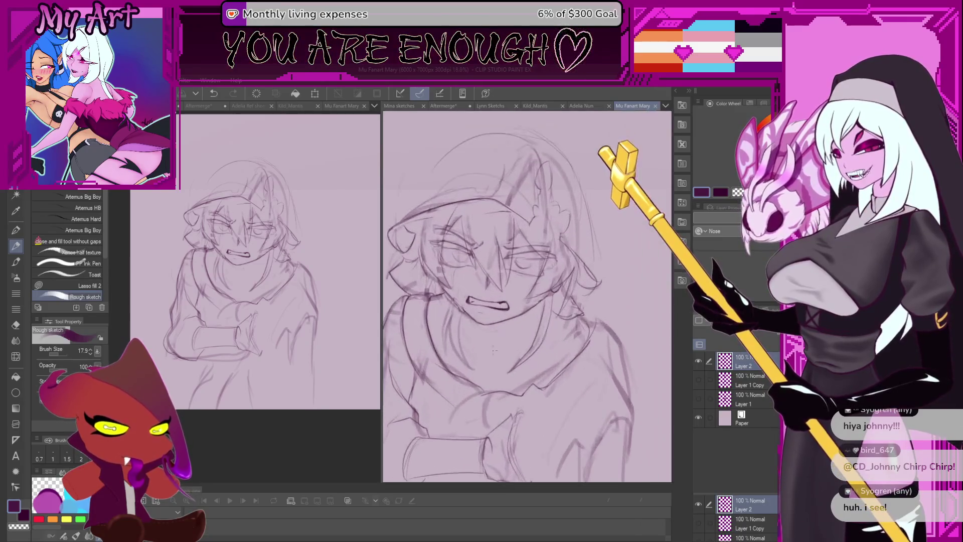
mouse_move(516, 357)
mouse_down()
mouse_move(512, 319)
mouse_move(500, 318)
mouse_up()
scroll(507, 352, down, 2)
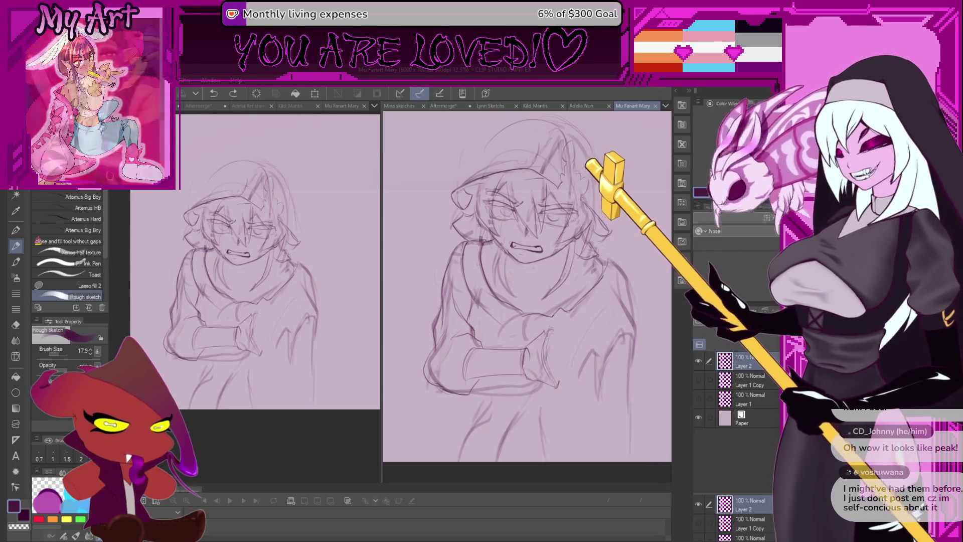
scroll(544, 223, down, 1)
scroll(544, 223, down, 2)
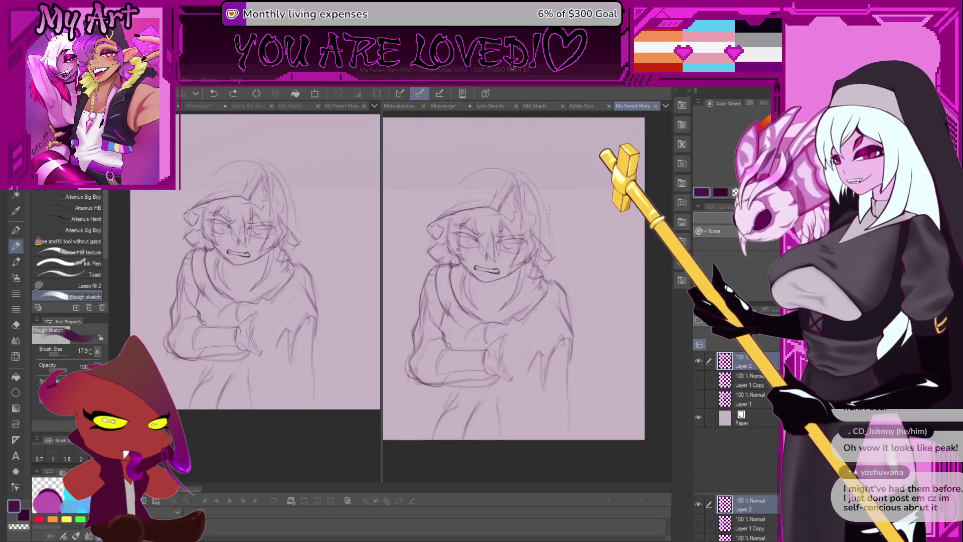
click(560, 239)
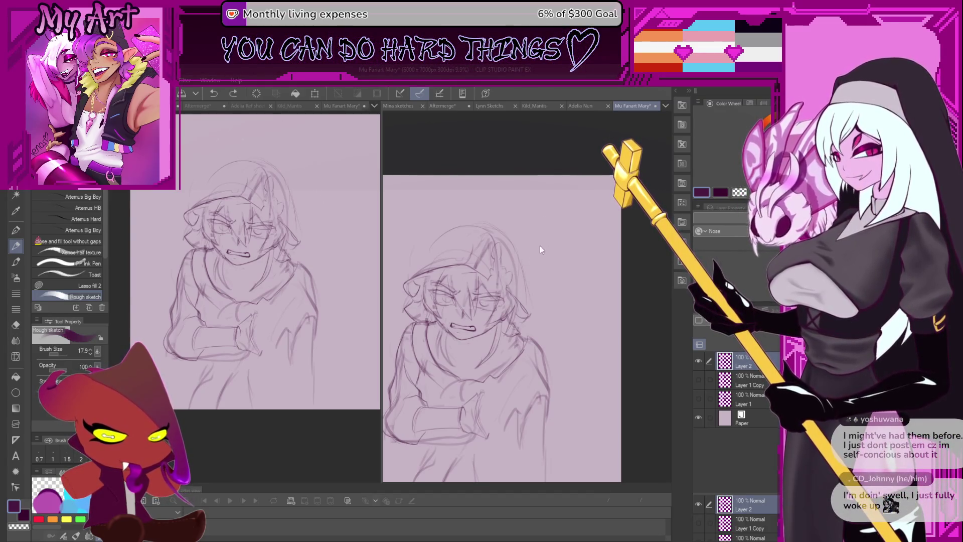
Add Layer 3 above the sketch, then sketch and undo a trial oval beside the head.
click(733, 343)
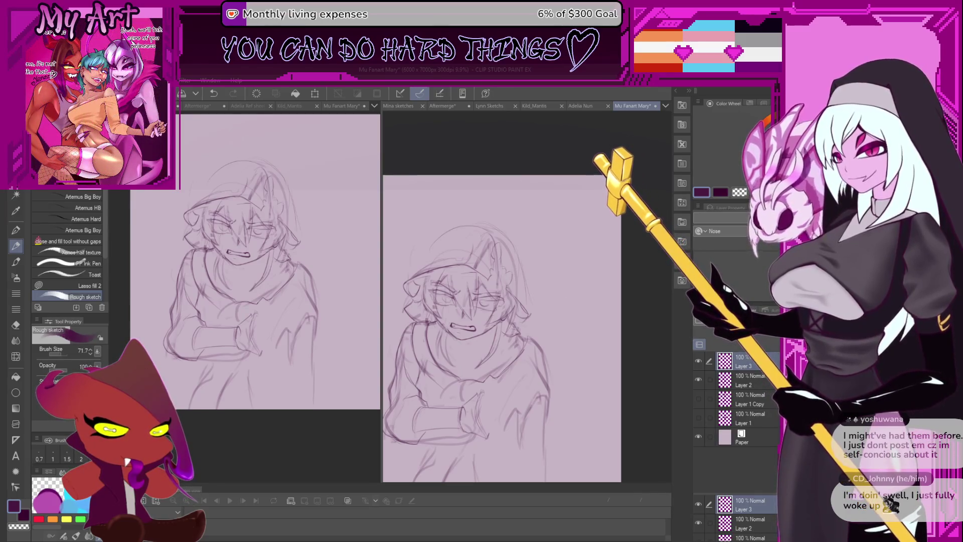
key(ctrl+z)
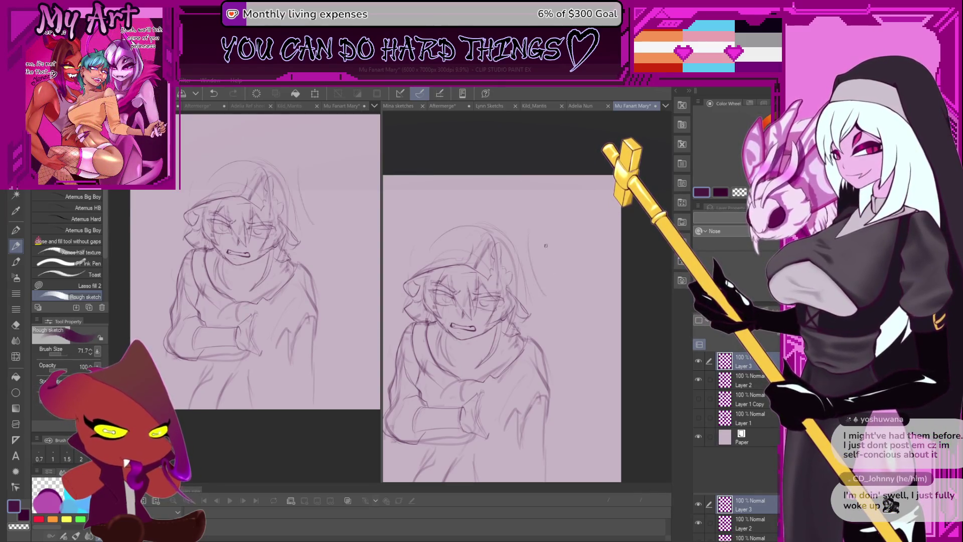
drag(549, 304, 537, 220)
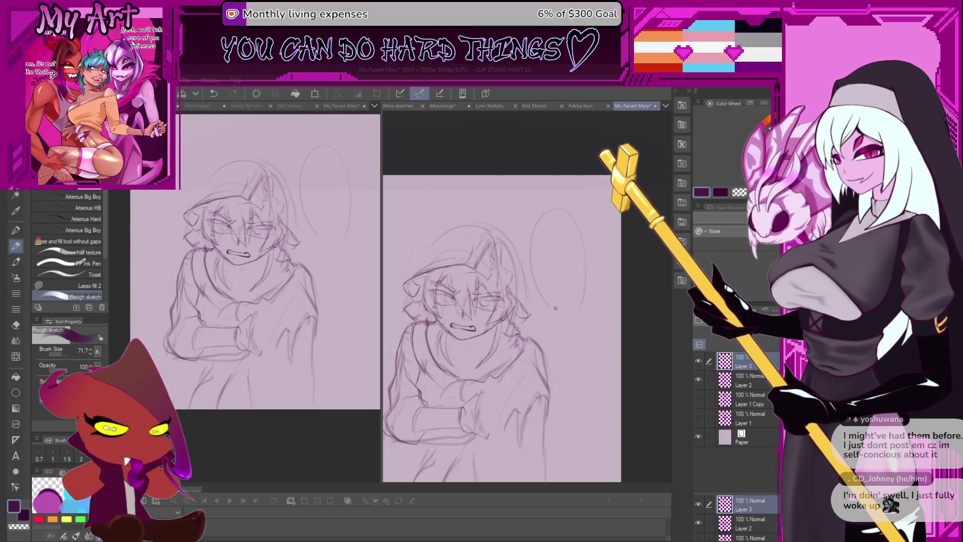
drag(557, 312, 593, 222)
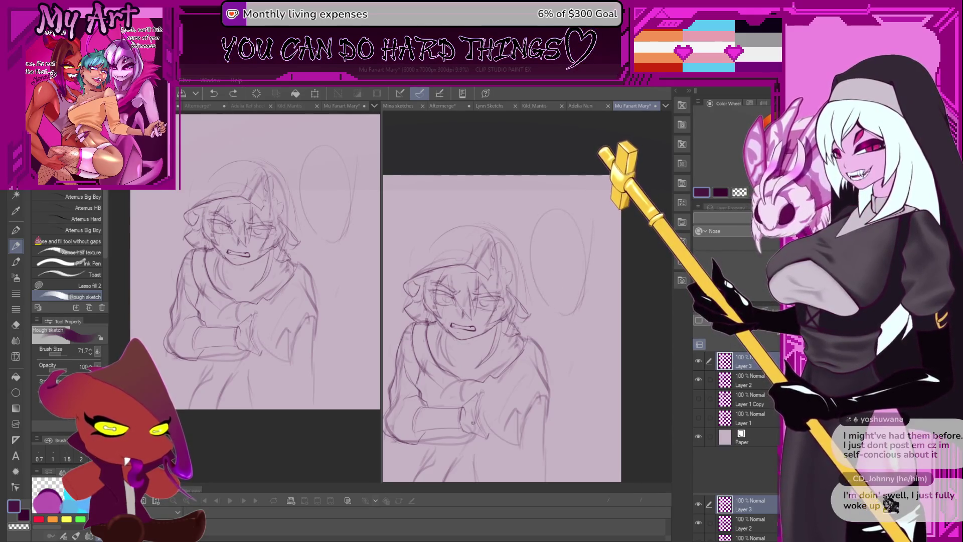
drag(490, 443, 566, 463)
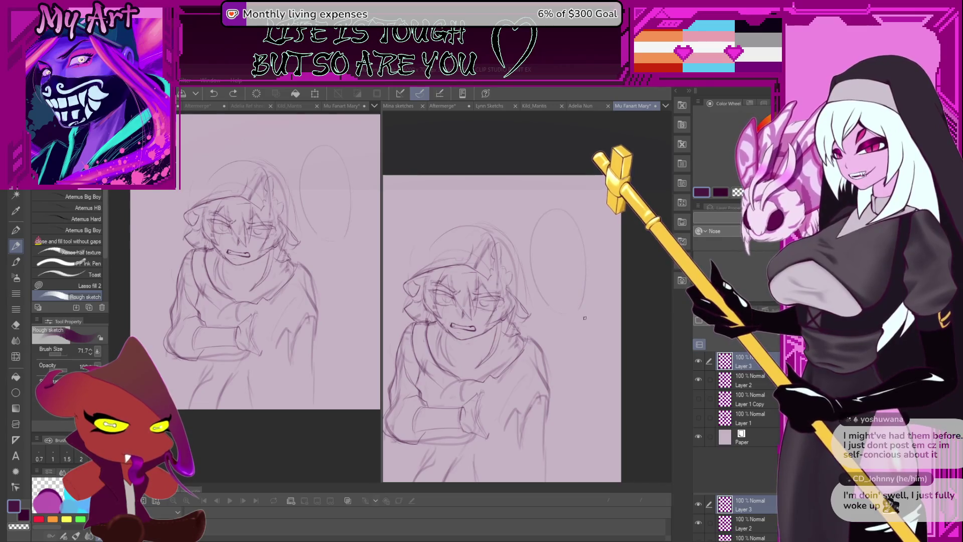
key(ctrl+z)
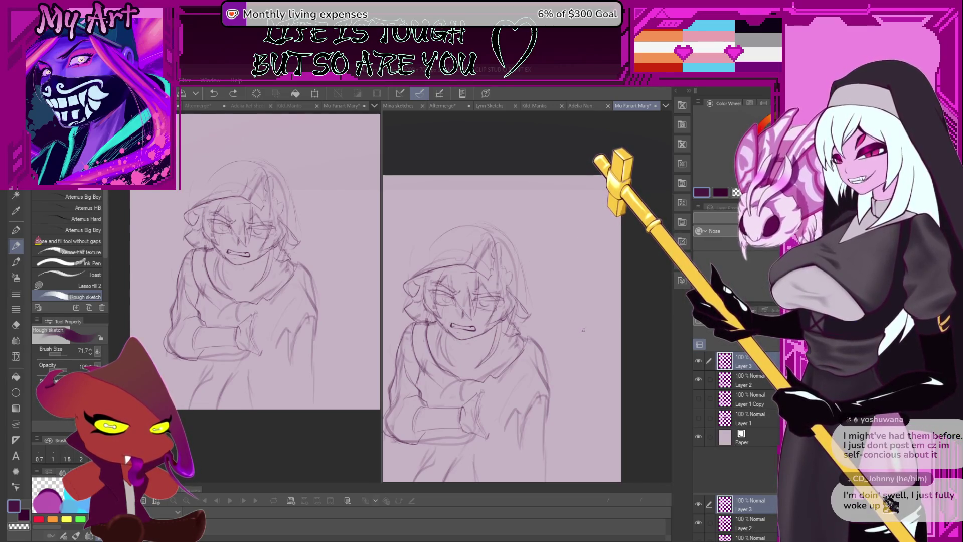
drag(481, 435, 508, 381)
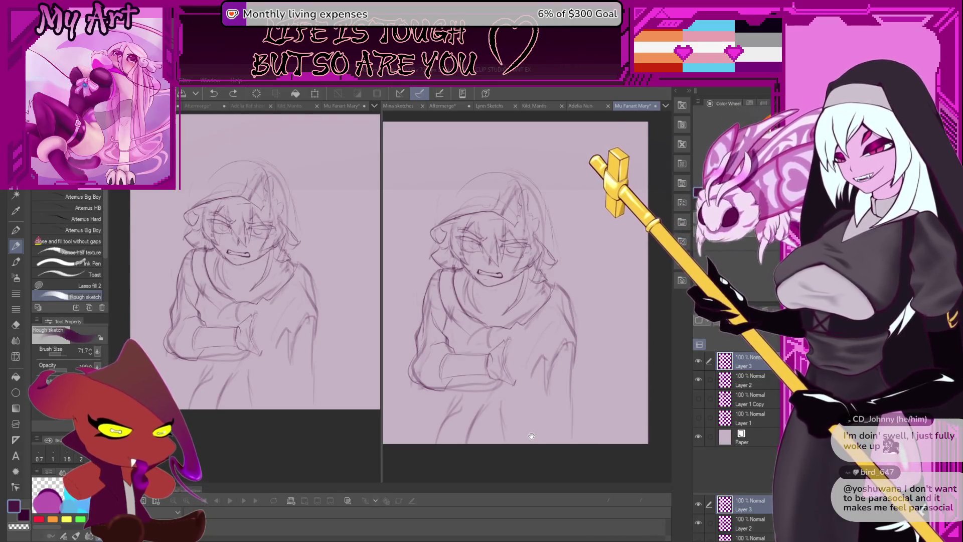
key(alt+bracketleft)
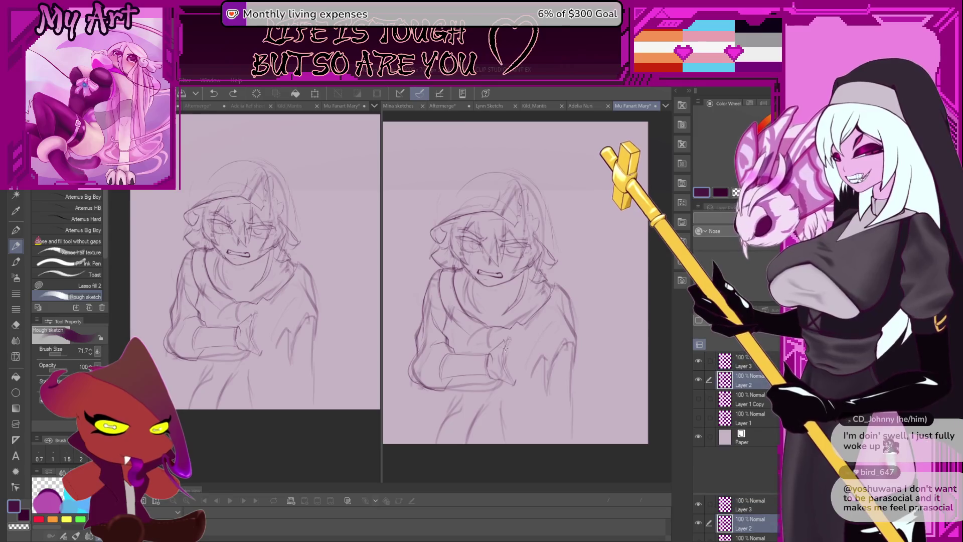
Center the crossed arms in view and make Layer 3 the active layer.
scroll(507, 344, up, 2)
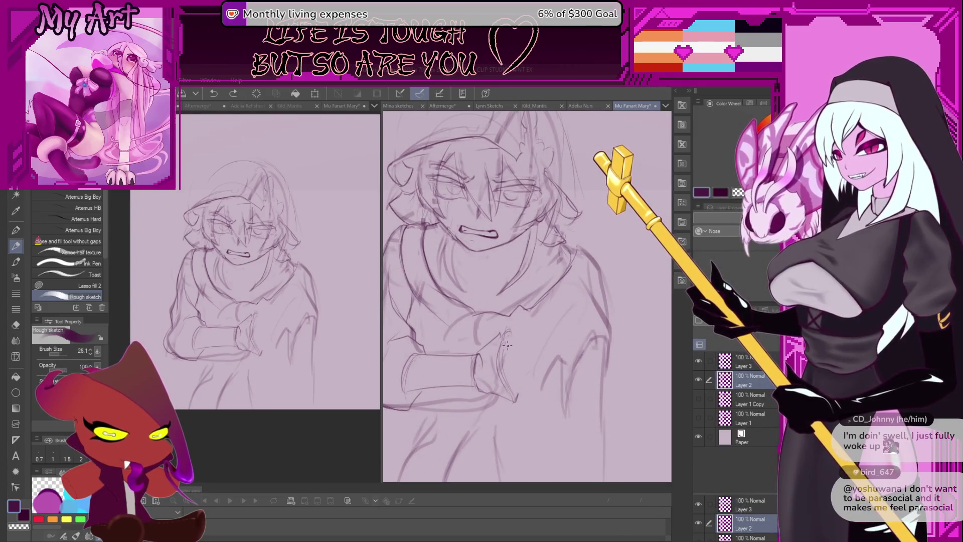
drag(507, 344, 579, 350)
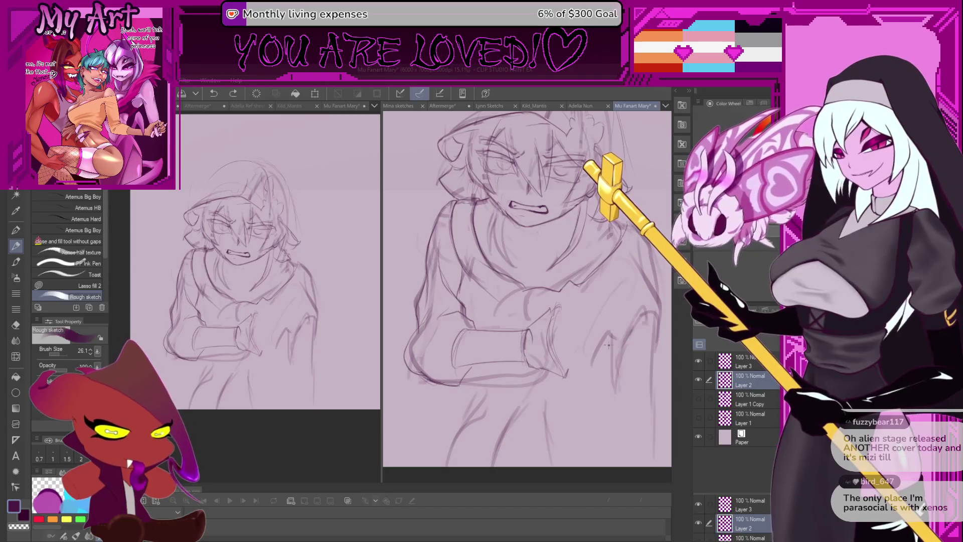
scroll(608, 346, down, 1)
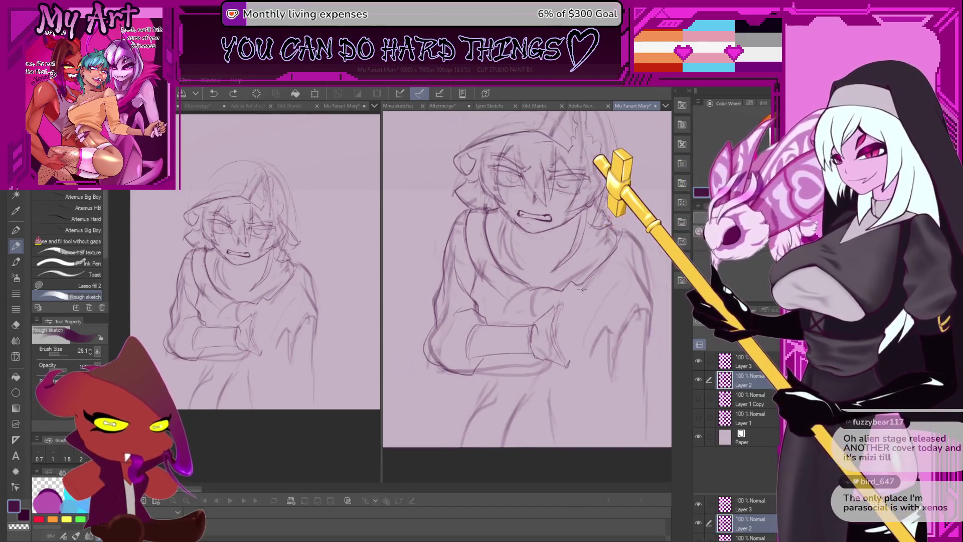
click(742, 361)
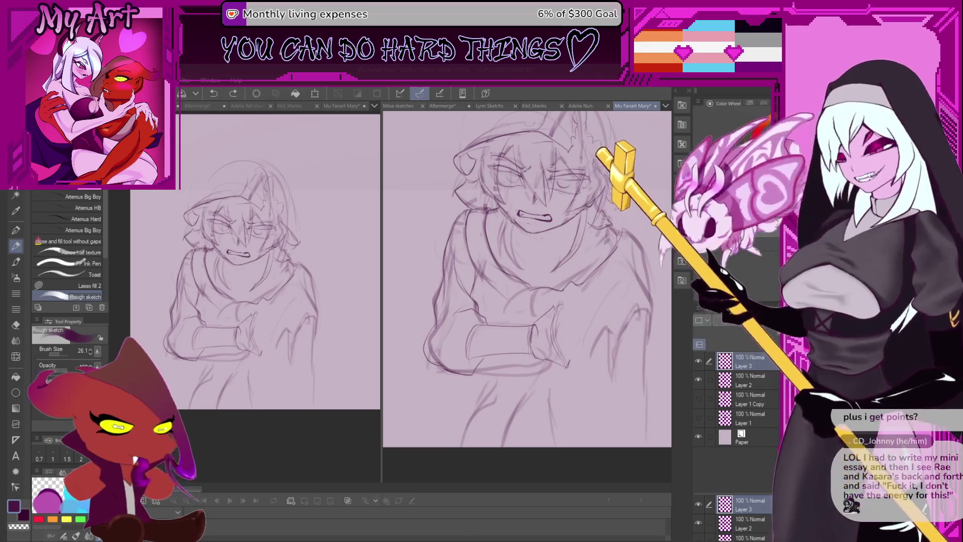
click(589, 257)
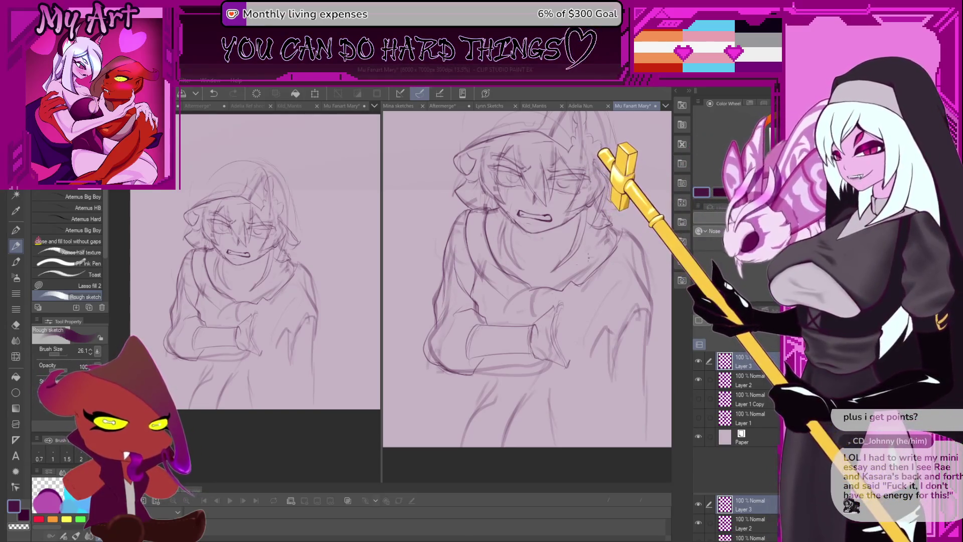
key(ctrl+z)
Draw two curved arcs forming an oval edge to the right of the head.
scroll(523, 210, up, 2)
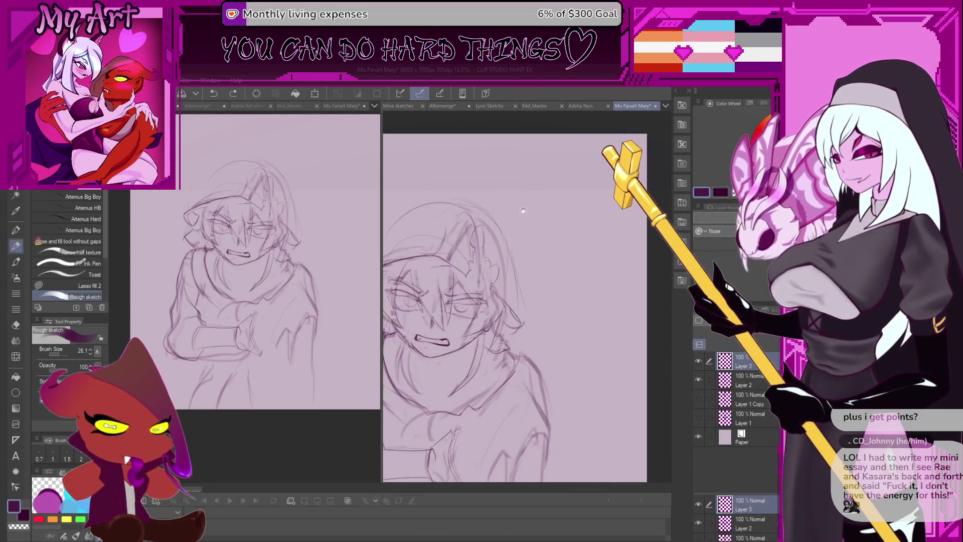
scroll(523, 210, down, 2)
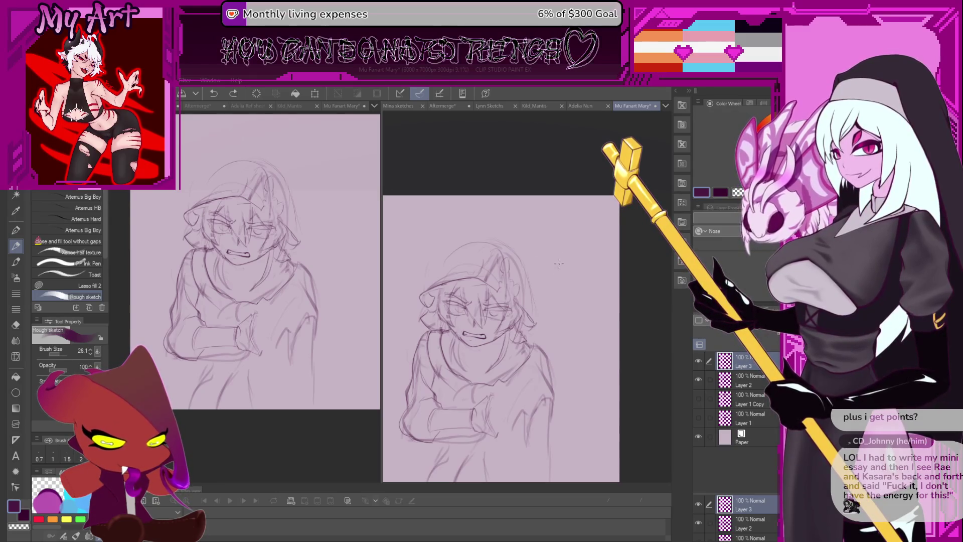
drag(556, 287, 548, 243)
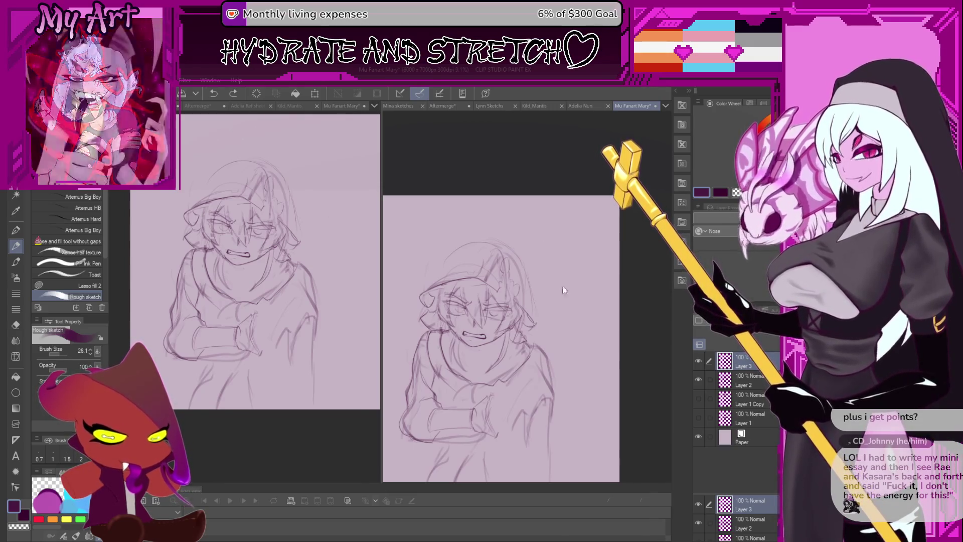
drag(547, 279, 577, 235)
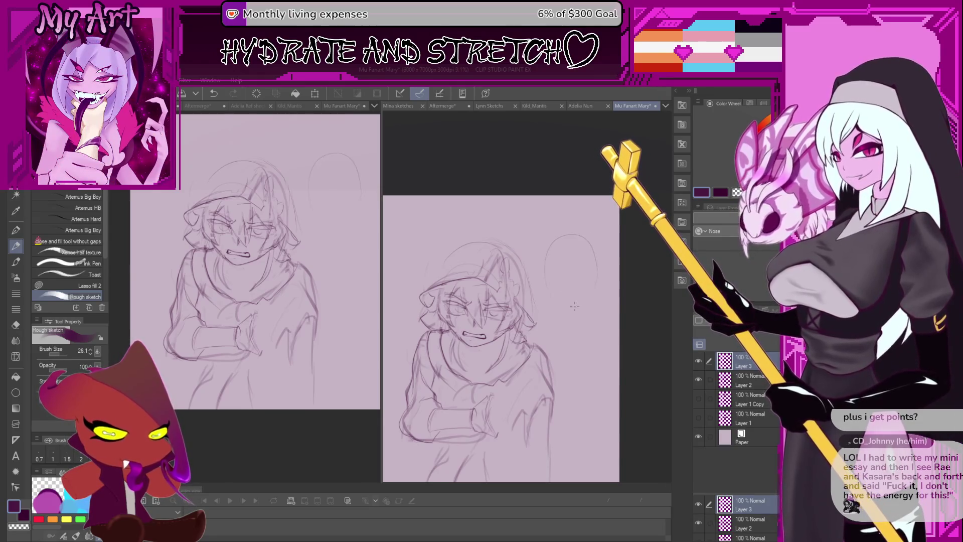
Undo the oval arc strokes and draw a vertical stroke inside the oval.
key(ctrl+z)
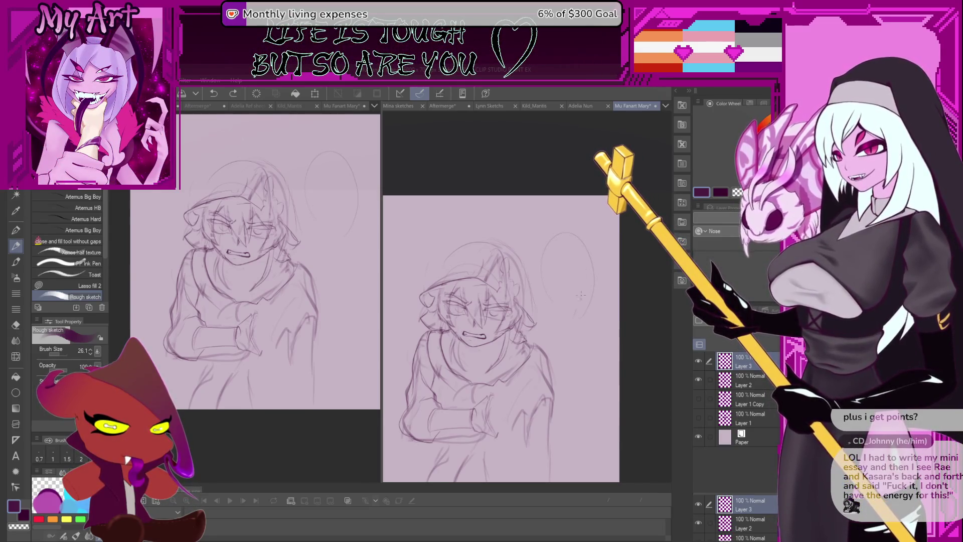
key(ctrl+z)
key(ctrl+y)
key(ctrl+z)
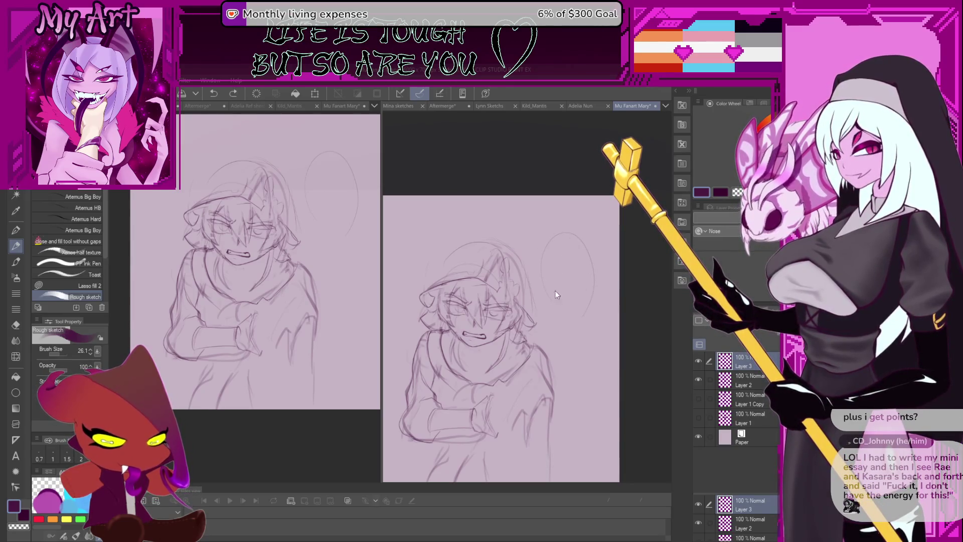
key(ctrl+z)
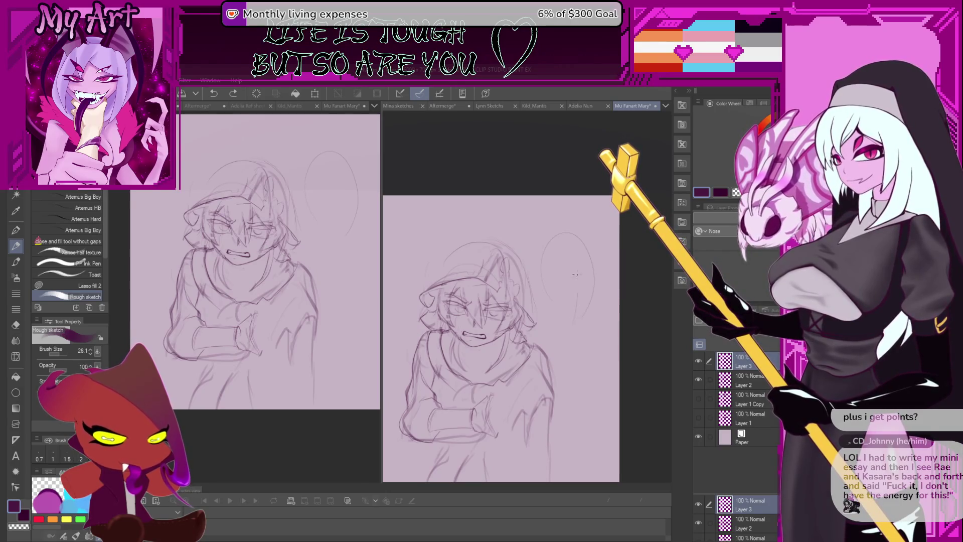
drag(578, 265, 573, 321)
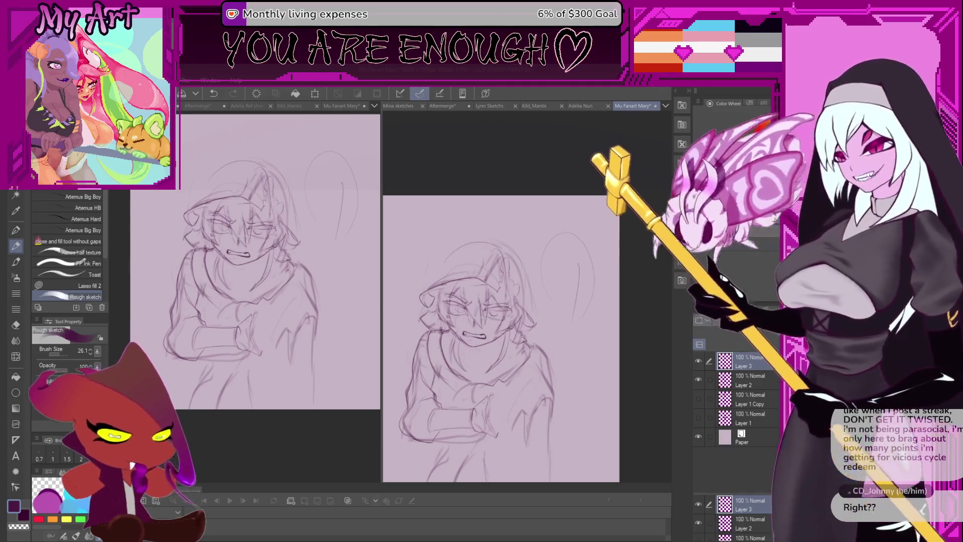
Re-center the view, undo that line, and redraw a fainter vertical stroke in the oval.
scroll(510, 318, down, 3)
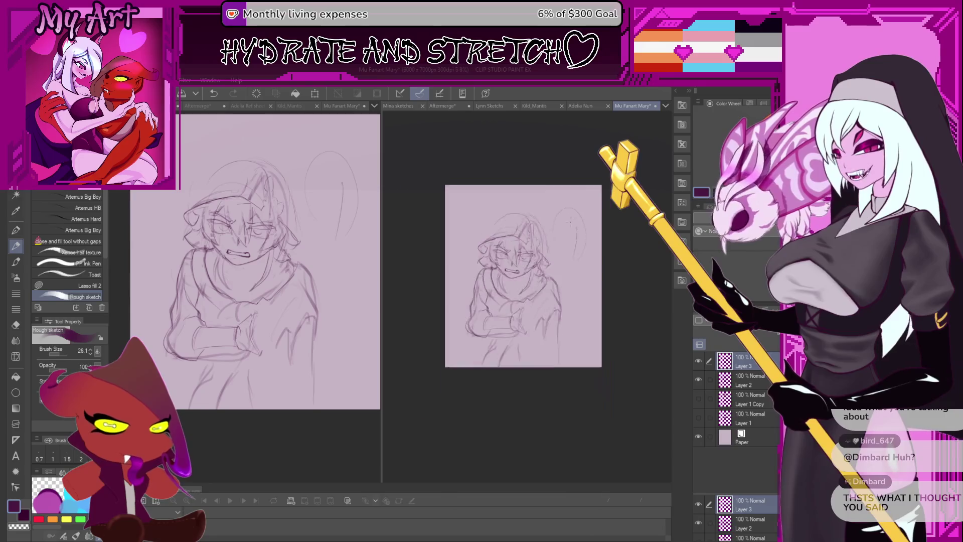
scroll(573, 260, up, 1)
drag(573, 260, 576, 292)
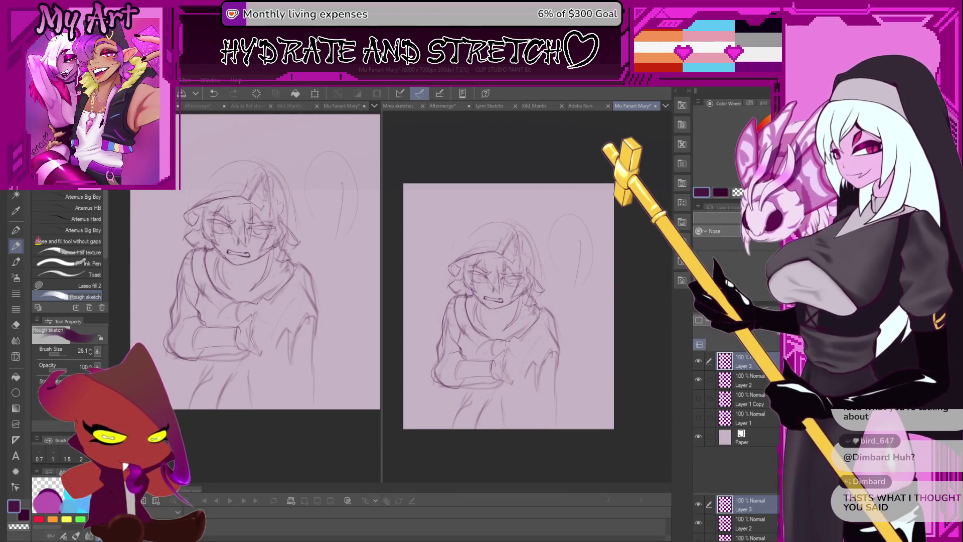
key(ctrl+z)
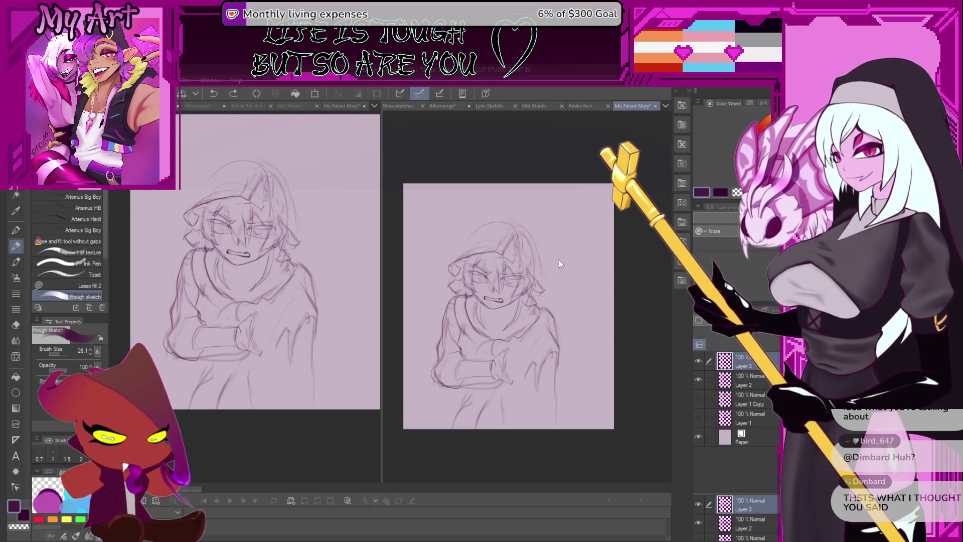
drag(561, 273, 560, 229)
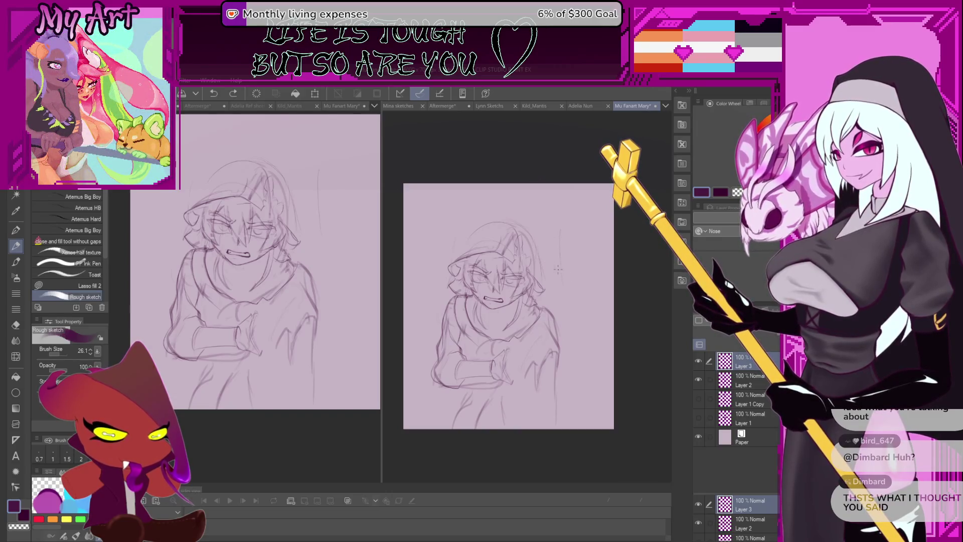
Try curved strokes and a small mark beside the head with a larger brush, undoing them.
drag(557, 204, 544, 234)
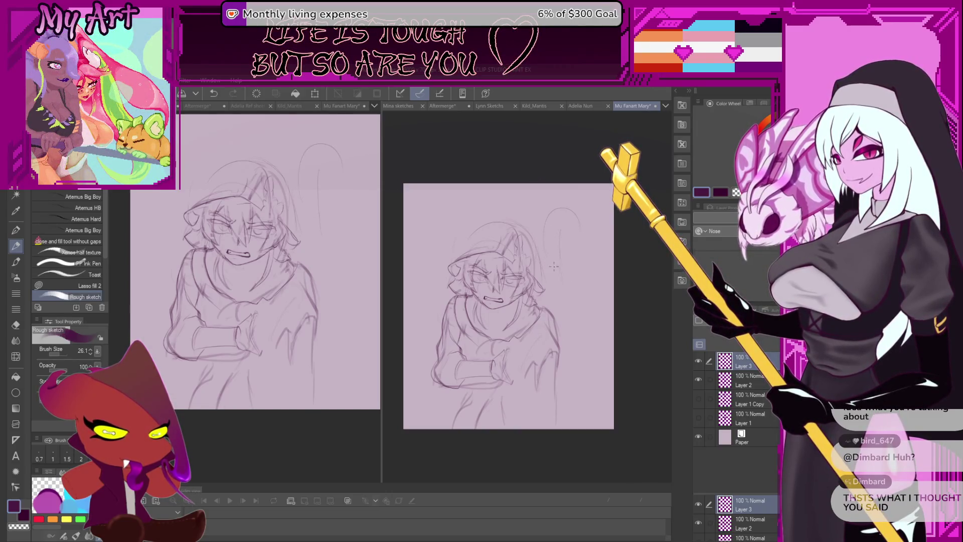
key(ctrl+z)
key(bracketright)
key(bracketright)
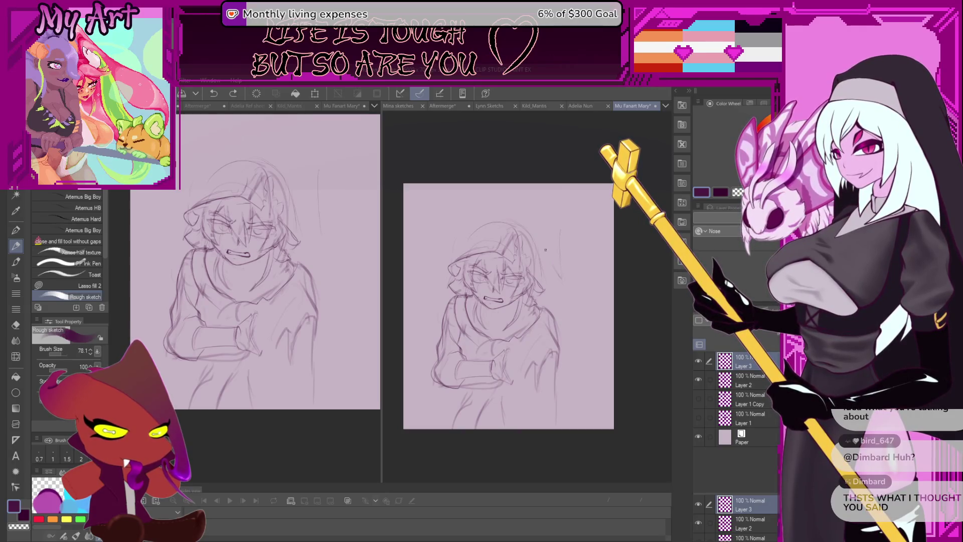
drag(569, 206, 545, 225)
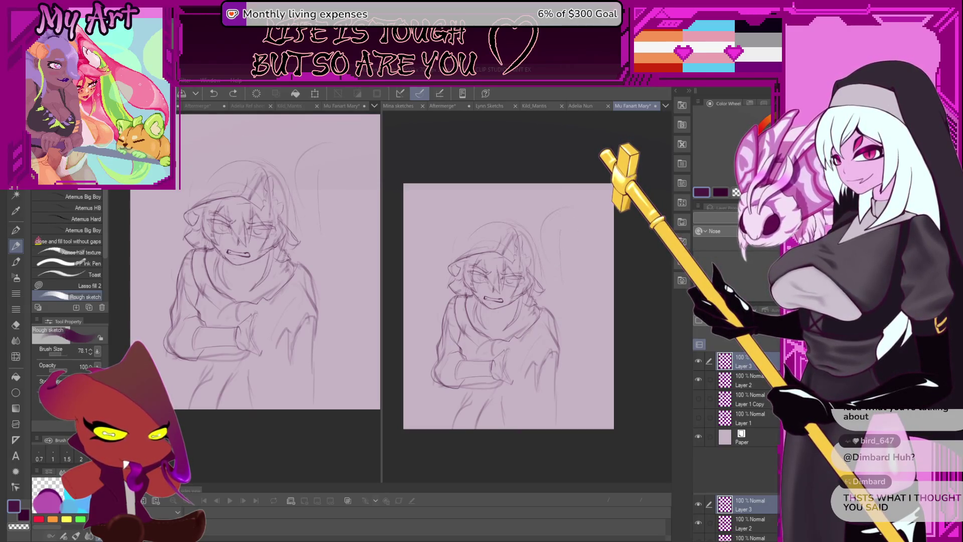
key(ctrl+z)
mouse_move(563, 277)
mouse_down()
mouse_move(564, 287)
mouse_move(547, 288)
mouse_up()
key(ctrl+z)
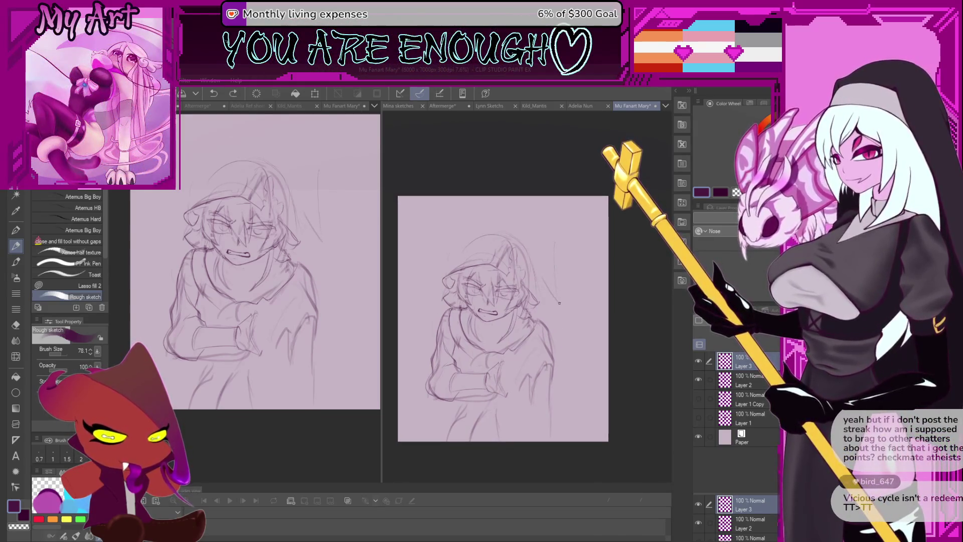
key(ctrl+z)
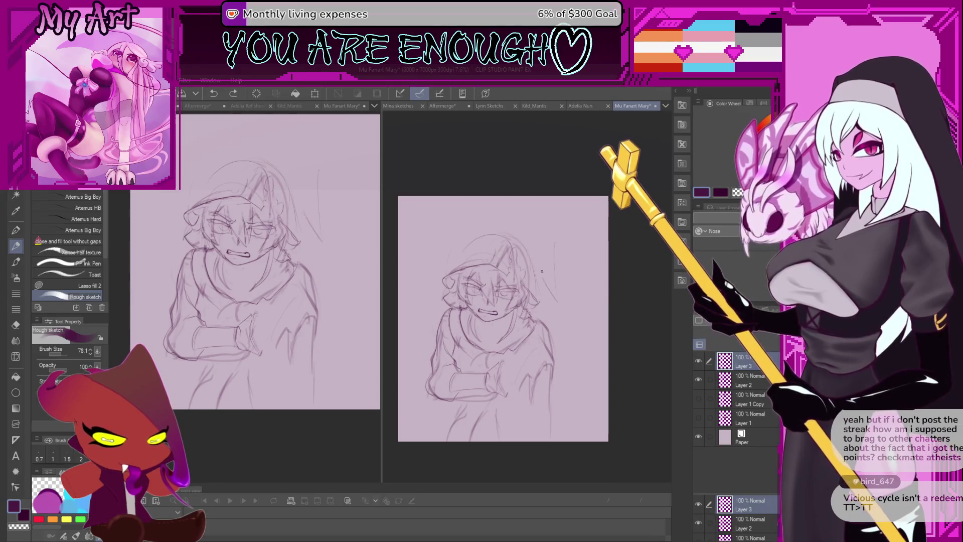
drag(561, 264, 564, 270)
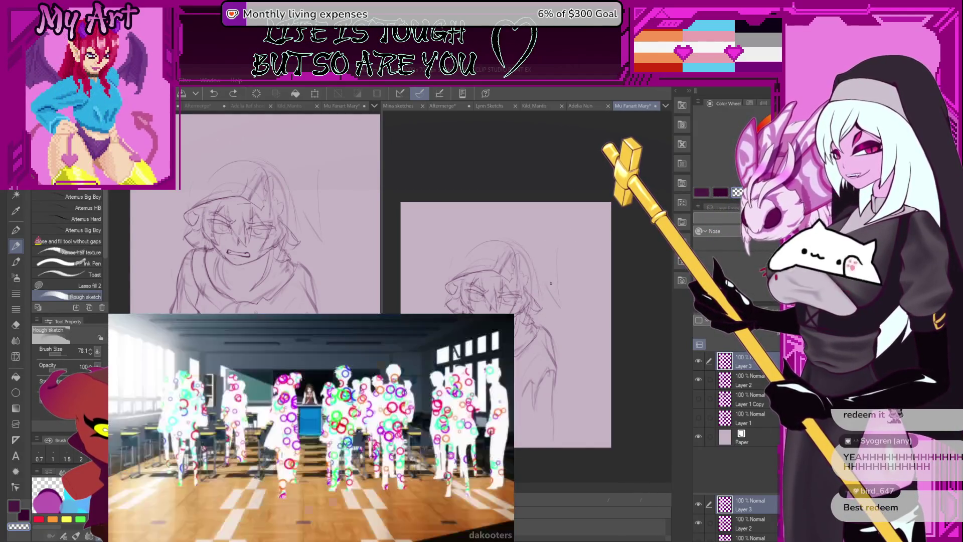
Draw a tiny stroke right of the head and zoom the view in.
mouse_move(552, 286)
mouse_down()
mouse_move(554, 303)
mouse_move(587, 311)
mouse_up()
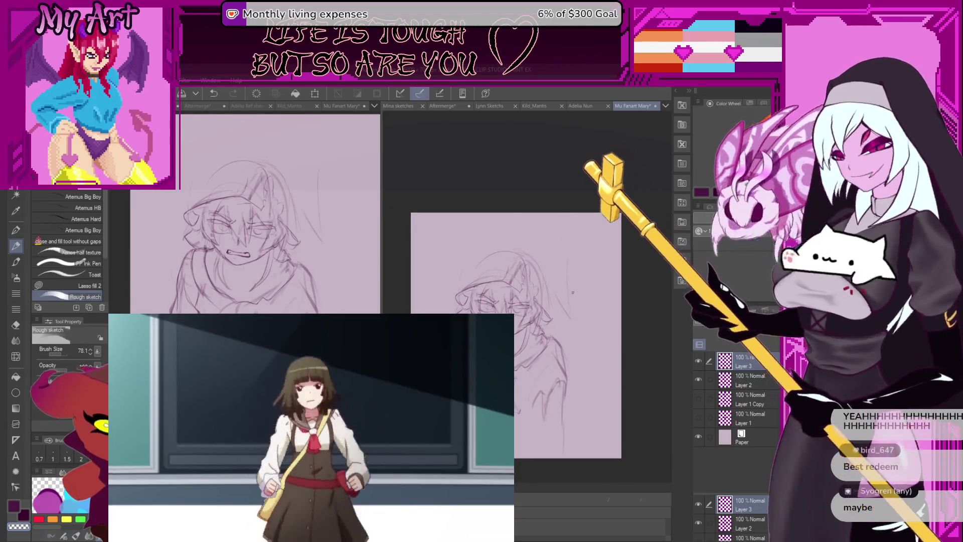
scroll(571, 301, up, 2)
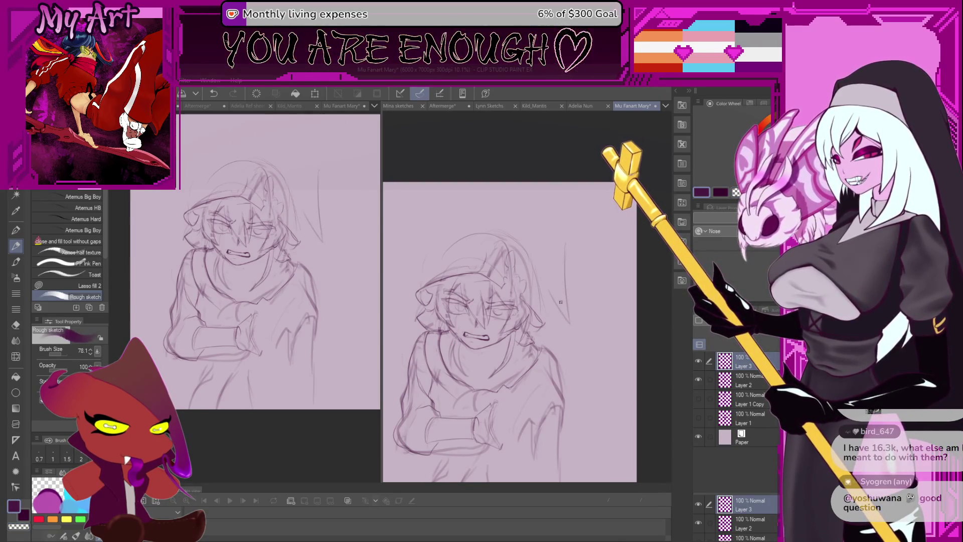
Undo the earlier short strokes and draw an egg-shaped head: left side, top arc, right side.
drag(563, 247, 555, 262)
key(ctrl+z)
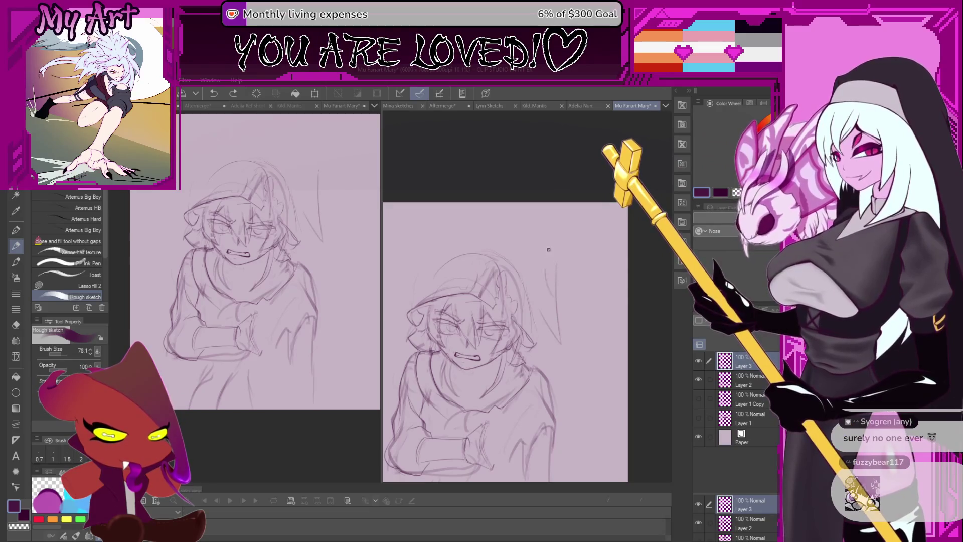
key(ctrl+z)
drag(549, 273, 536, 320)
drag(535, 262, 594, 265)
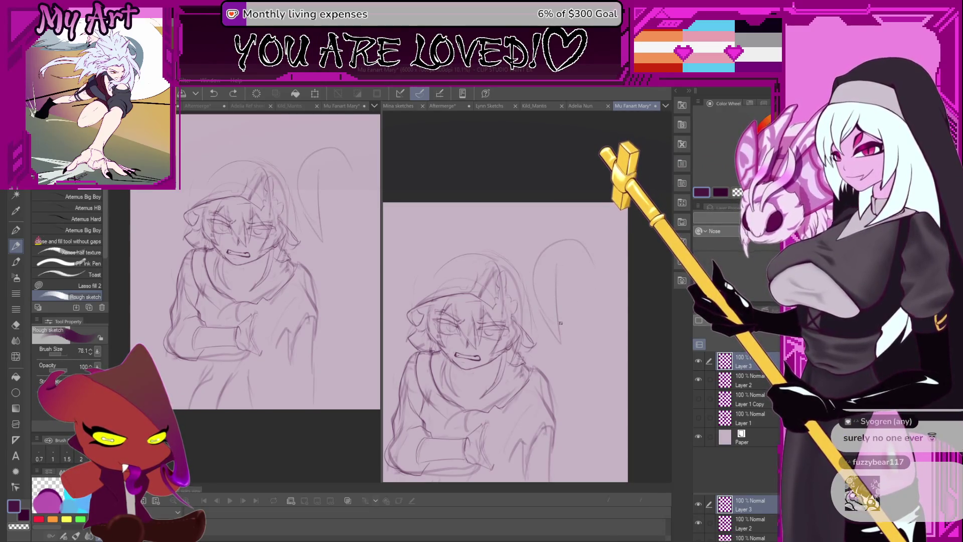
mouse_move(561, 323)
mouse_down()
mouse_move(597, 271)
mouse_move(580, 240)
mouse_up()
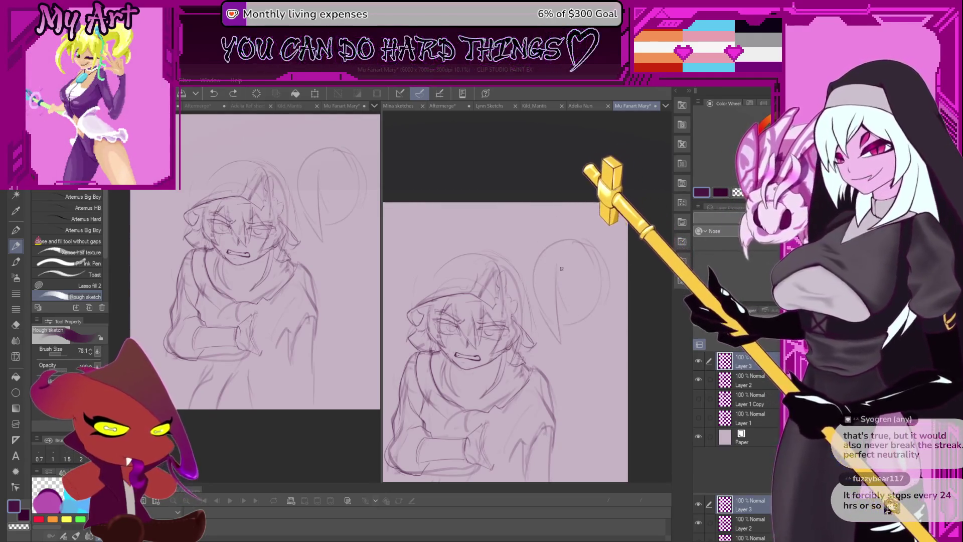
mouse_move(566, 292)
mouse_down()
mouse_move(577, 292)
mouse_move(568, 292)
mouse_up()
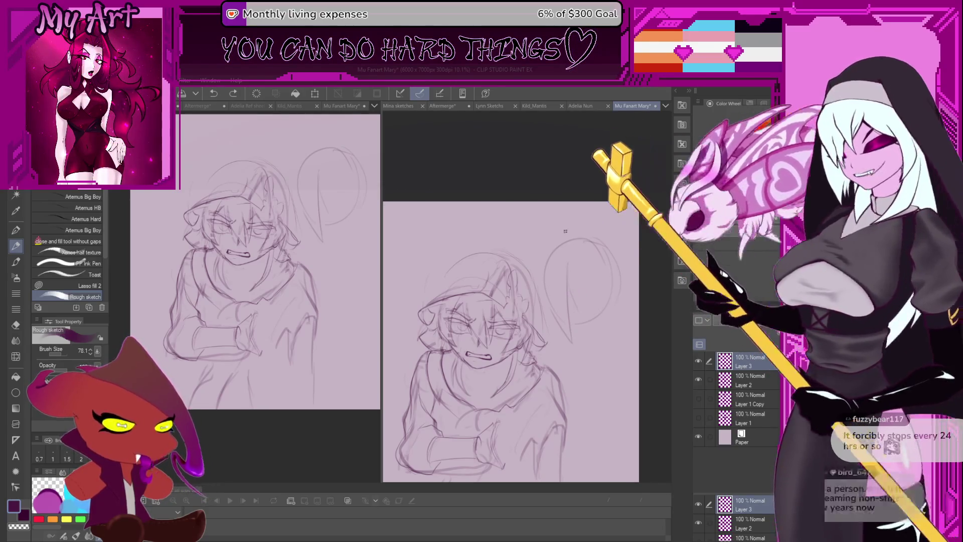
Test a few interior lines in the head outline with a smaller brush, undoing each.
key(bracketleft)
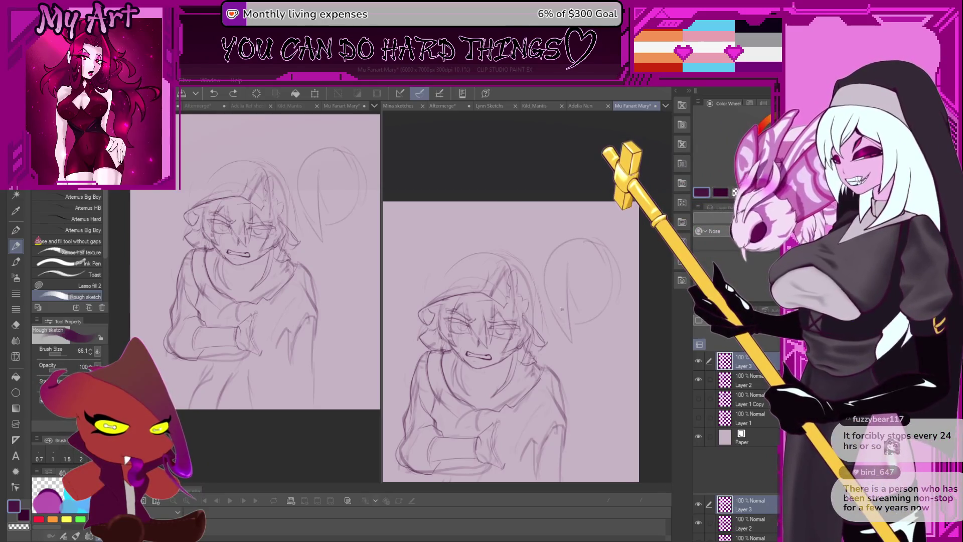
drag(560, 271, 576, 313)
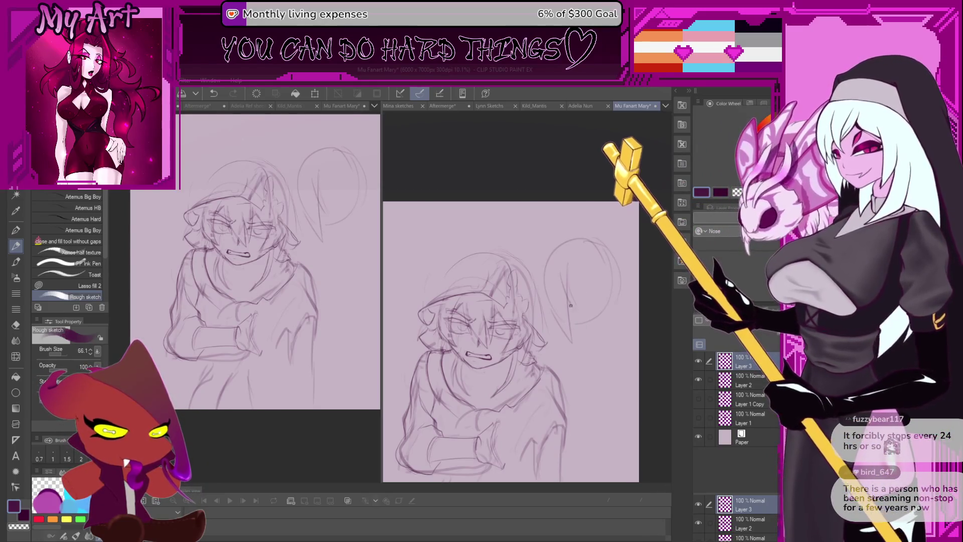
key(ctrl+z)
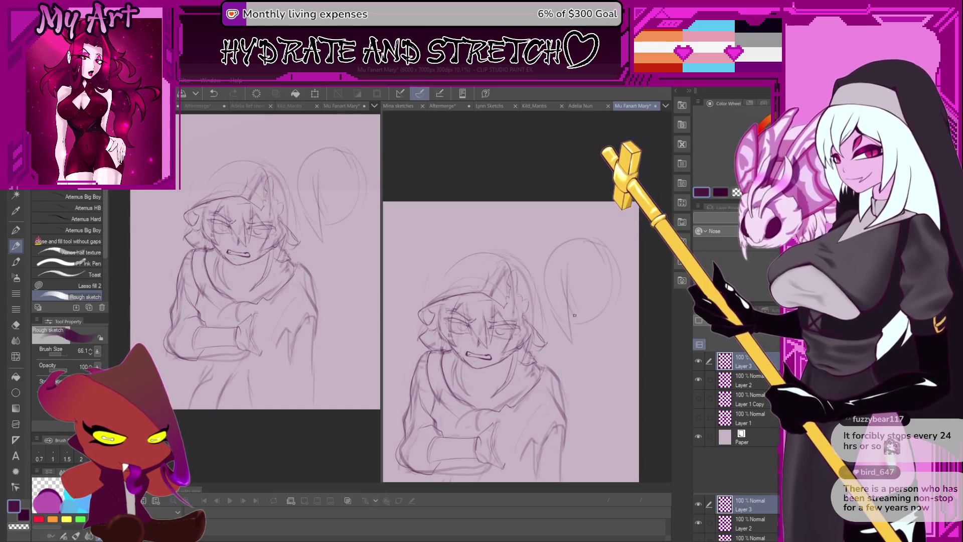
drag(568, 299, 579, 314)
mouse_move(585, 309)
mouse_down()
mouse_move(552, 319)
mouse_move(549, 333)
mouse_up()
key(ctrl+z)
drag(577, 284, 581, 309)
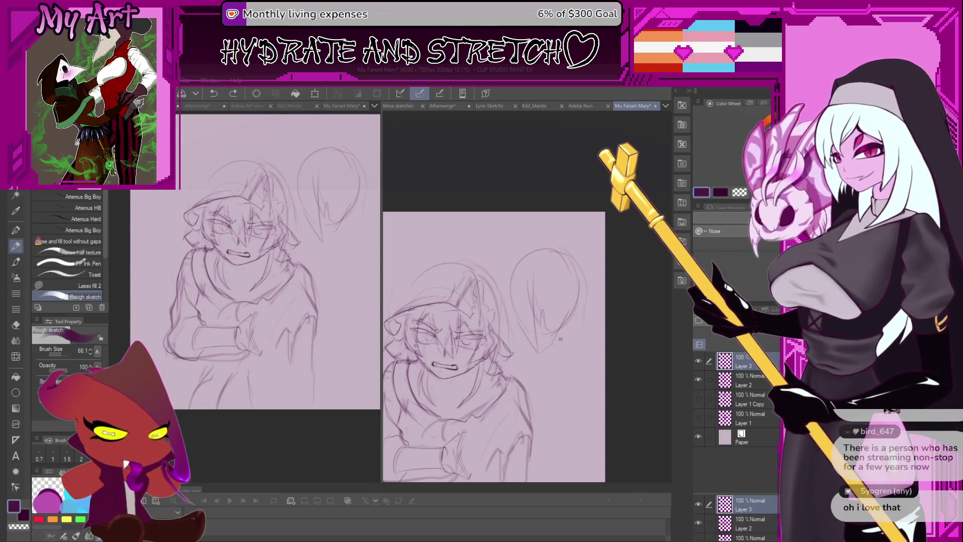
drag(560, 339, 549, 329)
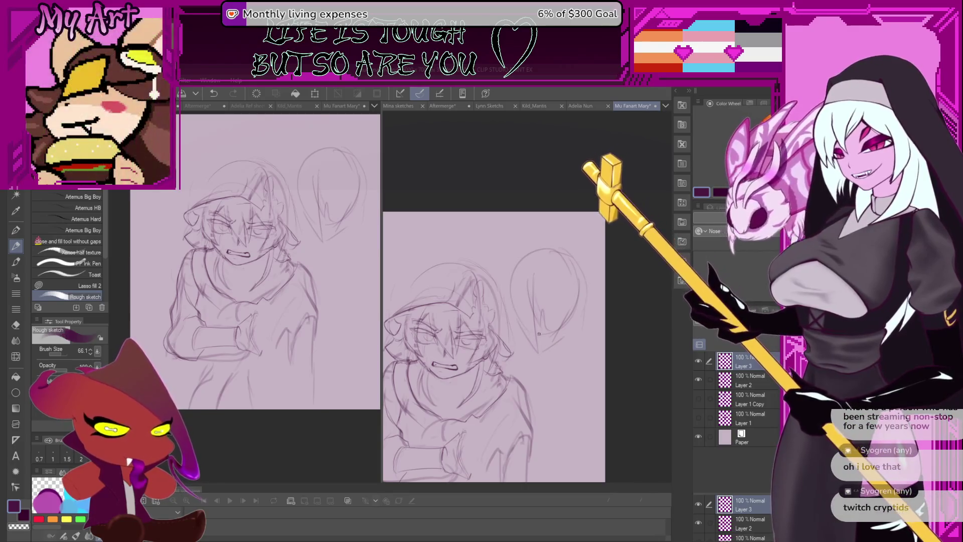
key(ctrl+z)
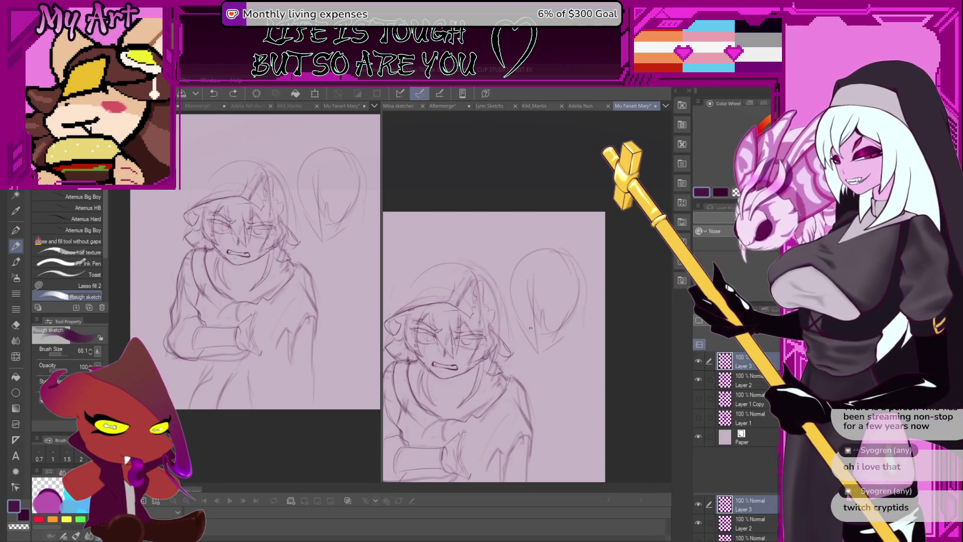
Mirror the view to check proportions, then flip it back and zoom out to the whole page.
key(h)
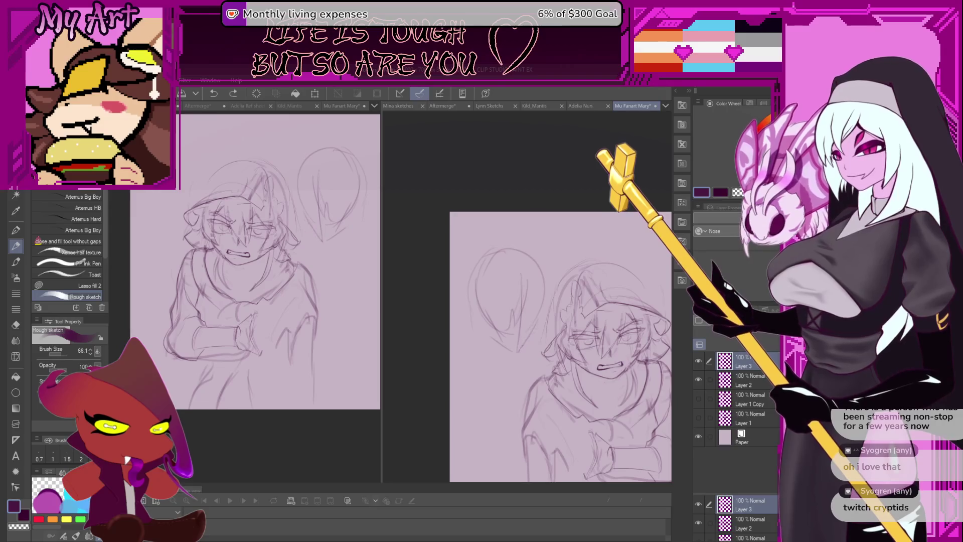
key(ctrl+z)
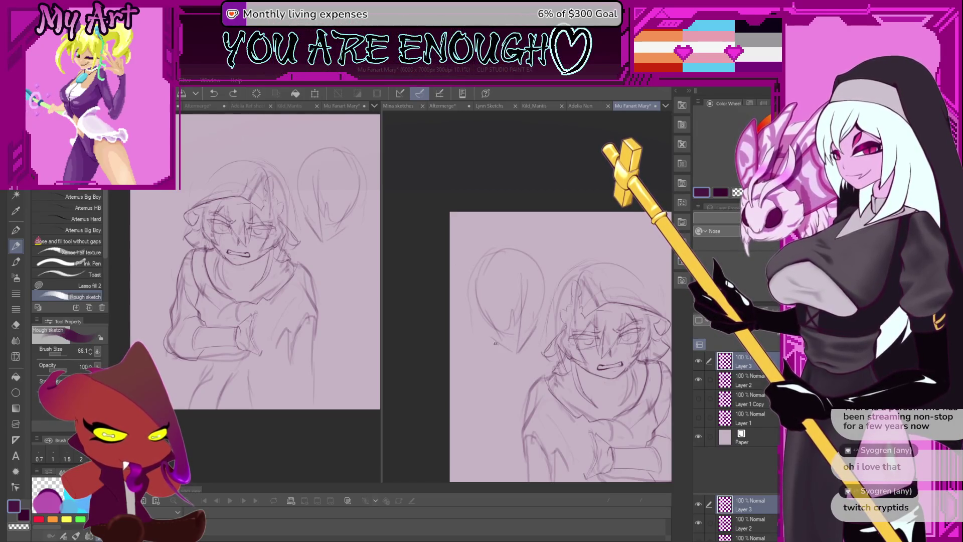
scroll(526, 326, down, 3)
scroll(527, 326, right, 5)
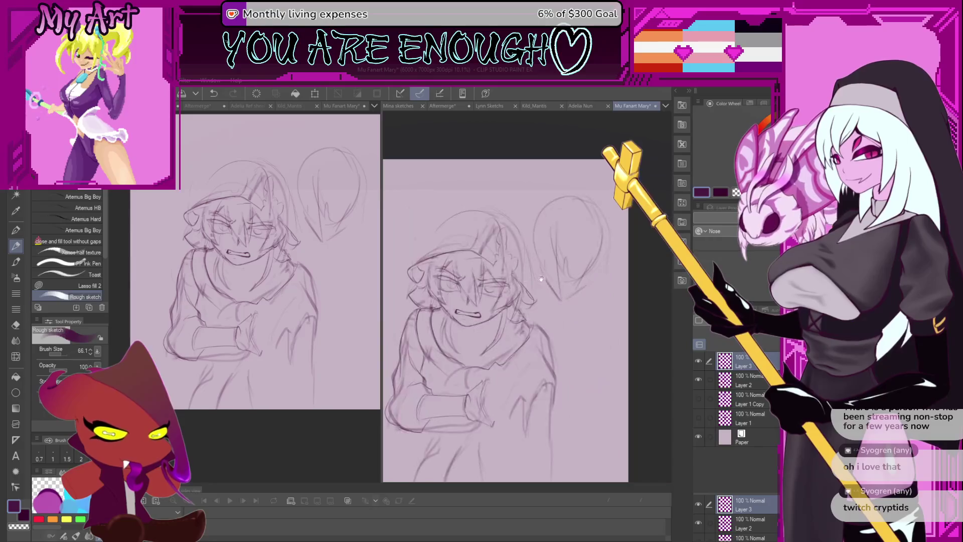
scroll(542, 225, up, 2)
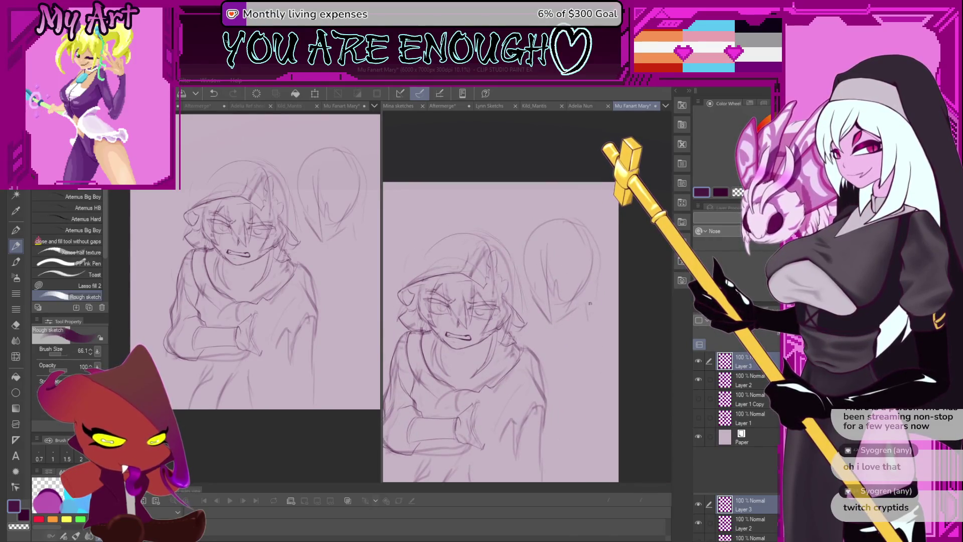
key(h)
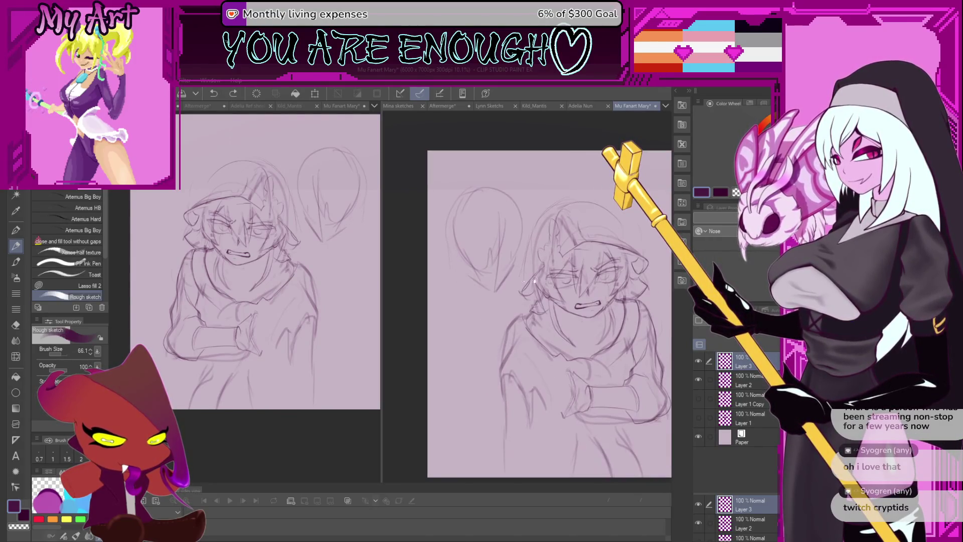
scroll(460, 271, down, 1)
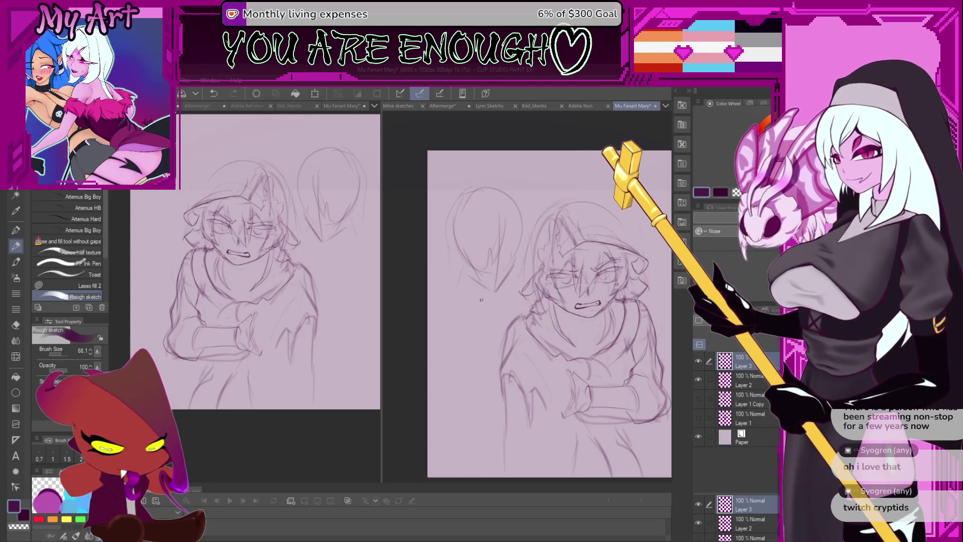
key(h)
key(ctrl+minus)
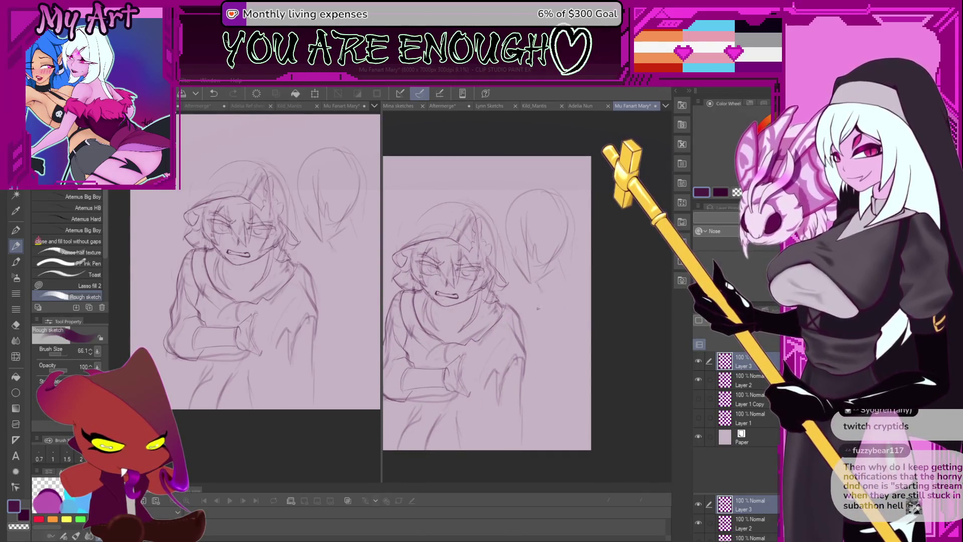
drag(538, 310, 552, 303)
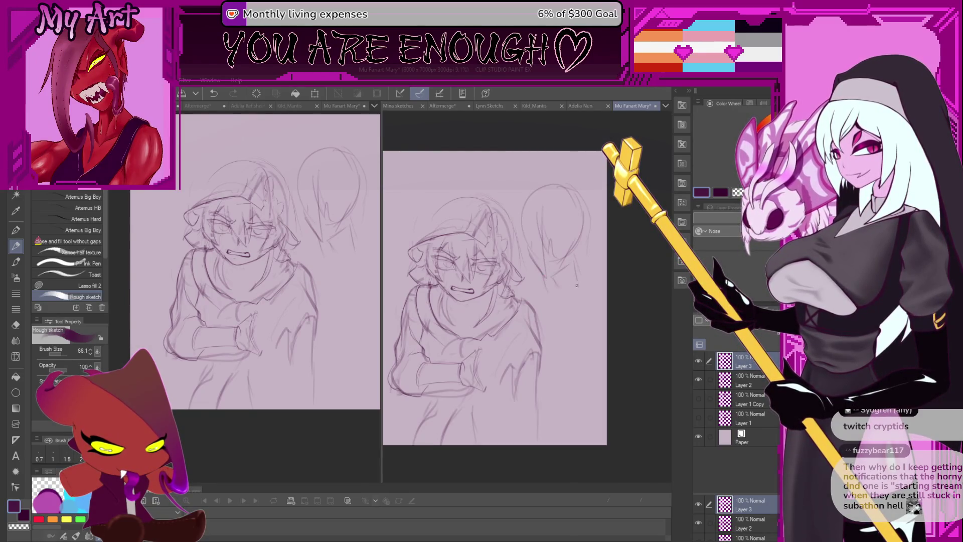
Toggle between transparent and dark colour, then switch from Lasso back to the Rough sketch pencil.
key(c)
key(c)
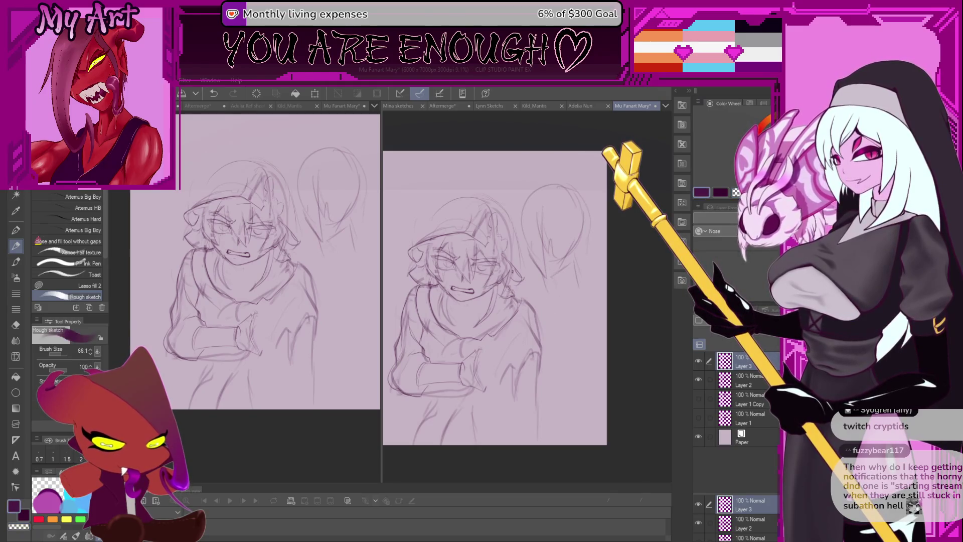
mouse_move(553, 303)
mouse_down()
mouse_move(571, 286)
mouse_move(572, 296)
mouse_up()
key(m)
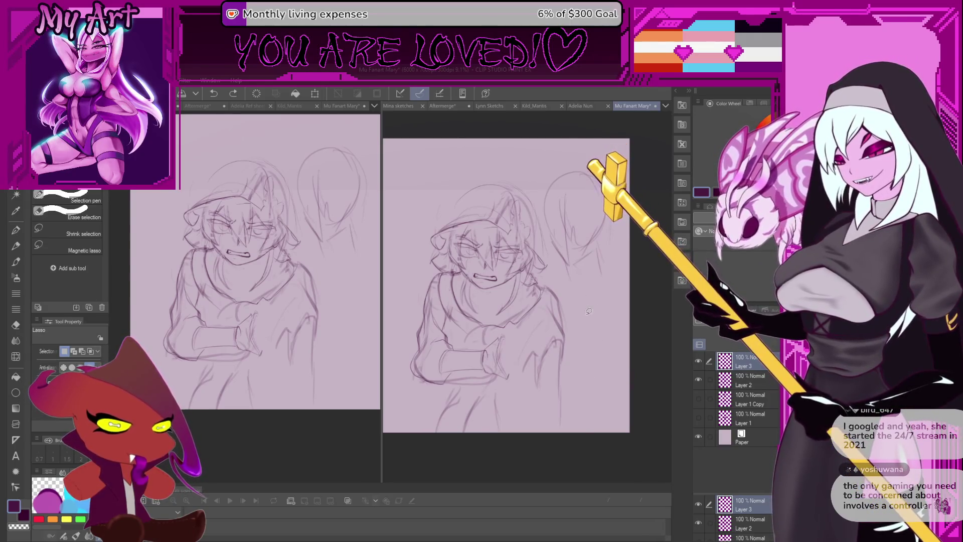
scroll(597, 283, up, 2)
scroll(605, 258, down, 2)
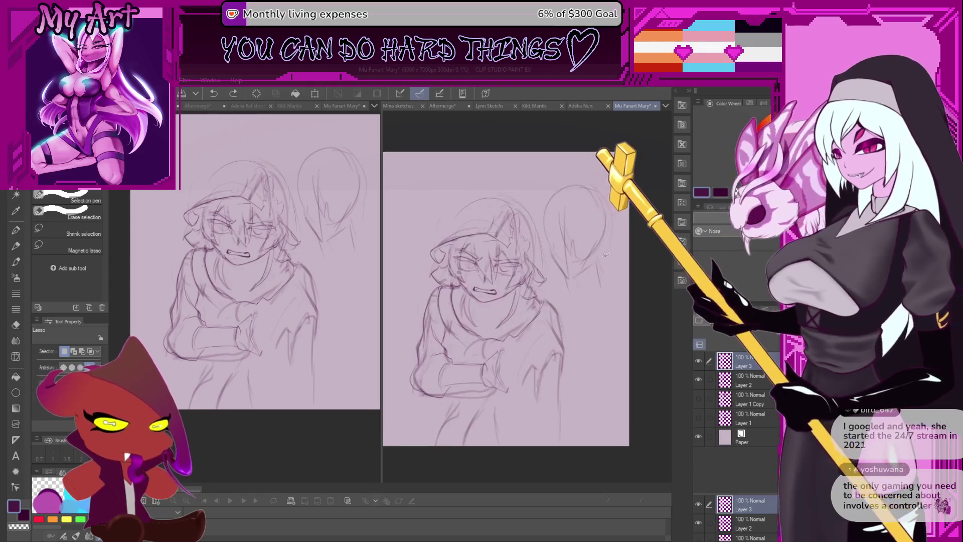
key(p)
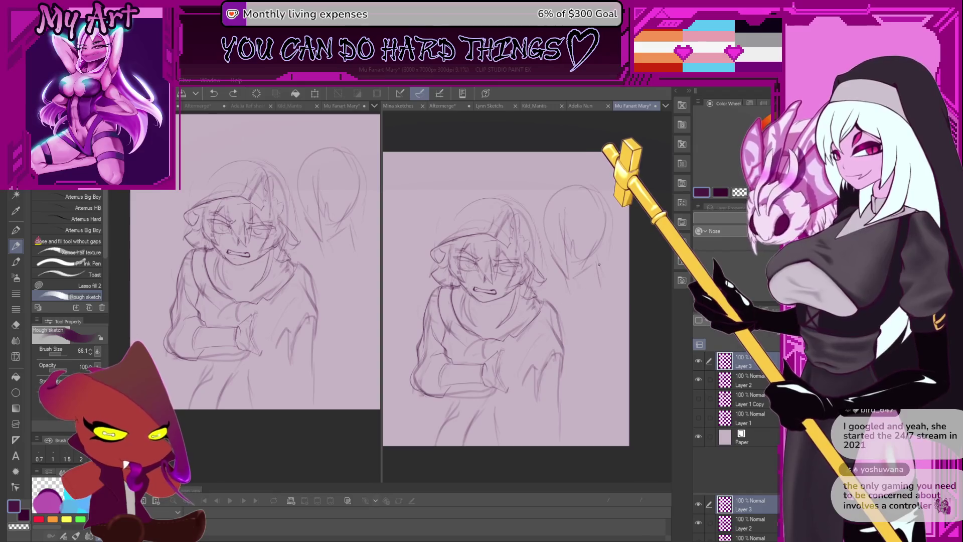
scroll(592, 284, up, 1)
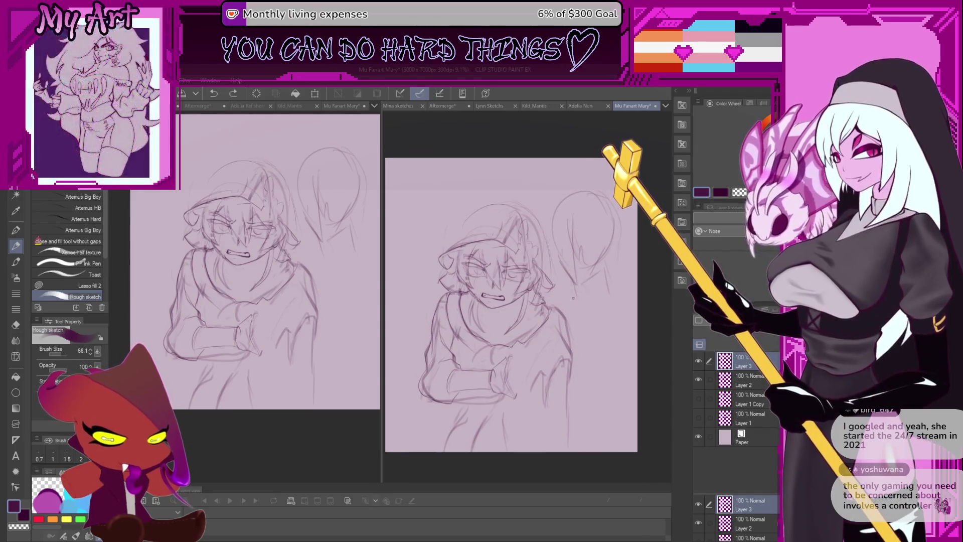
Lasso the separate head sketch and move it slightly left and down.
drag(592, 311, 584, 312)
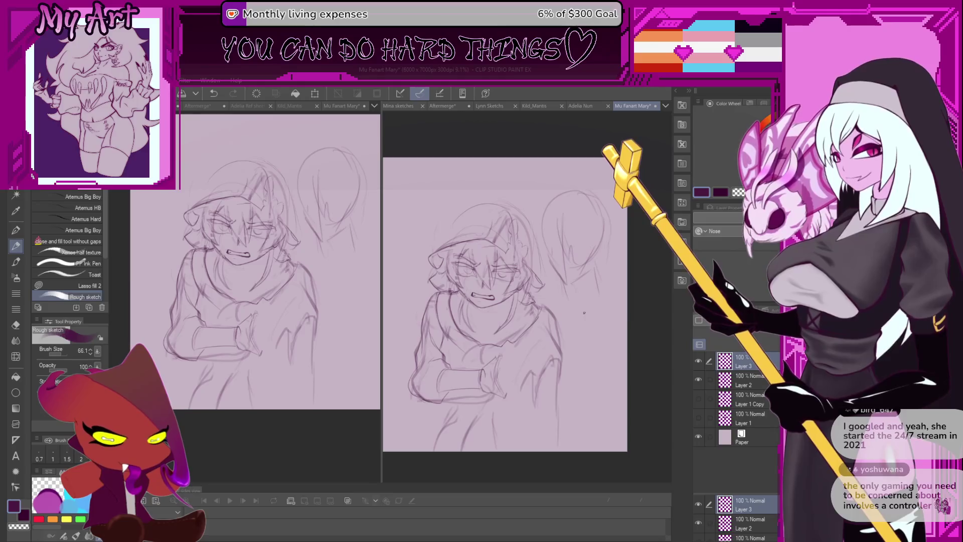
key(m)
mouse_move(557, 171)
mouse_down()
mouse_move(550, 291)
mouse_move(611, 246)
mouse_move(611, 188)
mouse_up()
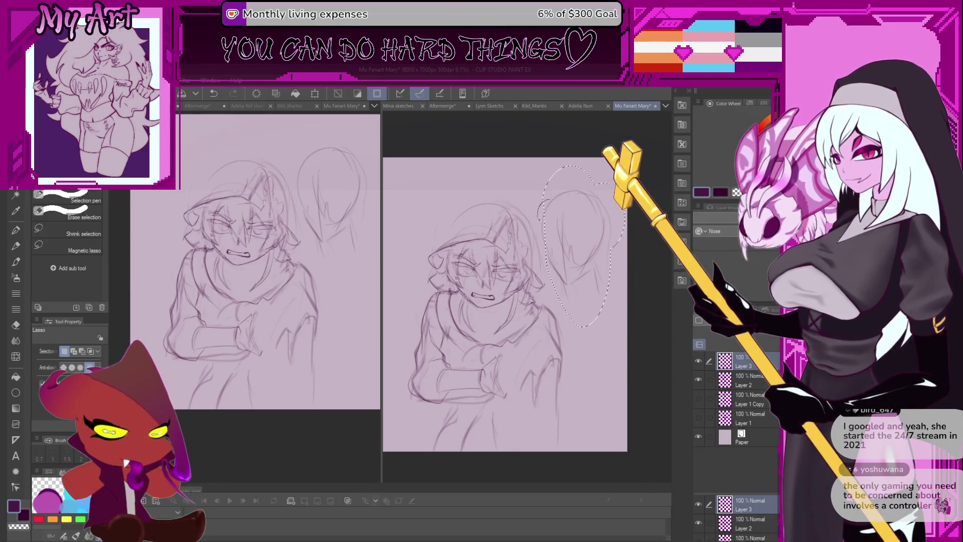
drag(583, 301, 576, 300)
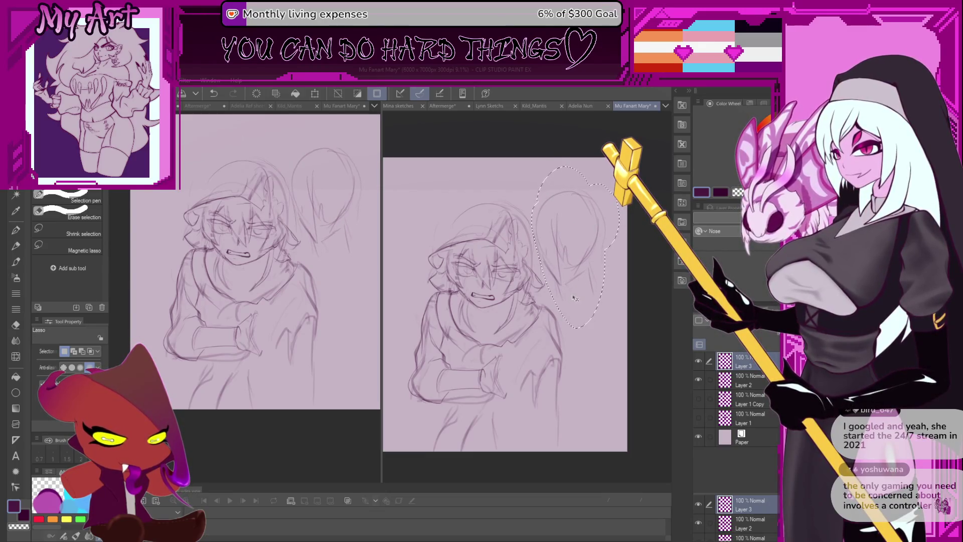
Scale the head sketch slightly larger, confirm, deselect, and return to the Rough sketch pencil.
key(ctrl+t)
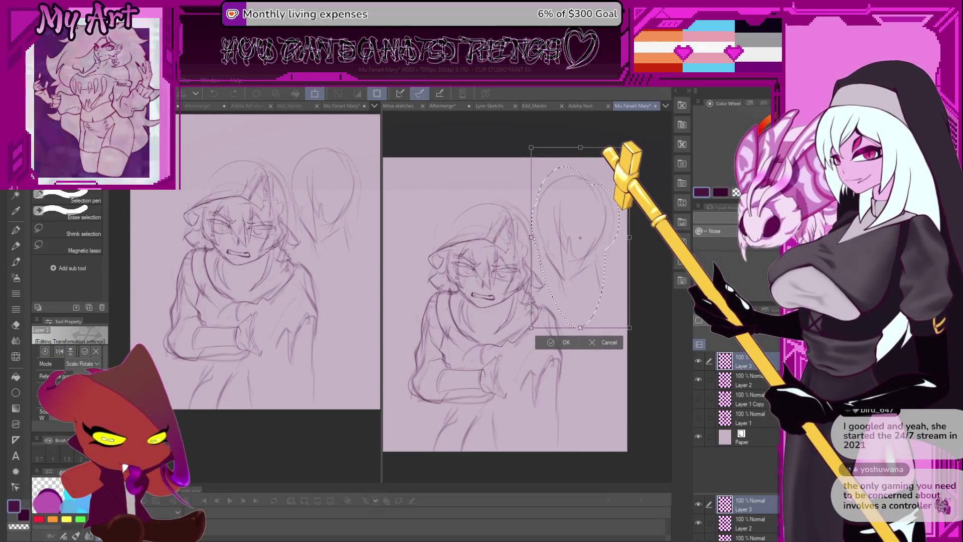
drag(626, 328, 627, 332)
click(566, 348)
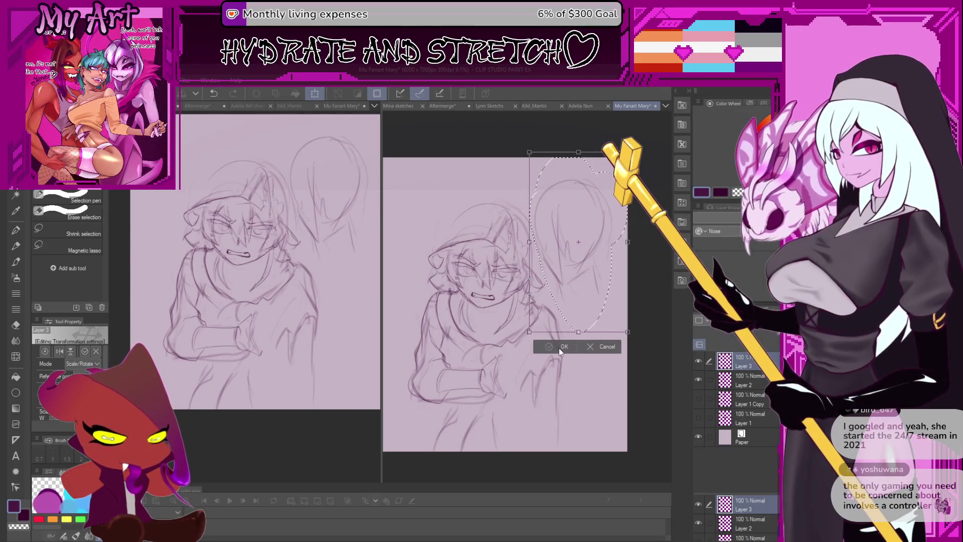
key(p)
key(ctrl+d)
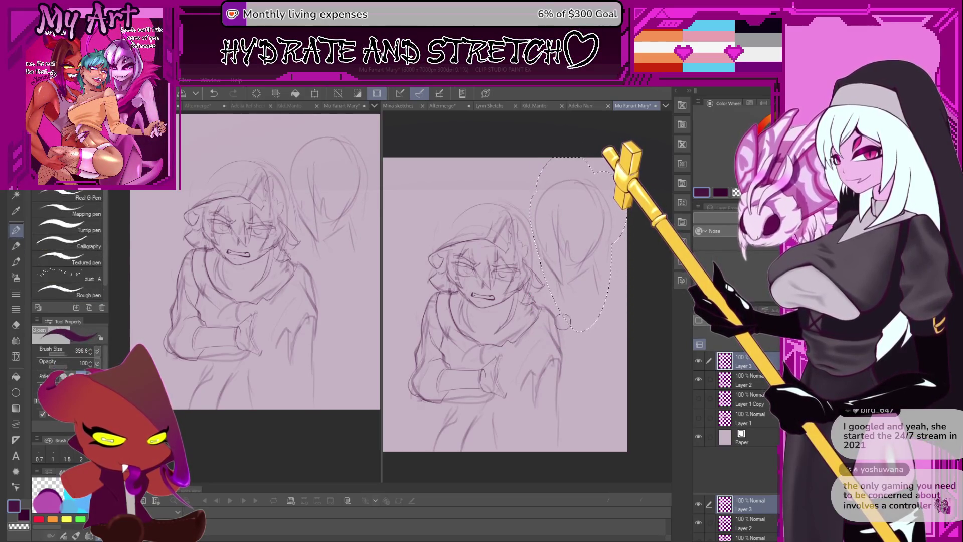
key(b)
key(p)
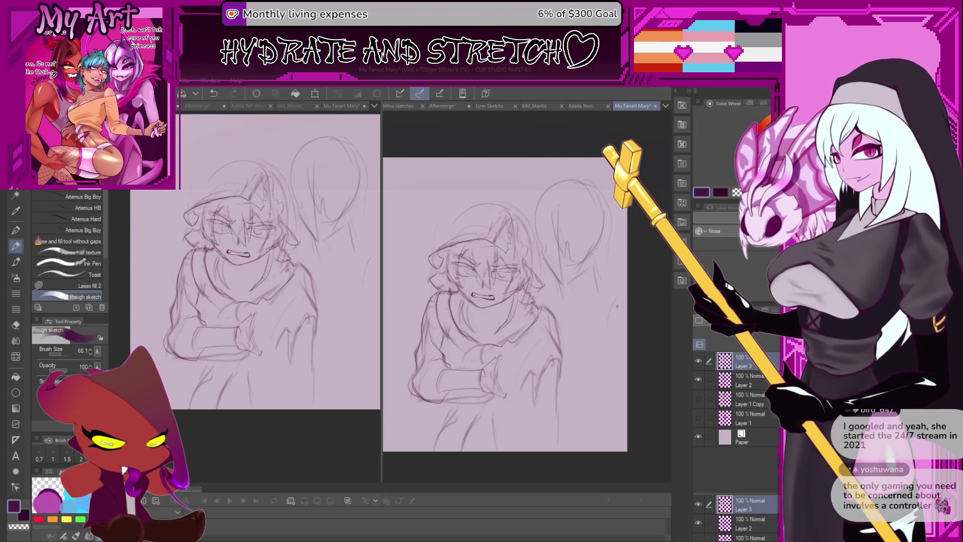
Check Layer 1 and Layer 1 Copy visibility, leave Layer 1 Copy hidden, and select Layer 2.
drag(612, 319, 621, 334)
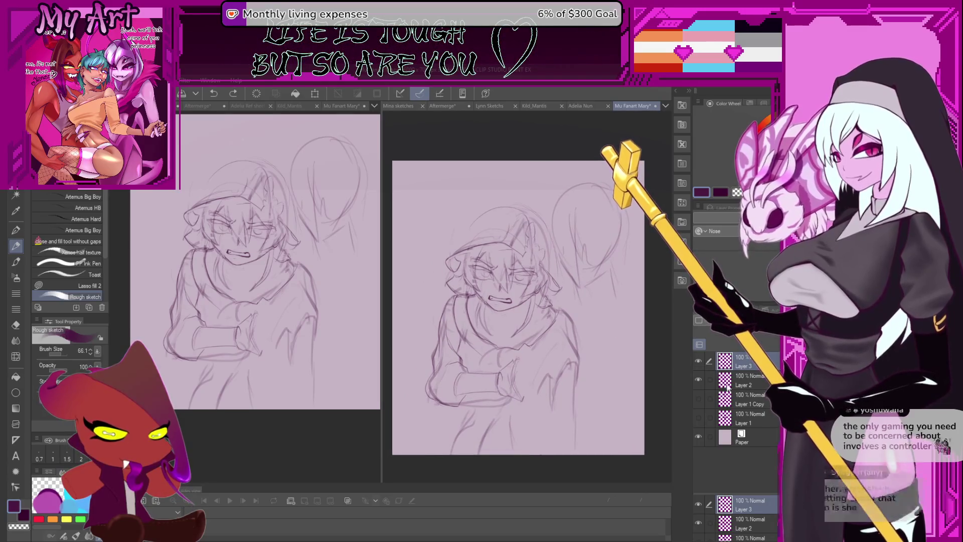
shift+click(742, 402)
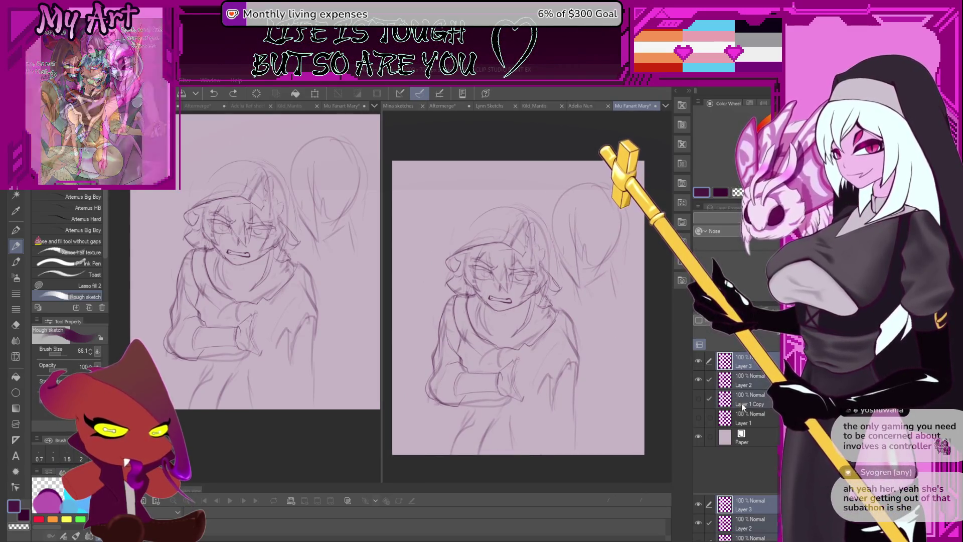
click(700, 397)
click(700, 418)
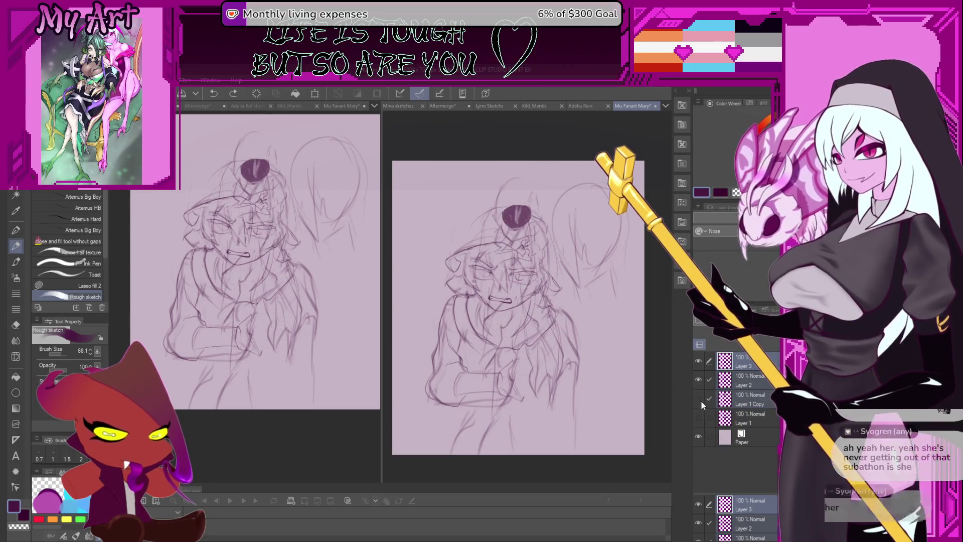
click(699, 398)
click(733, 382)
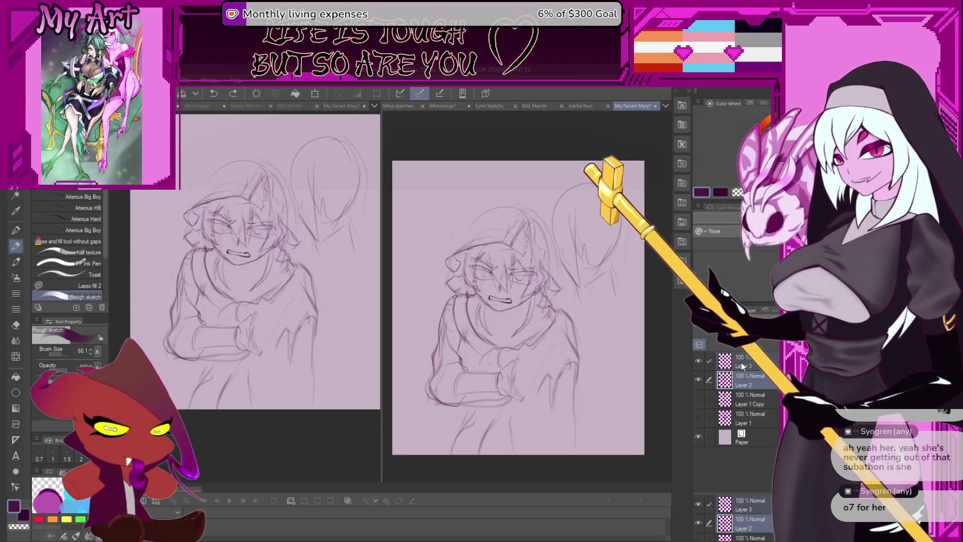
Move the Layer 2 character sketch about 45 px left, then return to Layer 3.
drag(534, 288, 546, 295)
key(ctrl+t)
drag(582, 326, 561, 328)
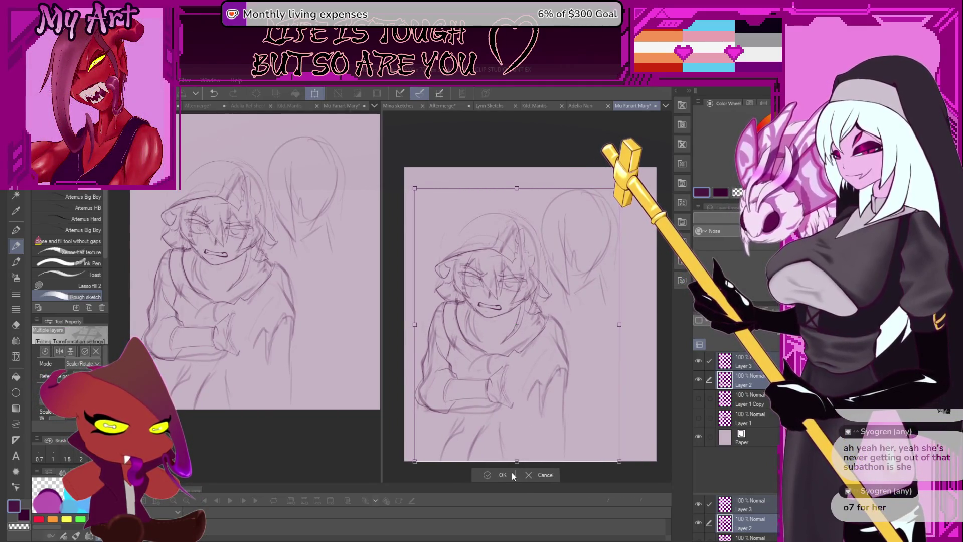
key(Return)
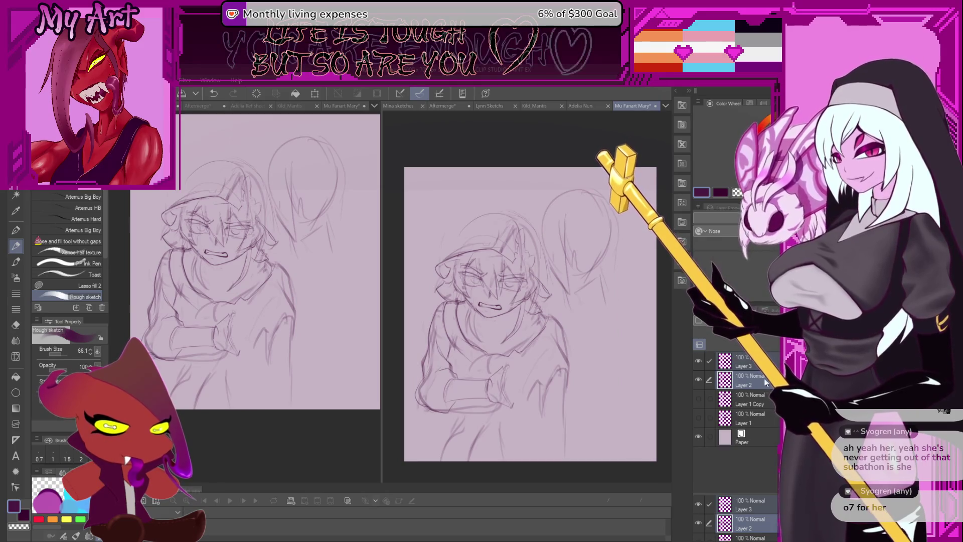
click(698, 360)
click(698, 361)
click(748, 361)
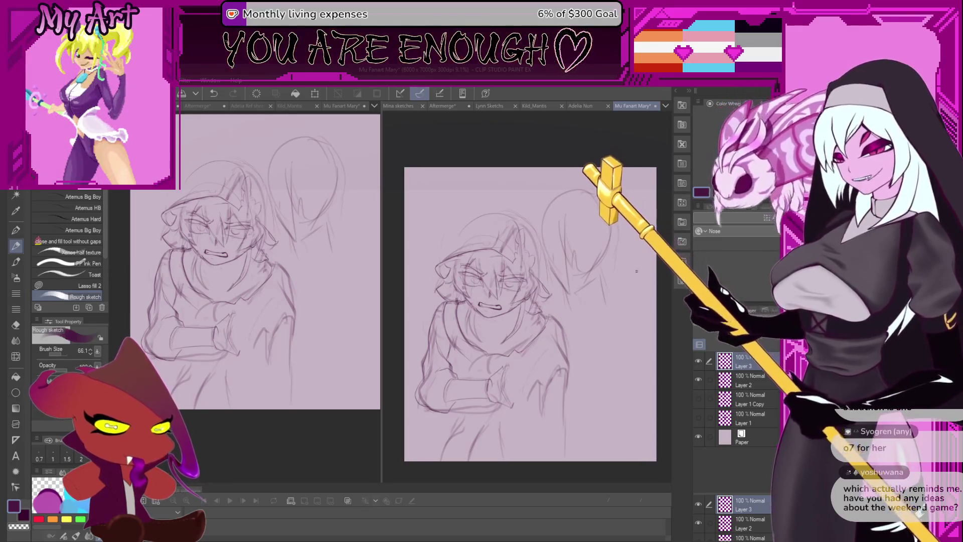
In a mirrored view, add a short stroke and two small marks by the neck, then unflip.
drag(571, 276, 562, 239)
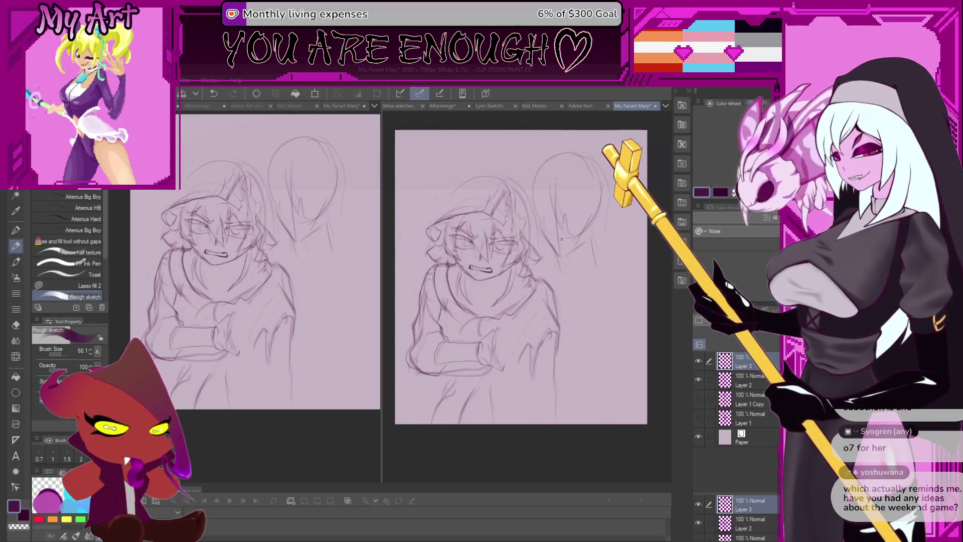
scroll(562, 269, up, 2)
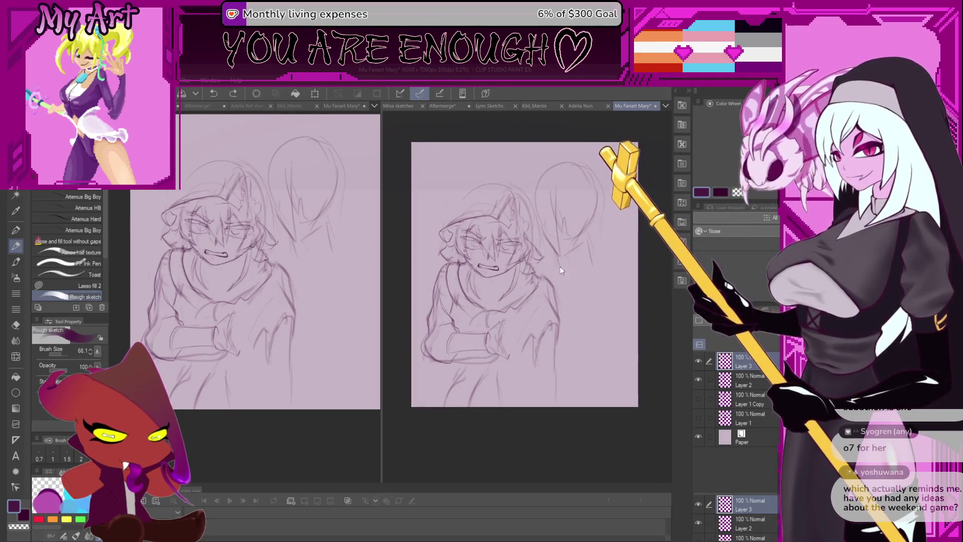
key(h)
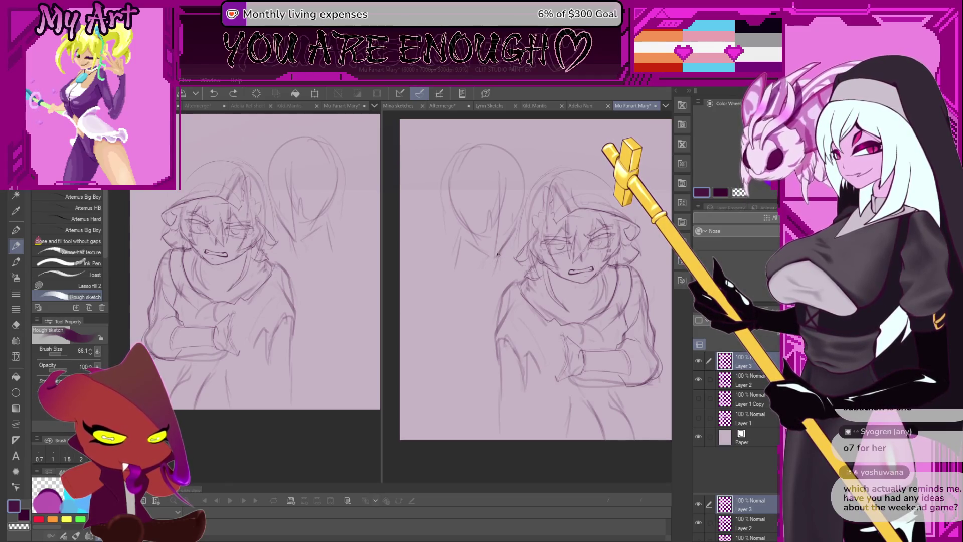
drag(499, 254, 497, 271)
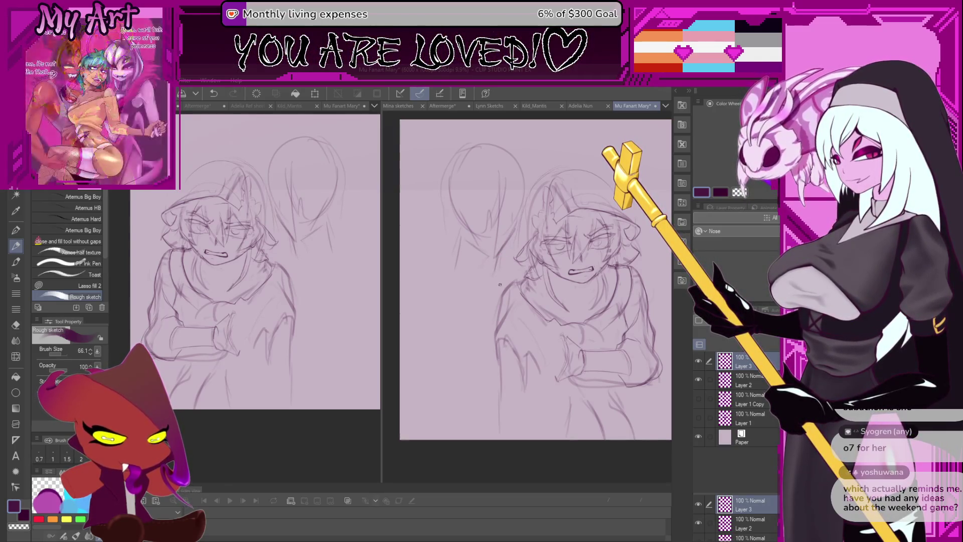
key(ctrl+z)
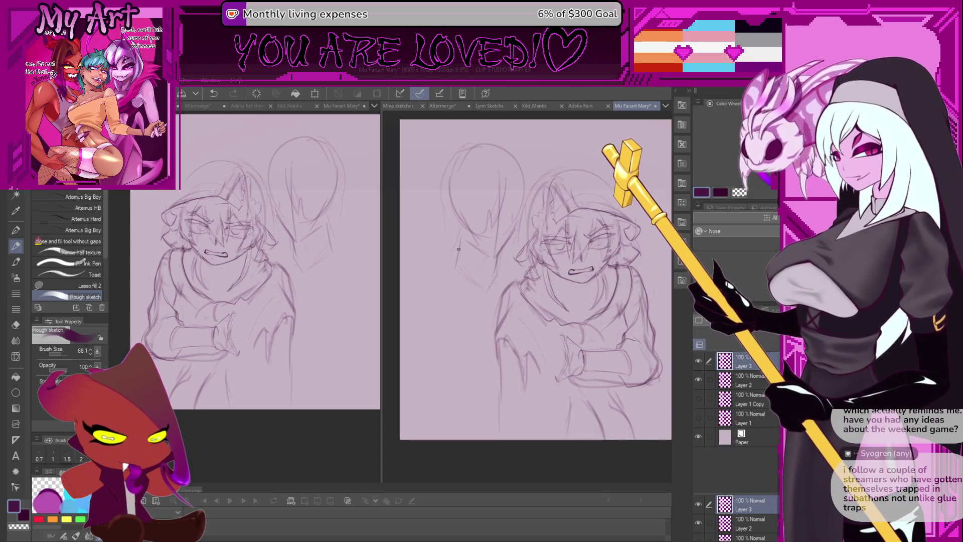
drag(466, 248, 456, 271)
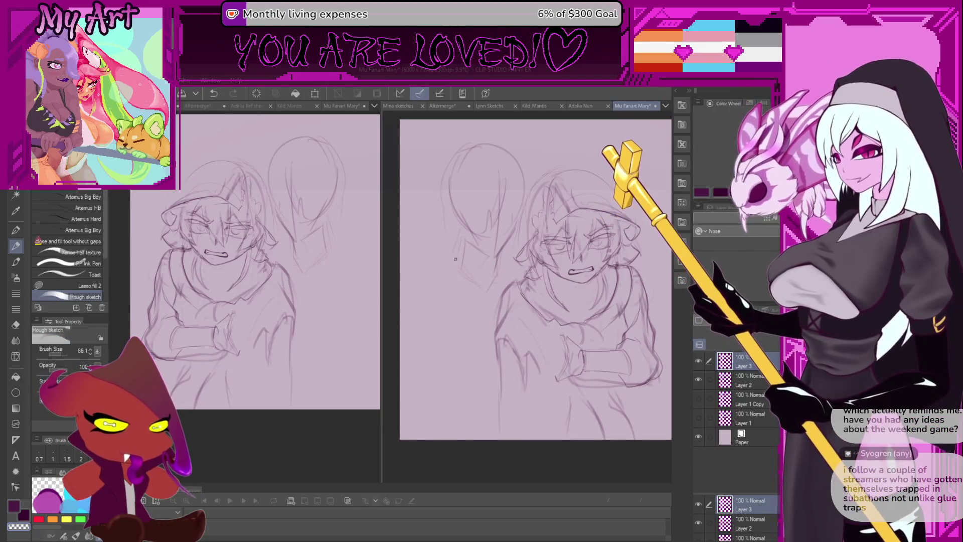
key(x)
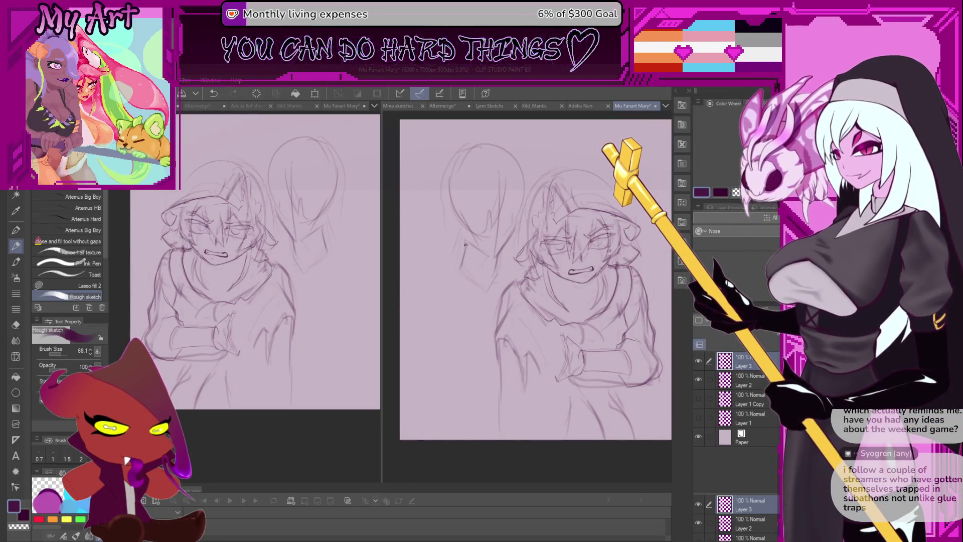
click(464, 241)
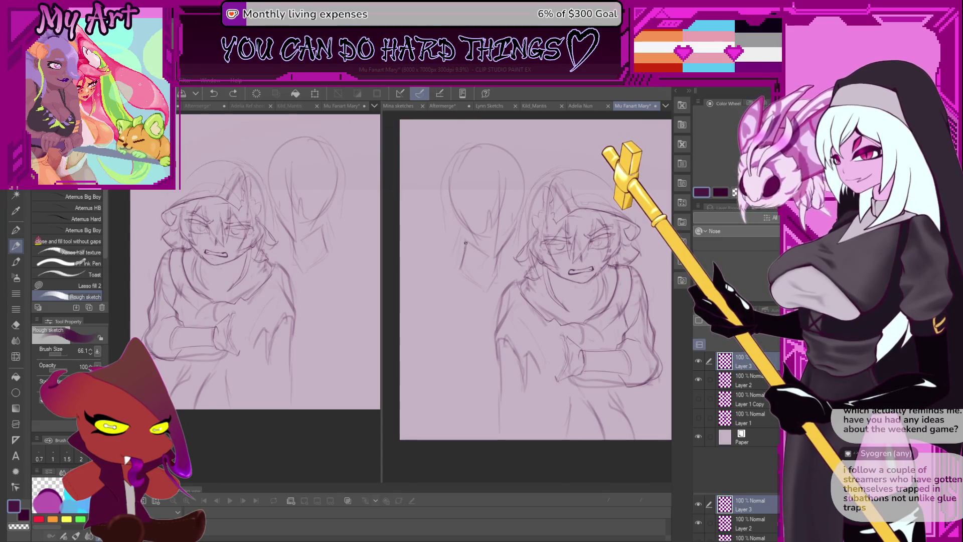
click(465, 243)
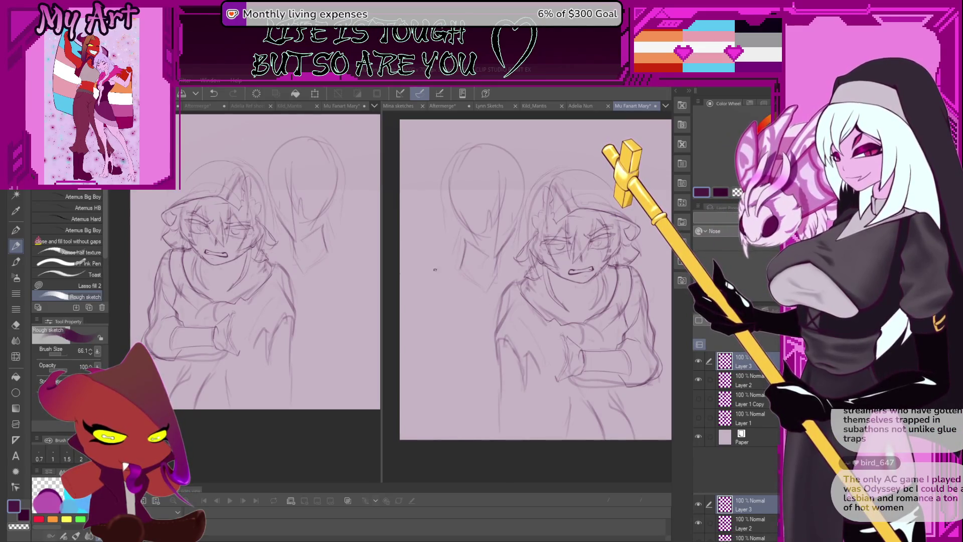
key(h)
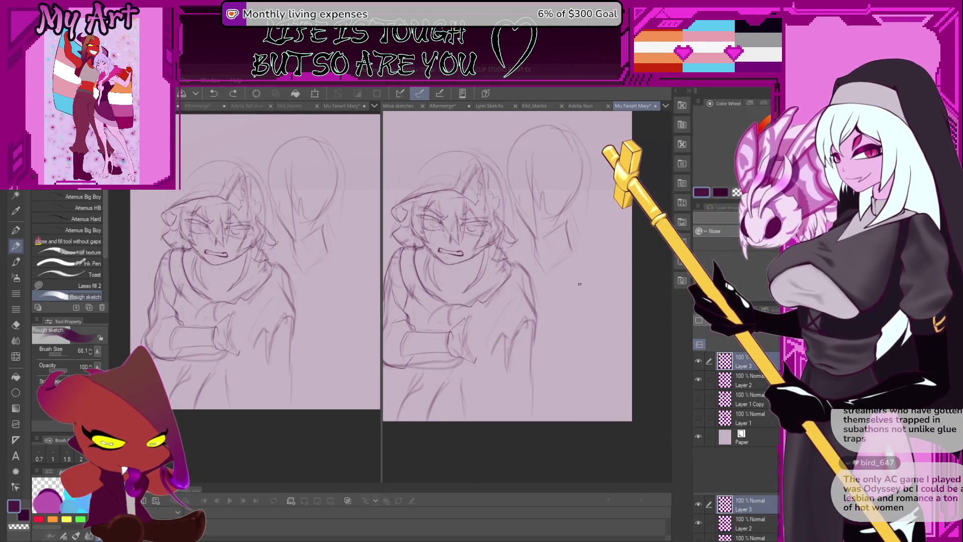
Try and undo several short sketch strokes on the upper body and lower figure.
key(ctrl+z)
mouse_move(569, 223)
mouse_down()
mouse_move(571, 257)
mouse_move(550, 291)
mouse_up()
key(ctrl+z)
key(ctrl+z)
key(ctrl+z)
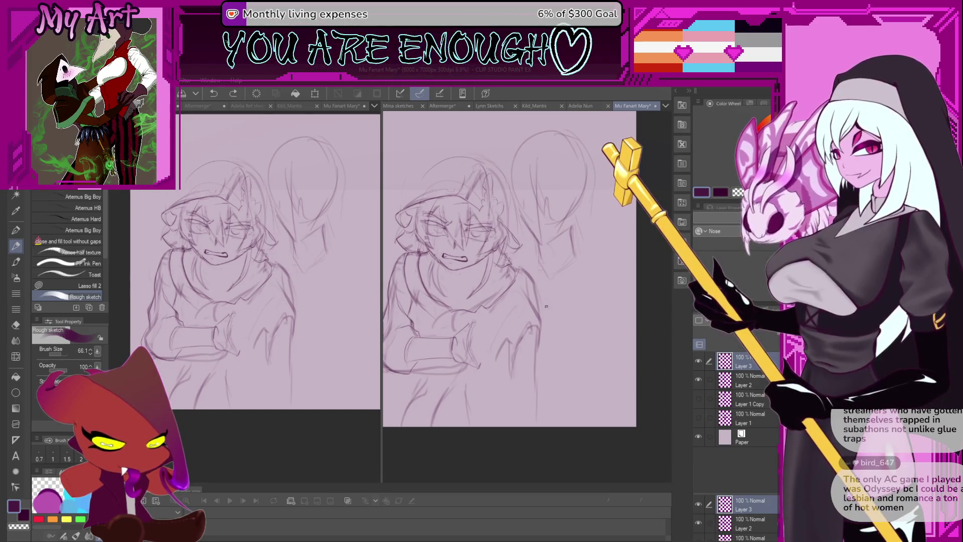
key(ctrl+z)
key(ctrl+z)
mouse_move(583, 273)
mouse_down()
mouse_move(584, 296)
mouse_move(608, 278)
mouse_up()
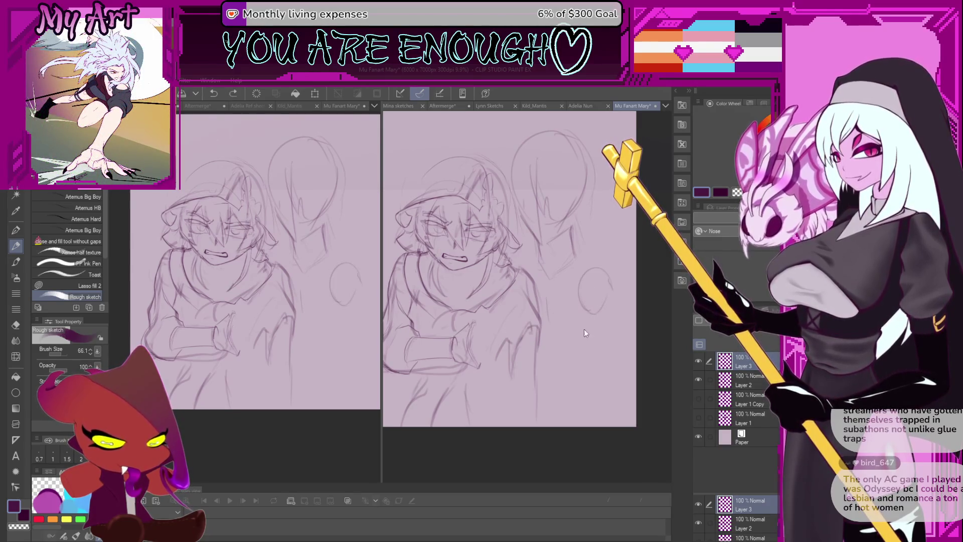
drag(562, 415, 574, 354)
key(ctrl+z)
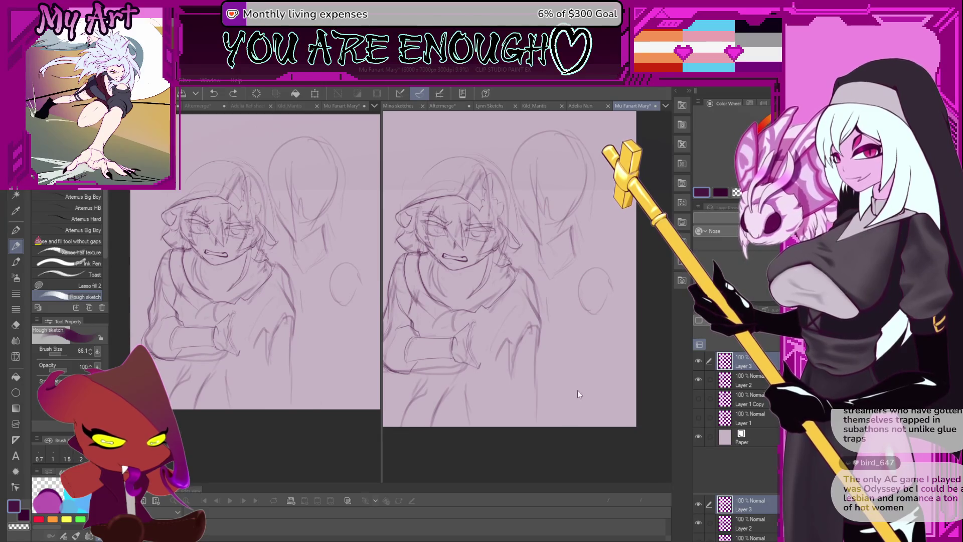
Add two light strokes to the hand over the arms and tilt the view for drawing.
mouse_move(578, 393)
mouse_down()
mouse_move(574, 364)
mouse_move(571, 381)
mouse_up()
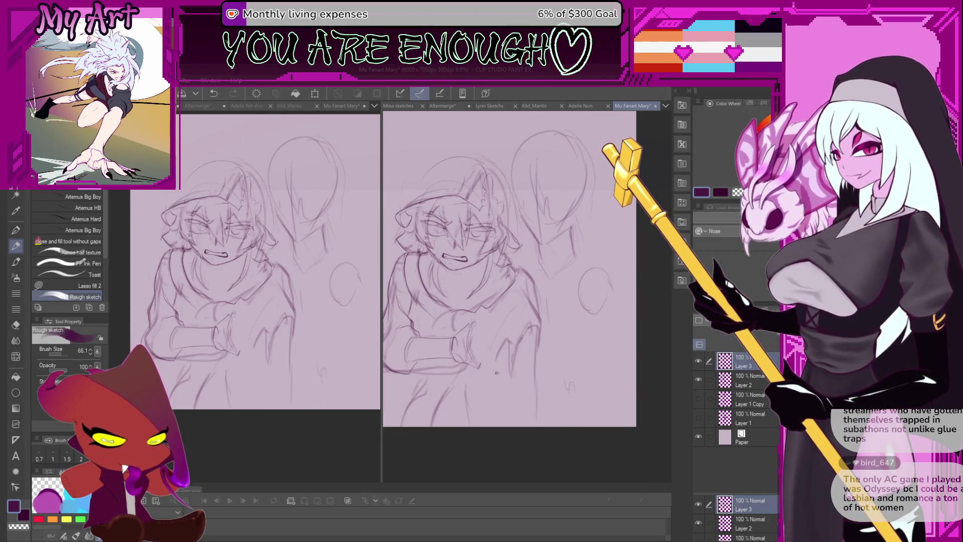
mouse_move(482, 347)
mouse_down()
mouse_move(486, 341)
mouse_move(527, 351)
mouse_up()
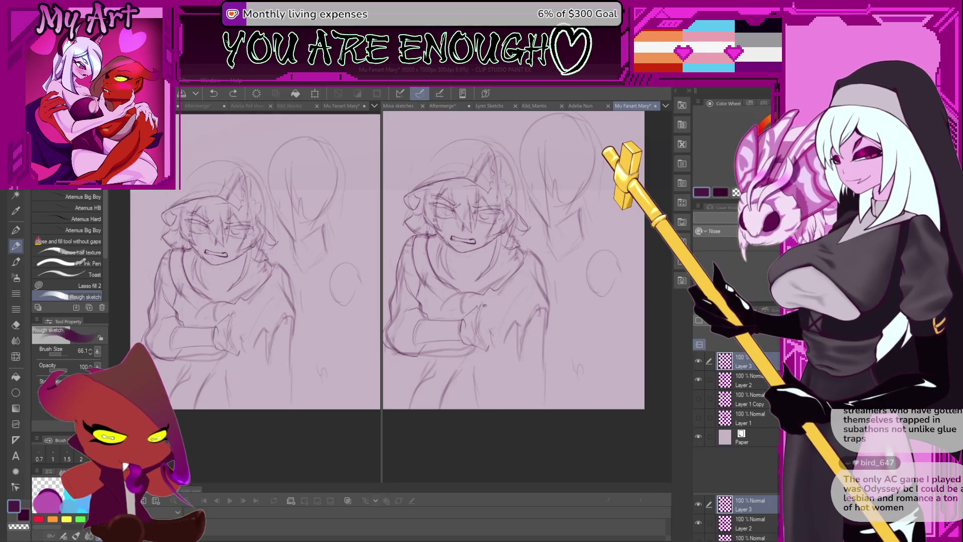
drag(484, 304, 473, 309)
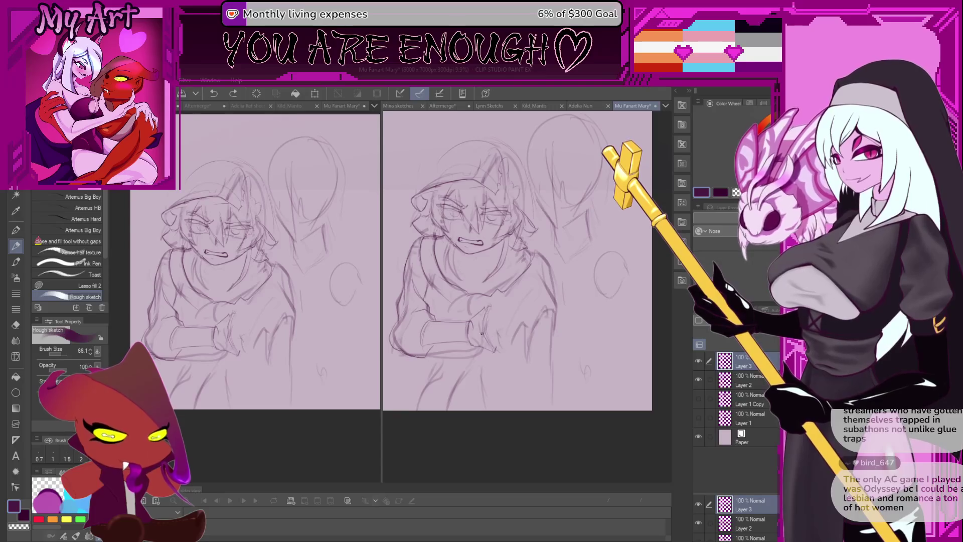
mouse_move(487, 347)
mouse_down()
mouse_move(484, 305)
mouse_move(498, 328)
mouse_up()
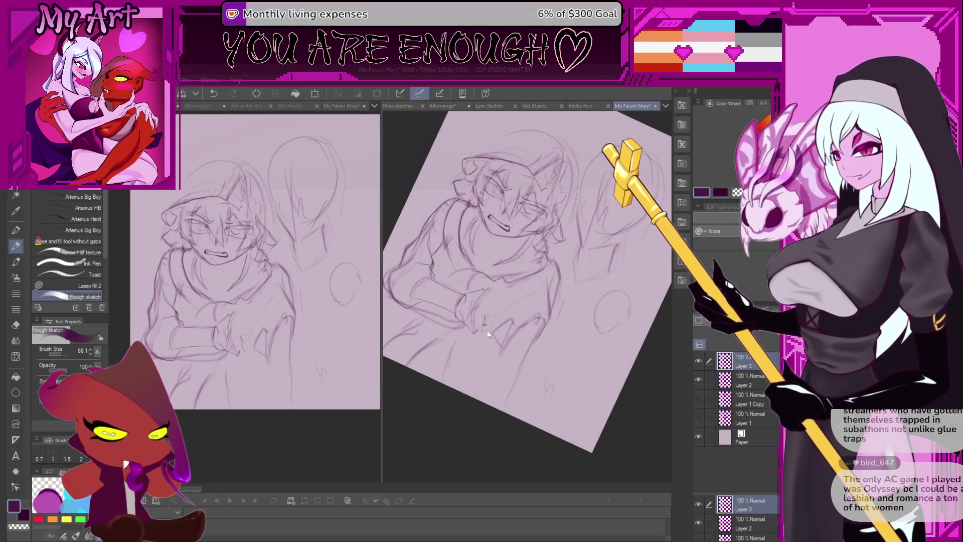
key(ctrl+z)
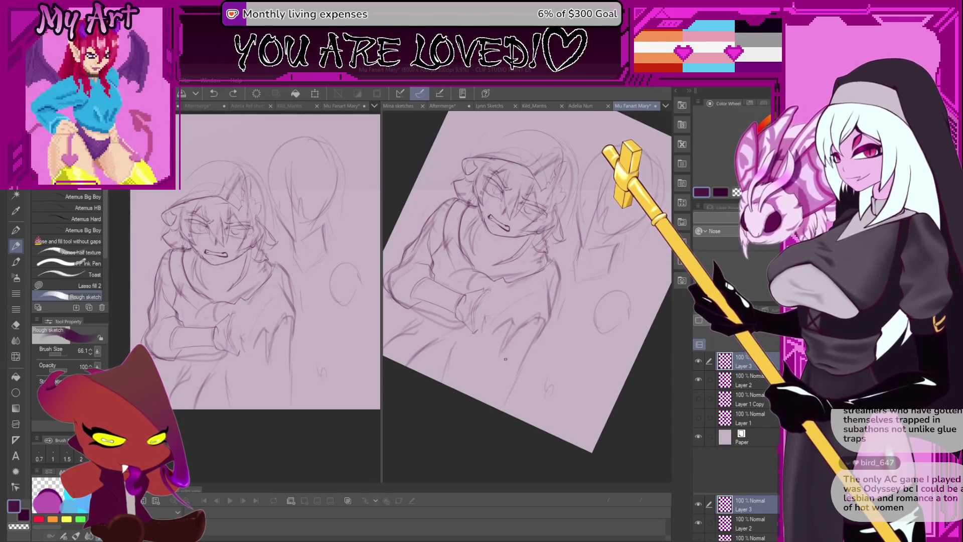
drag(506, 359, 502, 329)
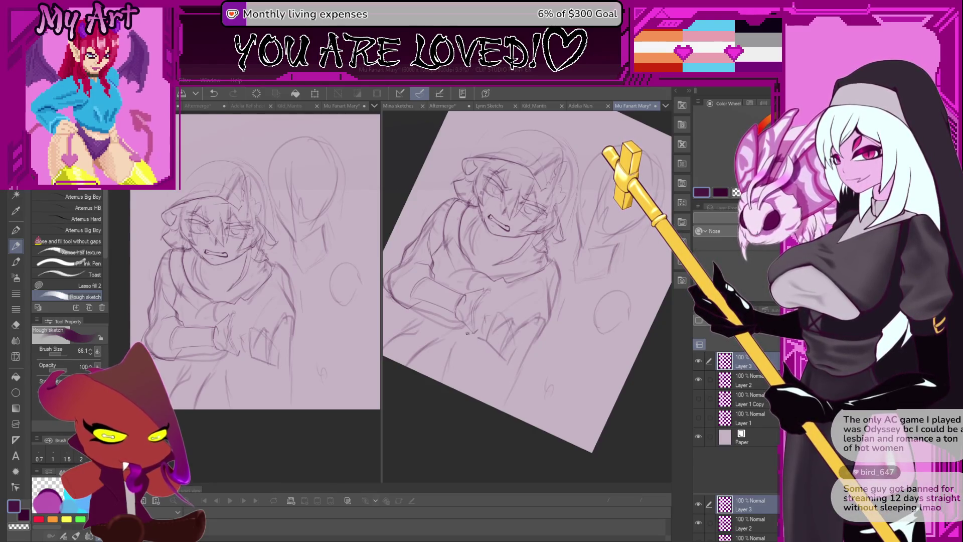
key(ctrl+z)
key(ctrl+y)
key(ctrl+z)
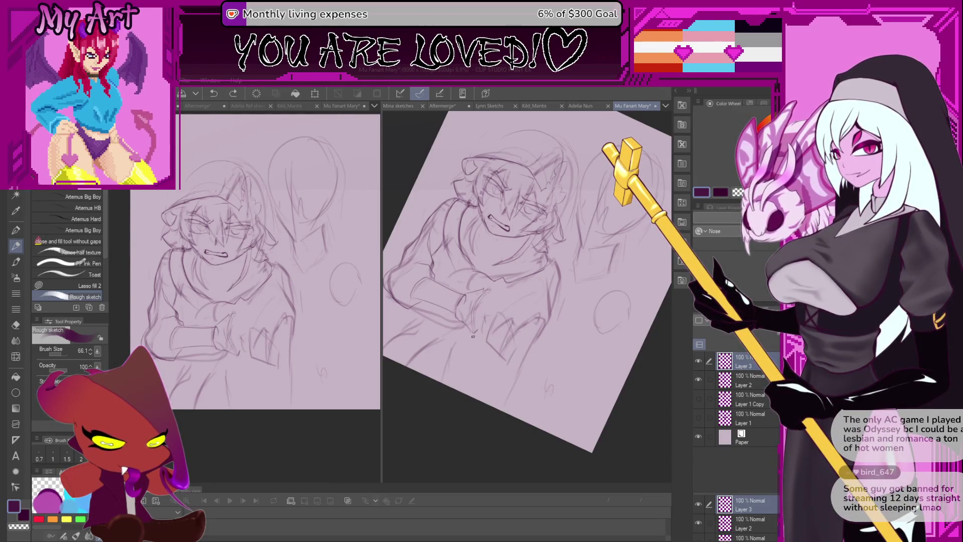
key(minus)
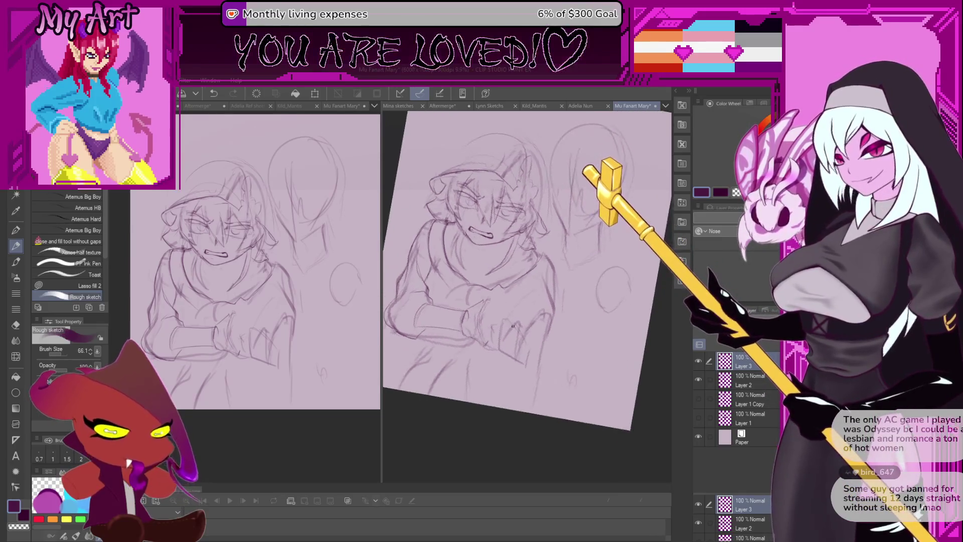
key(minus)
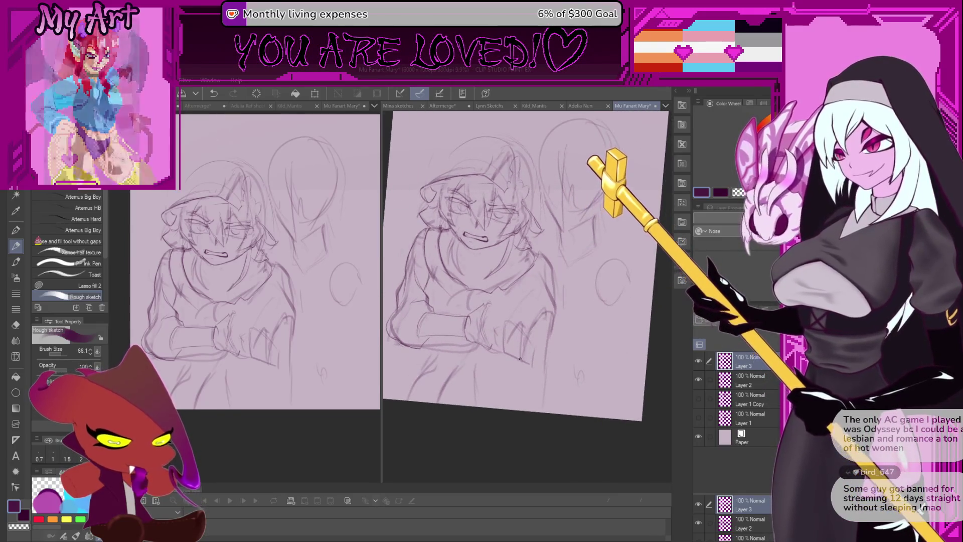
key(minus)
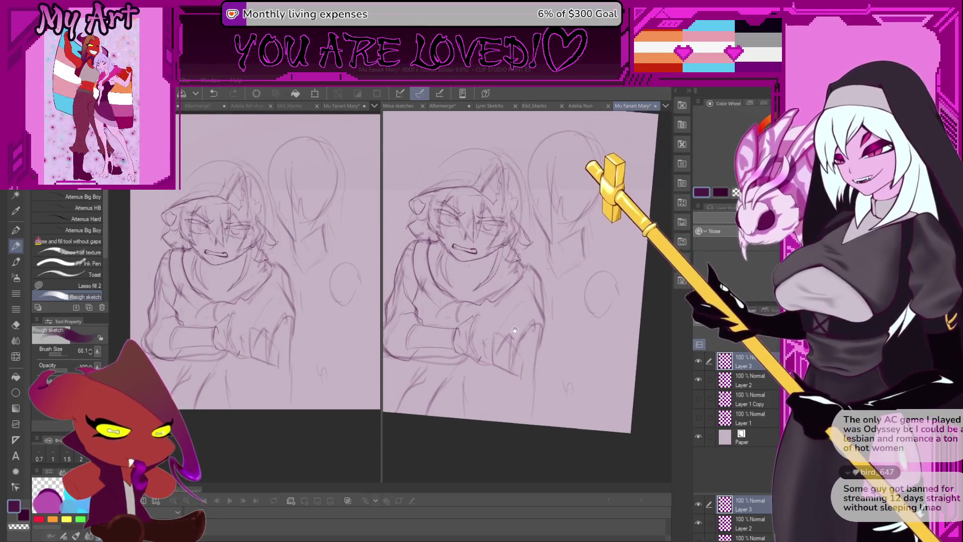
key(minus)
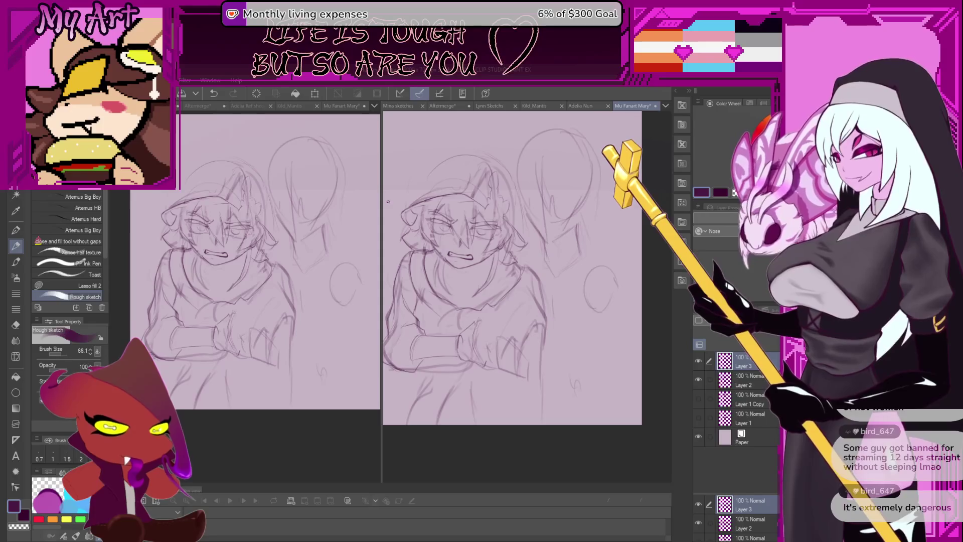
drag(539, 370, 552, 373)
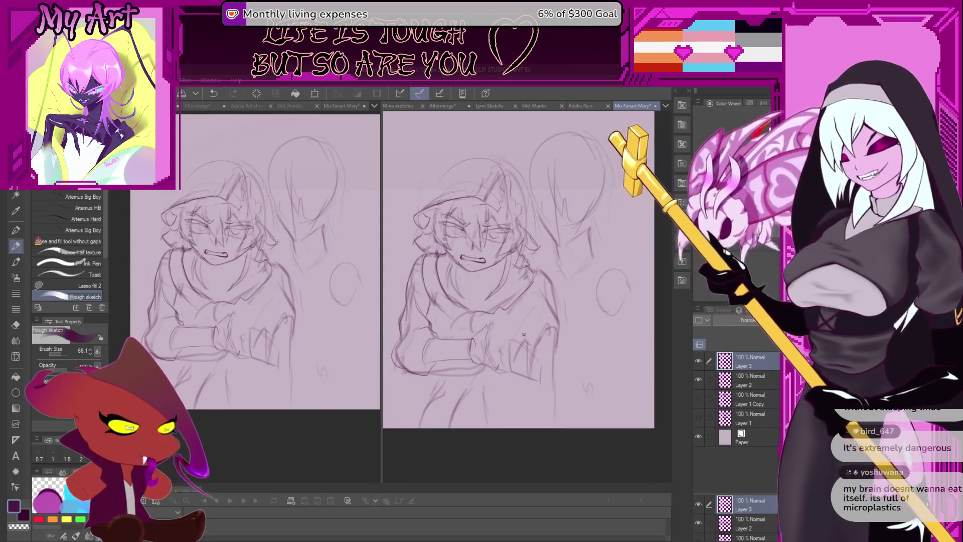
drag(502, 343, 511, 296)
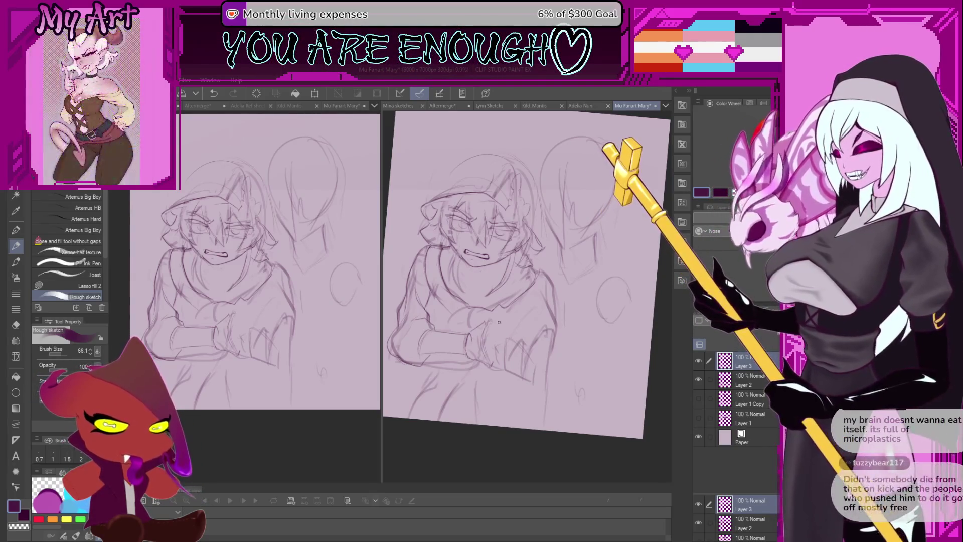
scroll(521, 368, up, 3)
key(m)
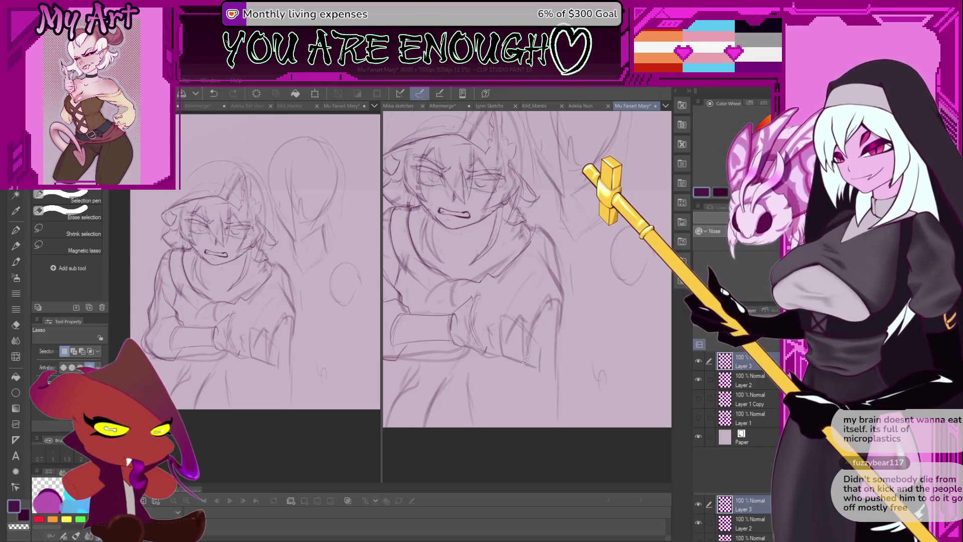
Lasso an oval around the hand and arm sketch, then drop the selection.
mouse_move(547, 339)
mouse_down()
mouse_move(544, 354)
mouse_move(542, 335)
mouse_move(485, 373)
mouse_up()
drag(539, 380, 511, 331)
drag(531, 375, 528, 362)
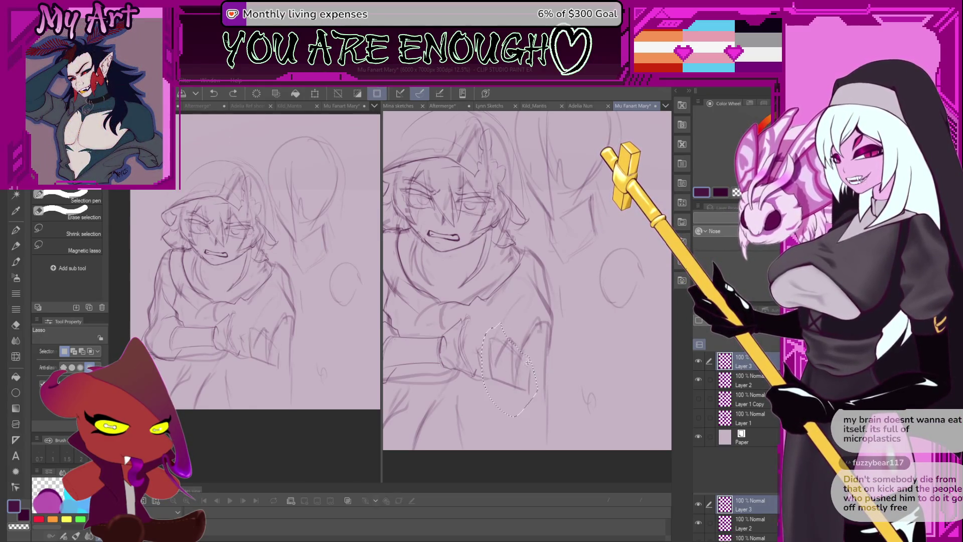
drag(522, 314, 527, 310)
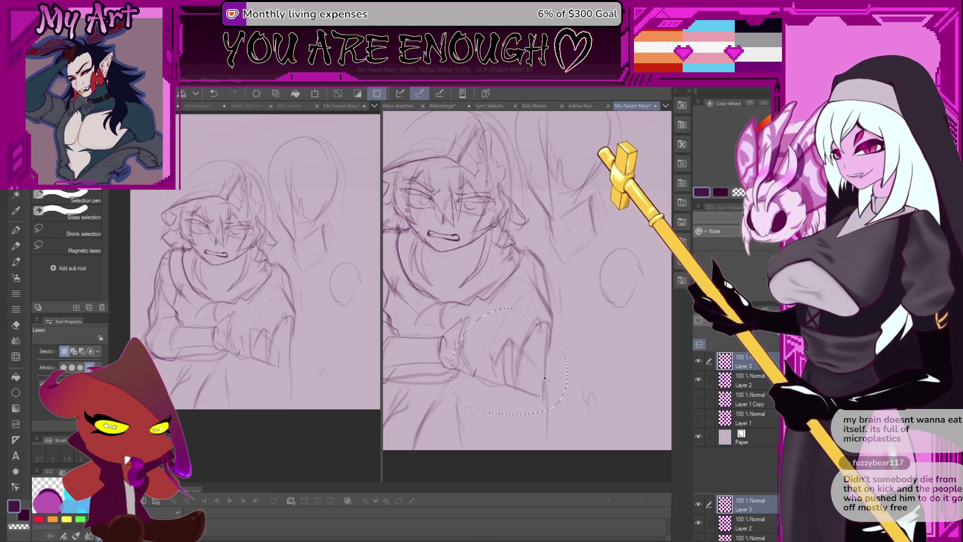
drag(583, 382, 535, 360)
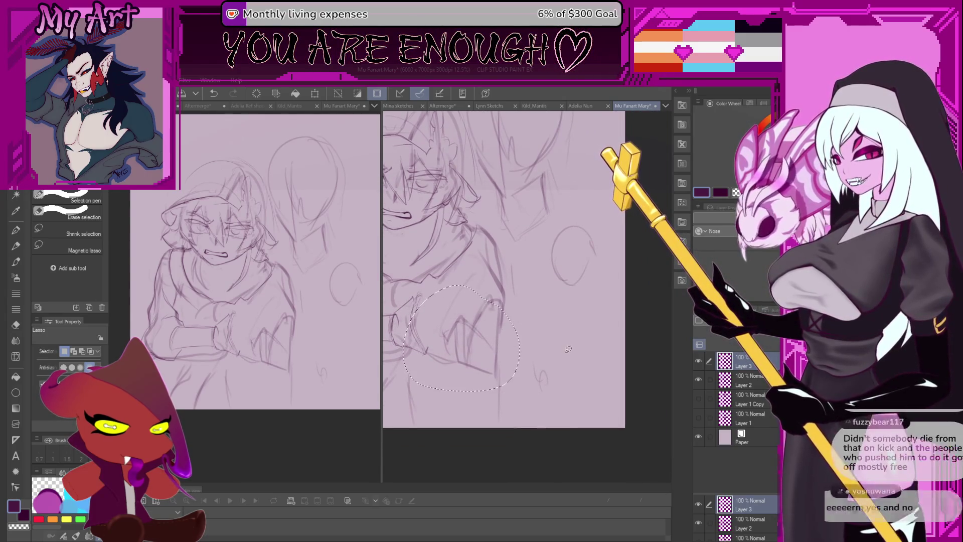
key(ctrl+d)
With the Rough sketch pencil, add a short stroke beside the small doodle below the arms.
key(p)
drag(506, 323, 541, 311)
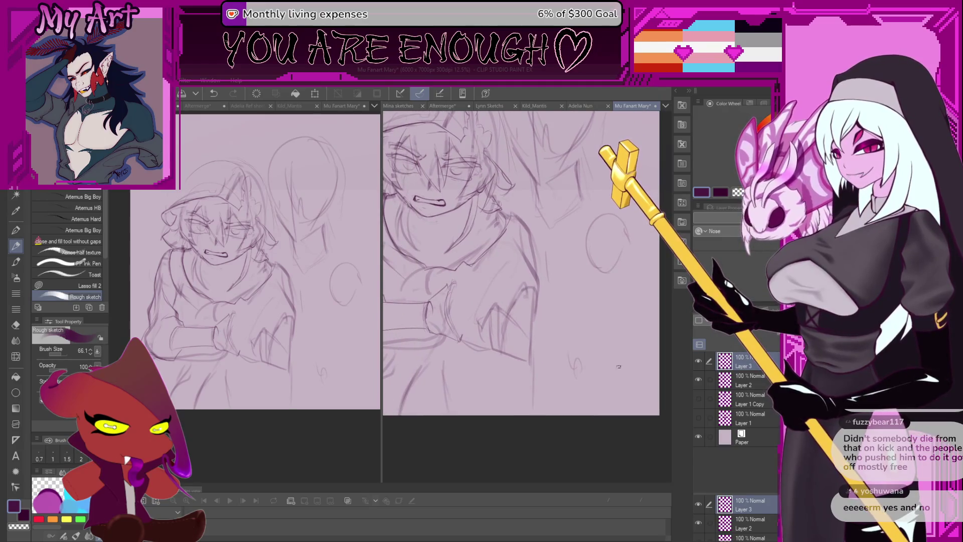
drag(608, 372, 582, 385)
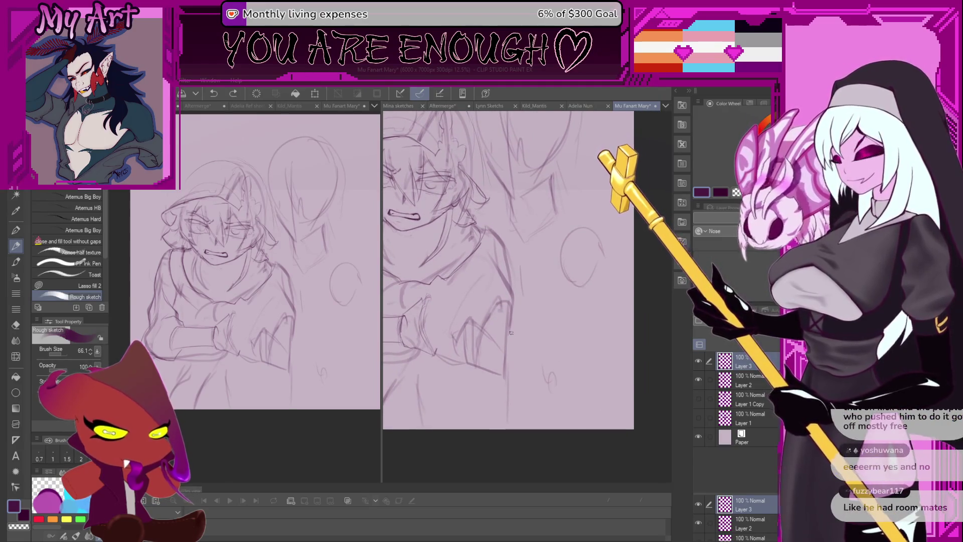
drag(503, 328, 514, 330)
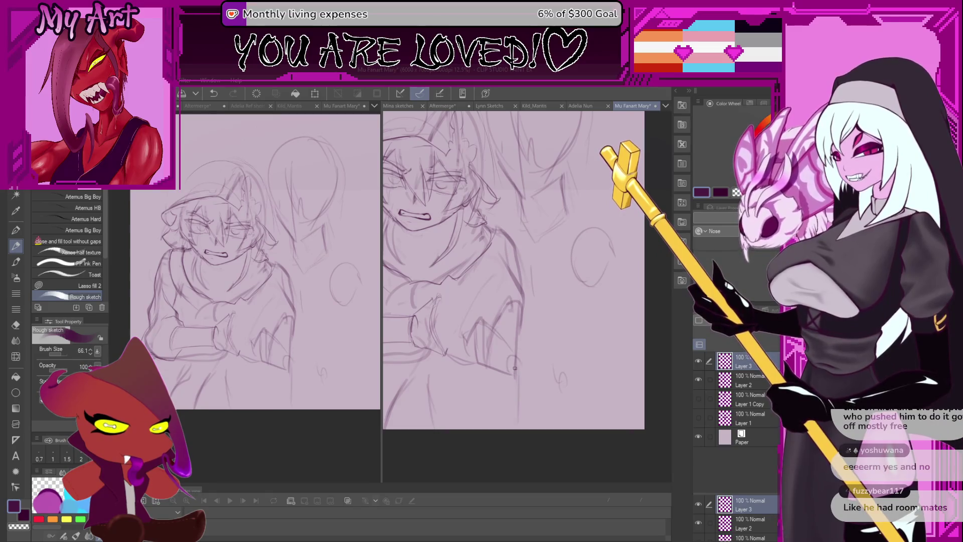
drag(511, 378, 502, 374)
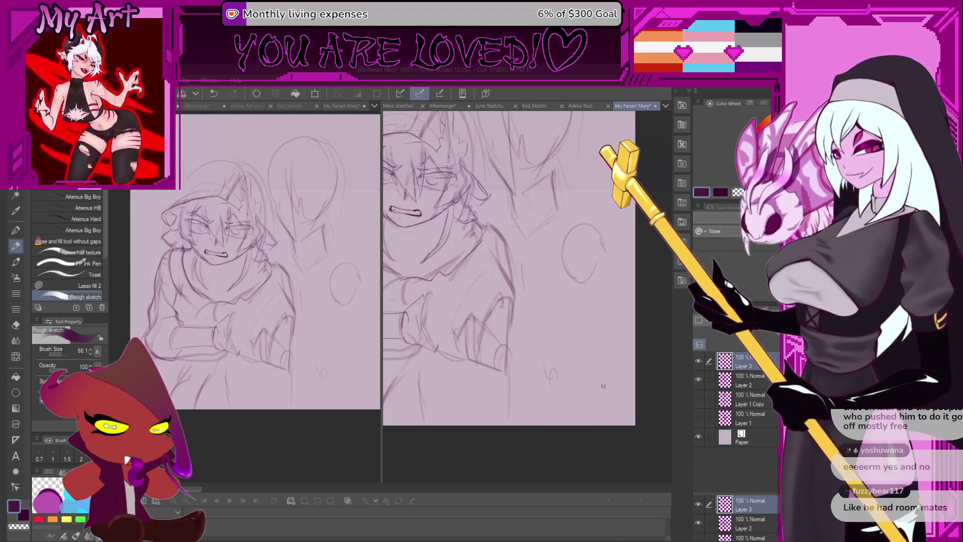
drag(591, 381, 598, 395)
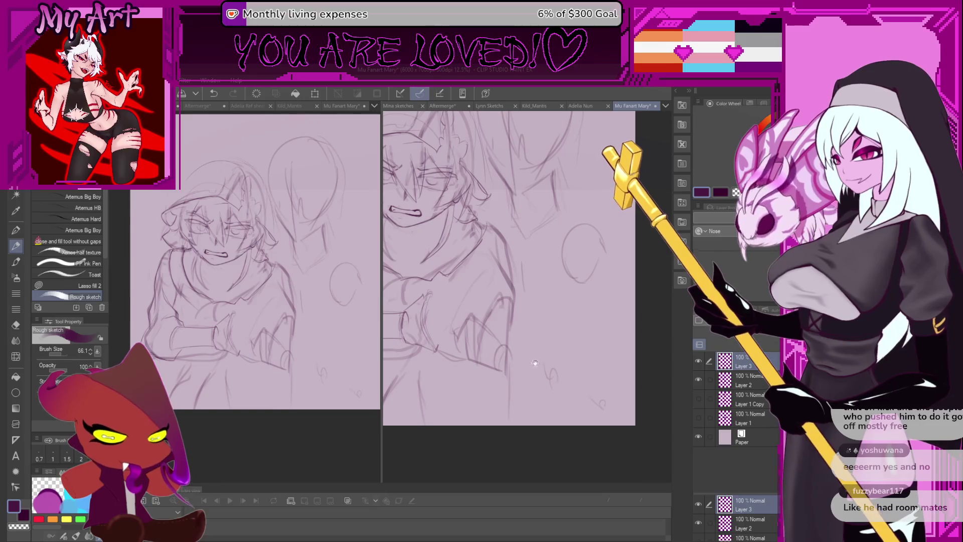
Briefly select the doodle, deselect it, and fit the whole page in view.
mouse_move(535, 362)
mouse_down()
mouse_move(524, 360)
mouse_move(545, 397)
mouse_move(559, 343)
mouse_up()
key(m)
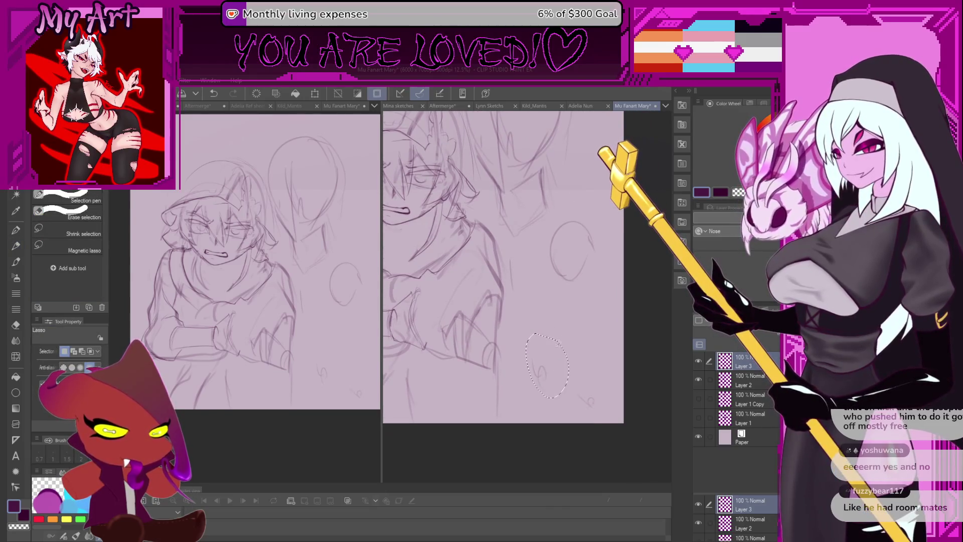
key(ctrl+d)
key(p)
key(ctrl+0)
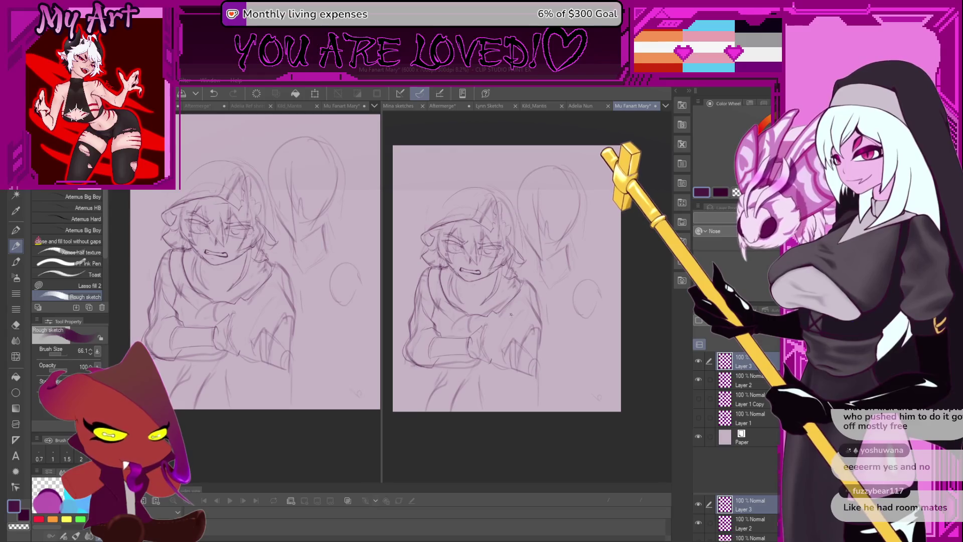
Zoom in on the arms and test a tiny mark, comparing it with undo and redo.
mouse_move(524, 312)
mouse_down()
mouse_move(533, 337)
mouse_move(490, 317)
mouse_move(480, 359)
mouse_move(569, 351)
mouse_move(492, 291)
mouse_up()
scroll(508, 334, up, 2)
scroll(480, 359, up, 2)
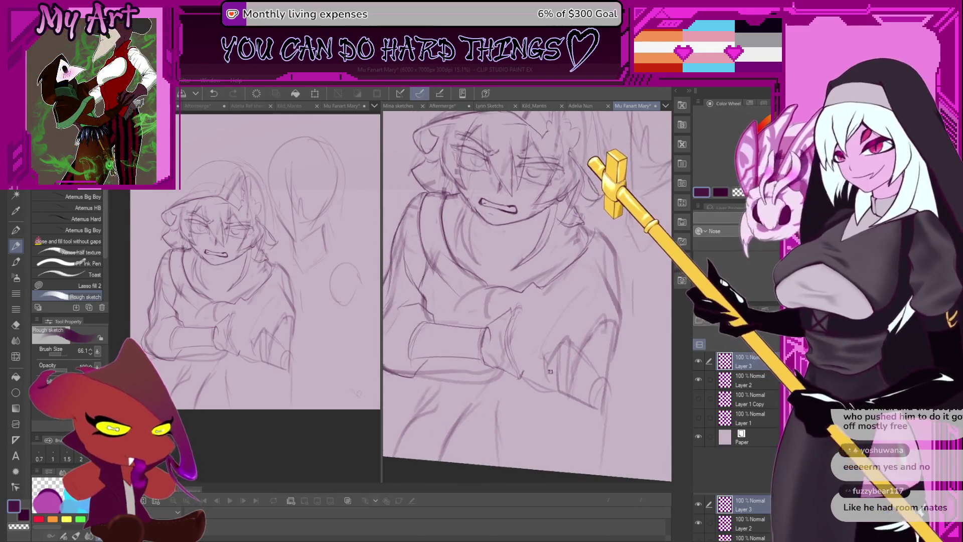
scroll(546, 371, up, 2)
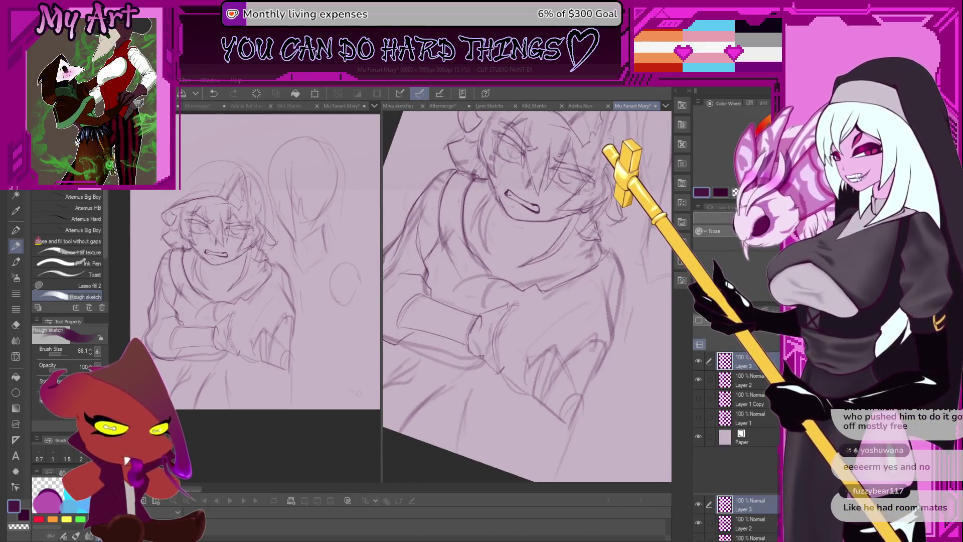
scroll(547, 372, up, 2)
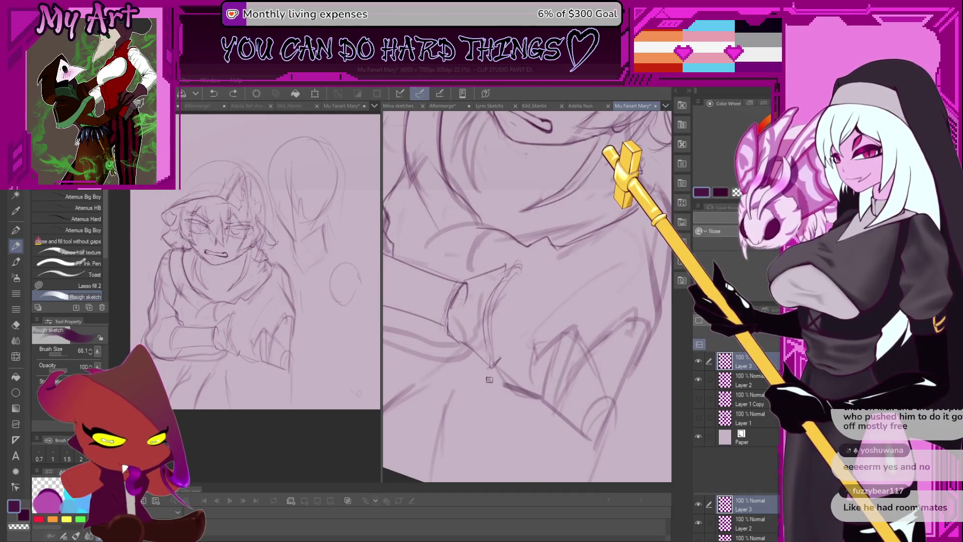
click(528, 394)
key(ctrl+z)
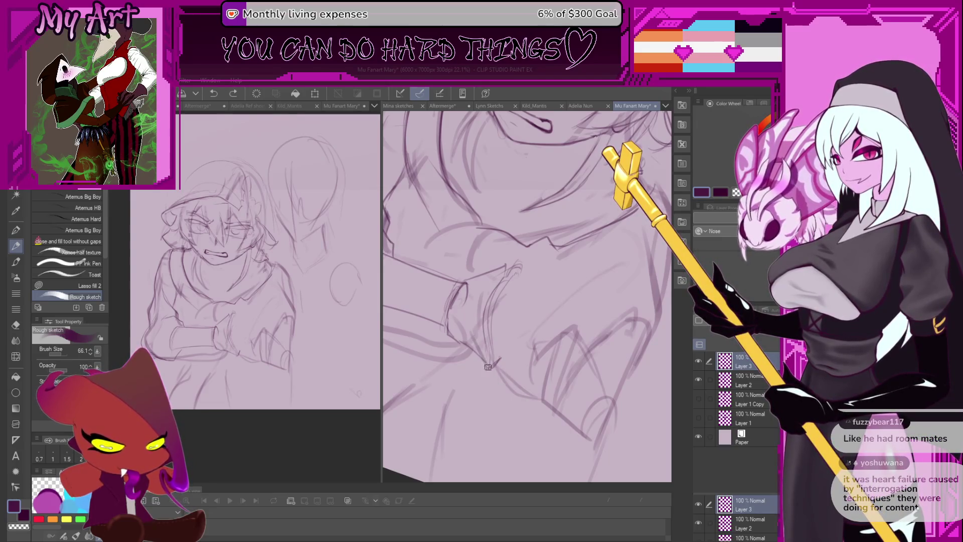
key(ctrl+y)
key(ctrl+z)
key(ctrl+y)
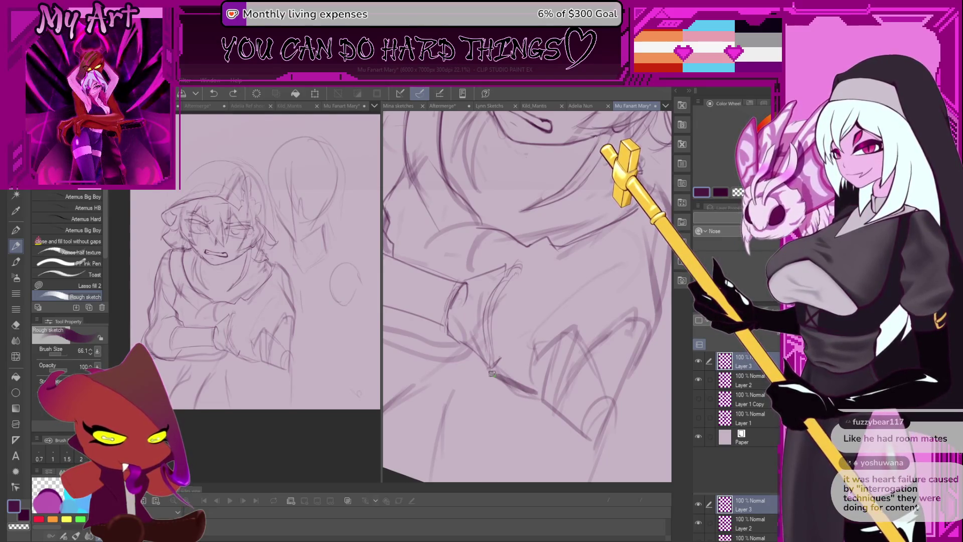
mouse_move(522, 320)
mouse_down()
mouse_move(538, 341)
mouse_move(534, 330)
mouse_up()
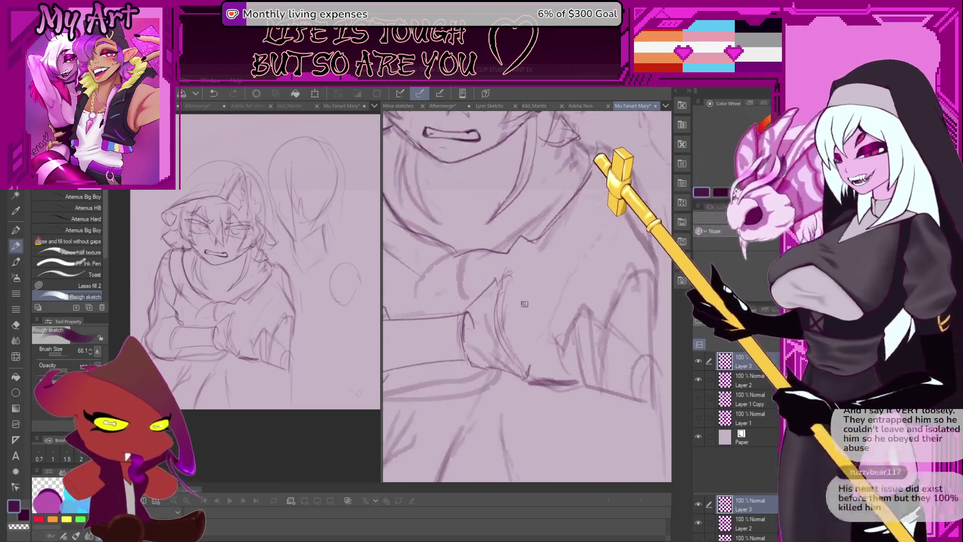
Rotate the view, cut brush size to 33.8, and sketch finger lines, undoing bad ones.
key(-)
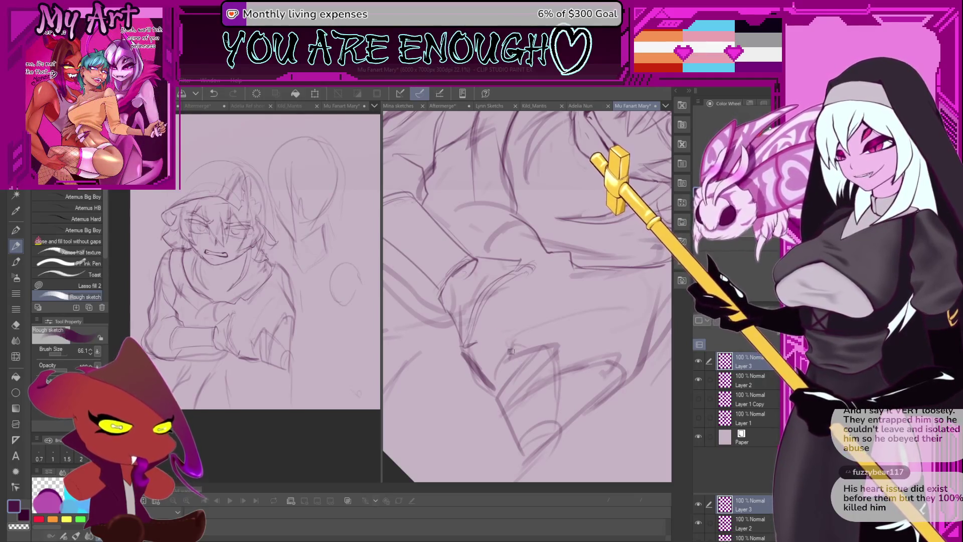
key(bracketleft)
key(bracketleft)
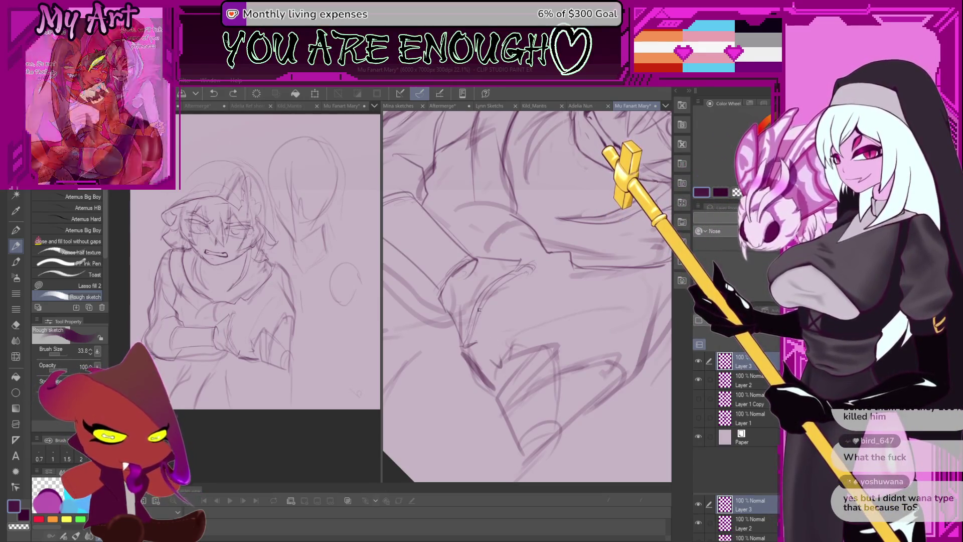
drag(483, 323, 499, 359)
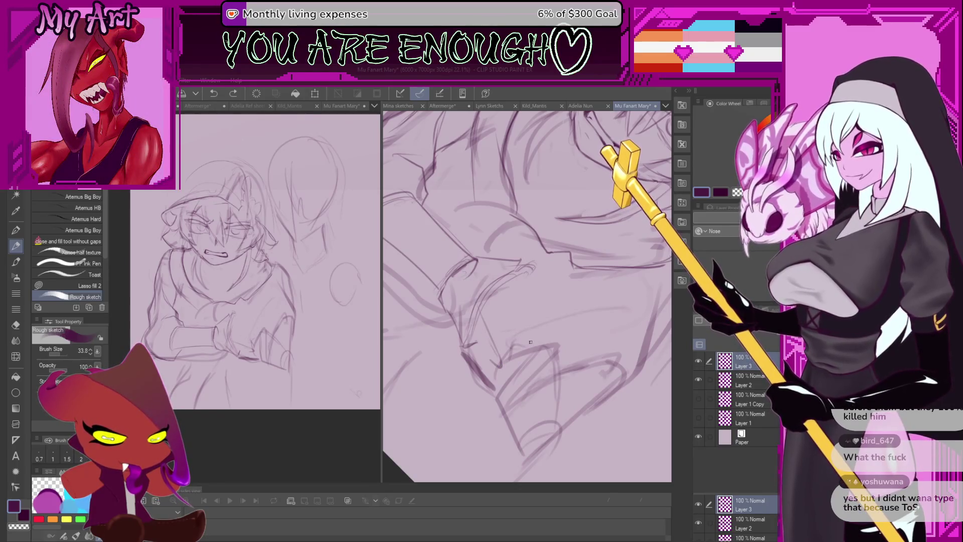
key(ctrl+z)
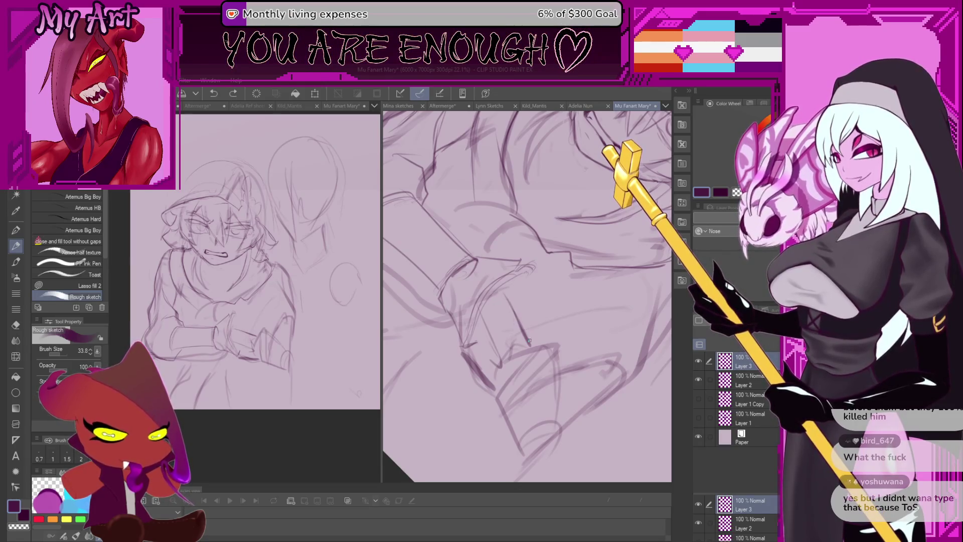
drag(528, 310, 532, 341)
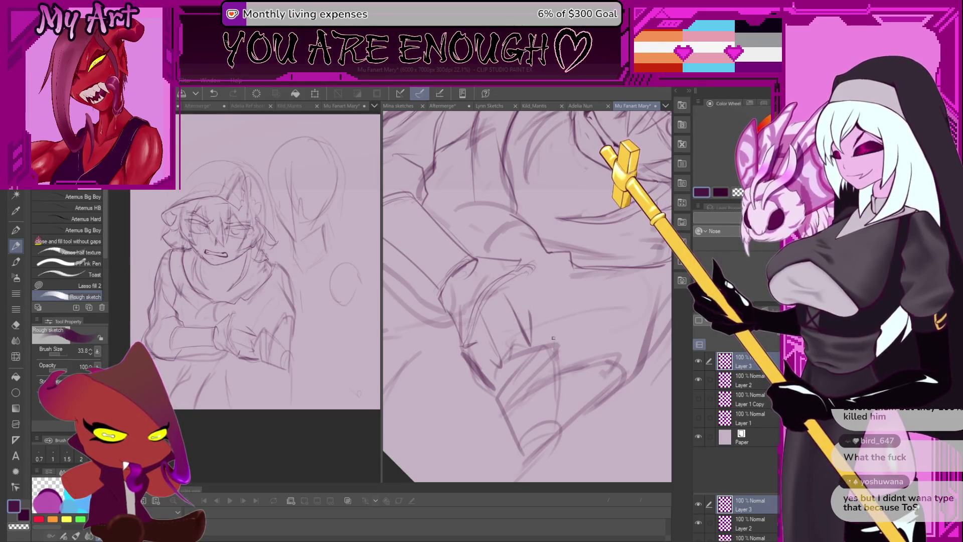
drag(548, 308, 555, 347)
key(ctrl+z)
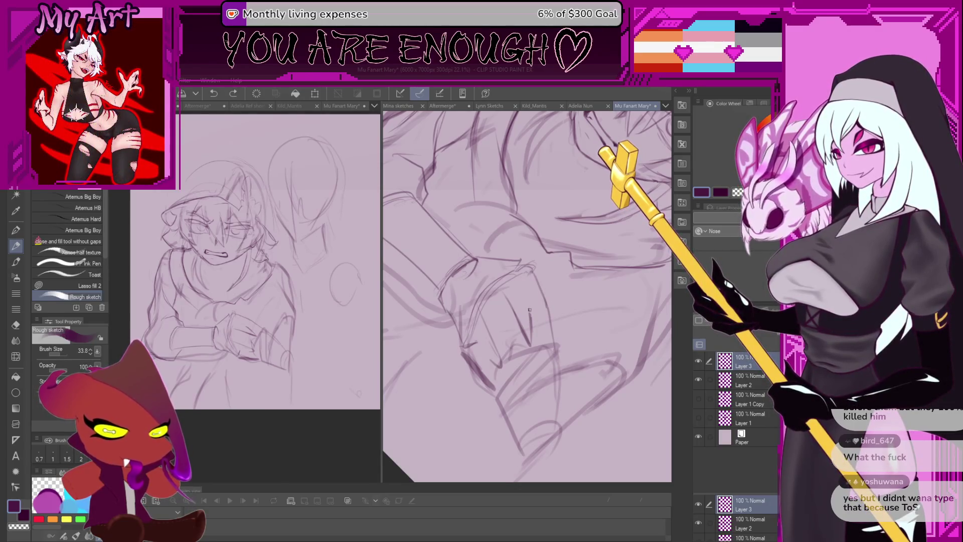
drag(519, 269, 531, 306)
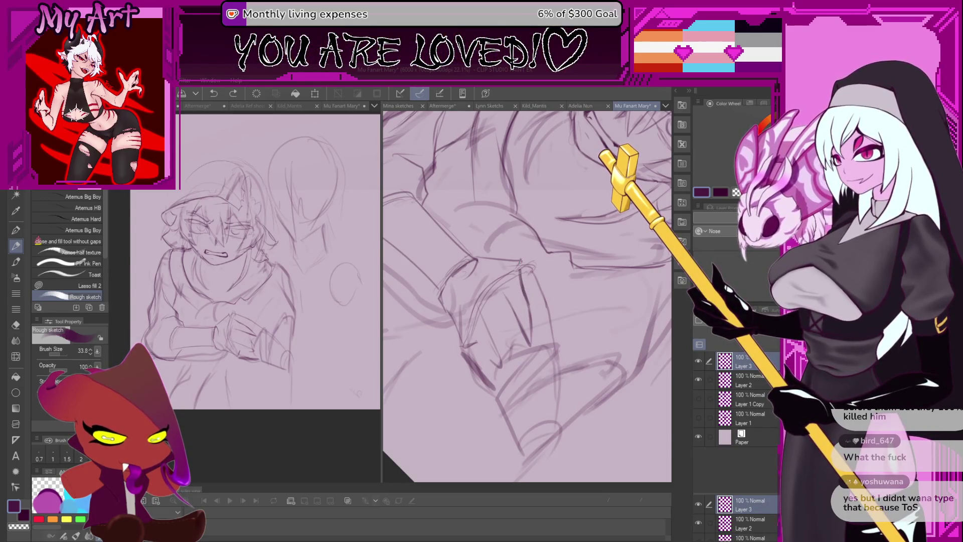
key(ctrl+z)
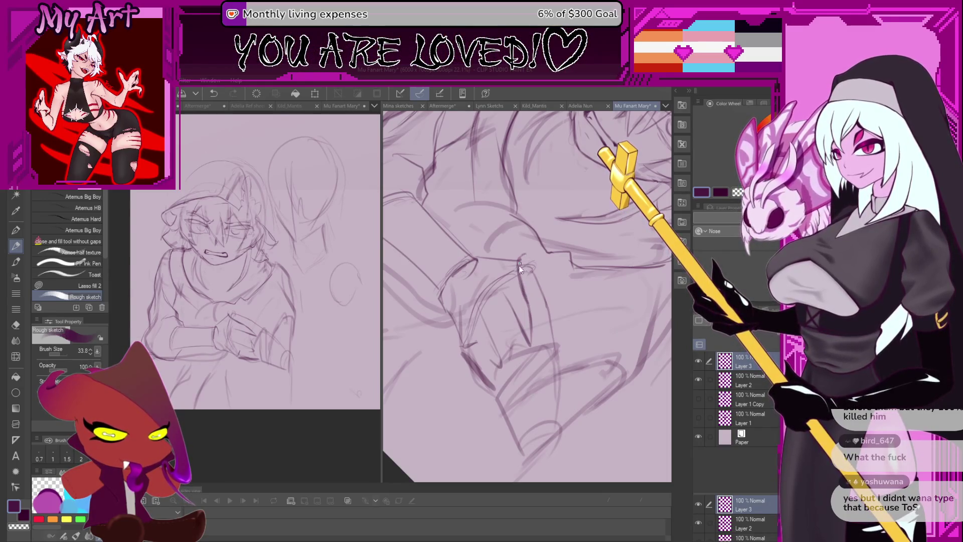
key(ctrl+z)
mouse_move(531, 262)
mouse_down()
mouse_move(522, 301)
mouse_move(532, 311)
mouse_move(552, 291)
mouse_up()
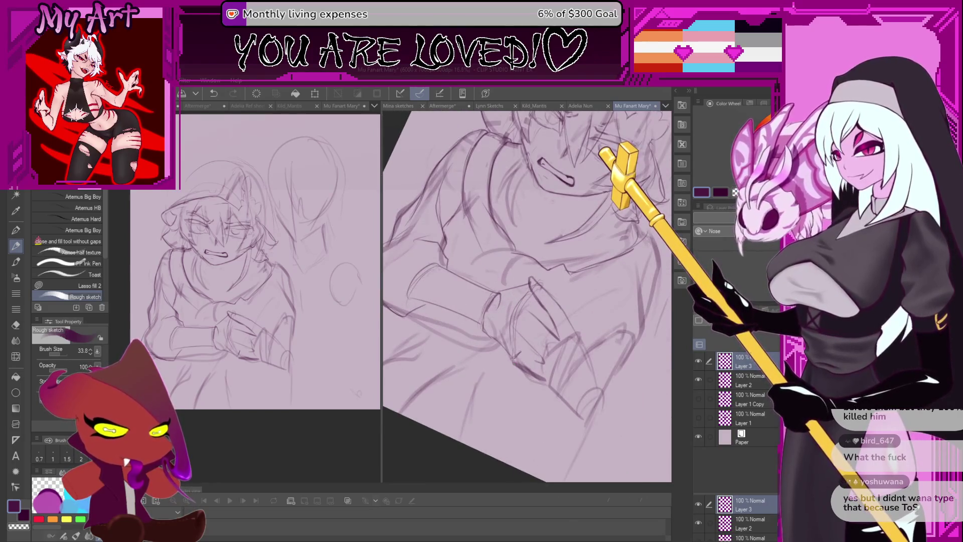
key(ctrl+z)
Pan across the hand sketch and start a freehand lasso around the fingers.
scroll(498, 313, up, 2)
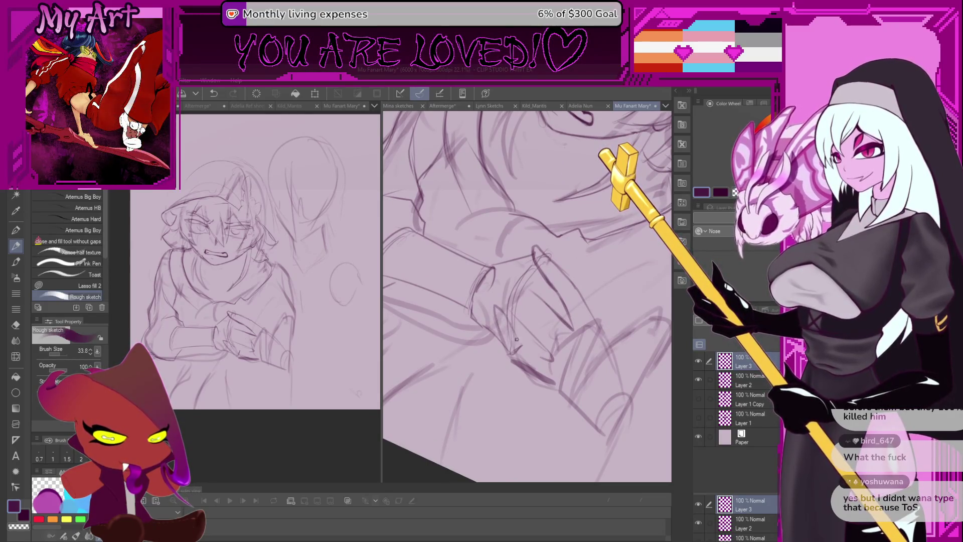
mouse_move(532, 322)
mouse_down()
mouse_move(479, 294)
mouse_move(516, 338)
mouse_up()
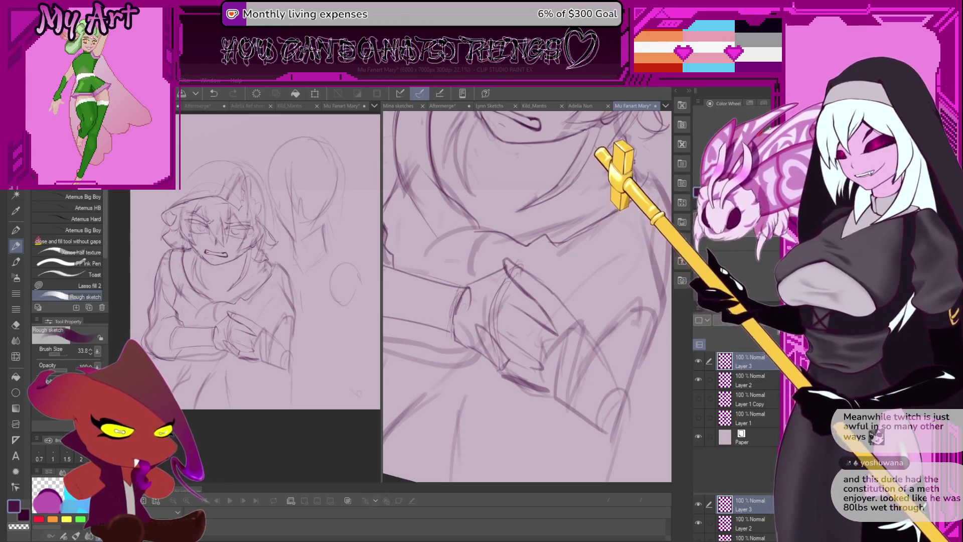
scroll(549, 317, up, 1)
scroll(549, 317, up, 3)
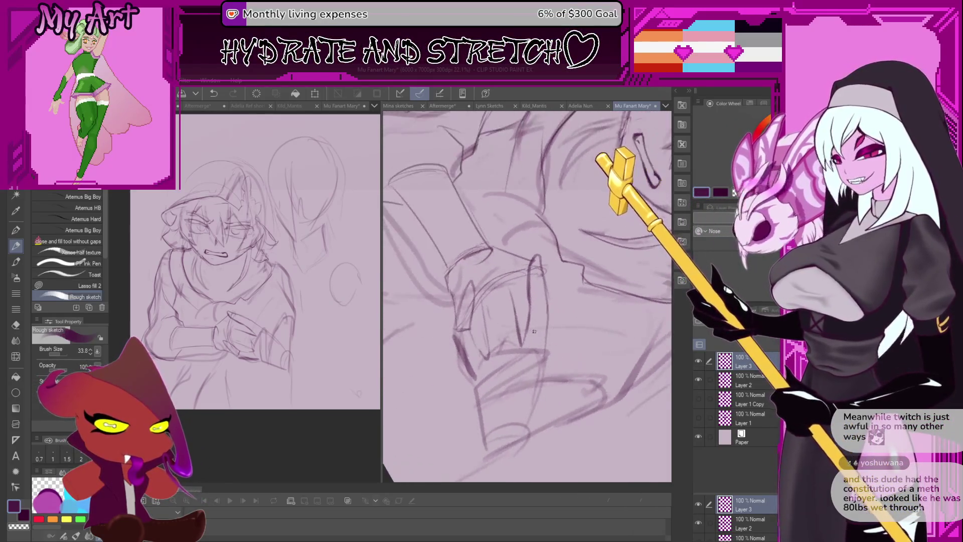
key(m)
drag(484, 297, 519, 367)
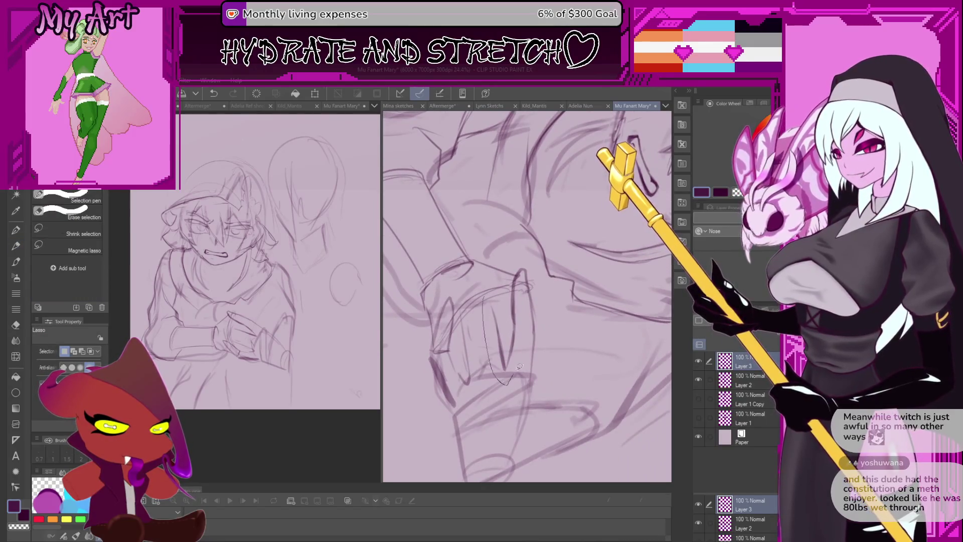
Scale and rotate the lassoed fingers, apply the transform, and deselect.
drag(520, 283, 501, 286)
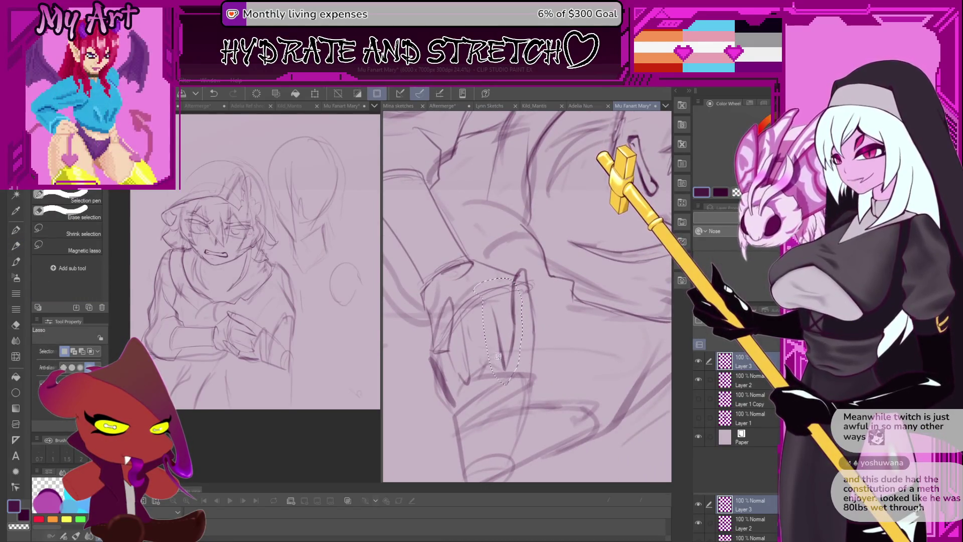
key(ctrl+t)
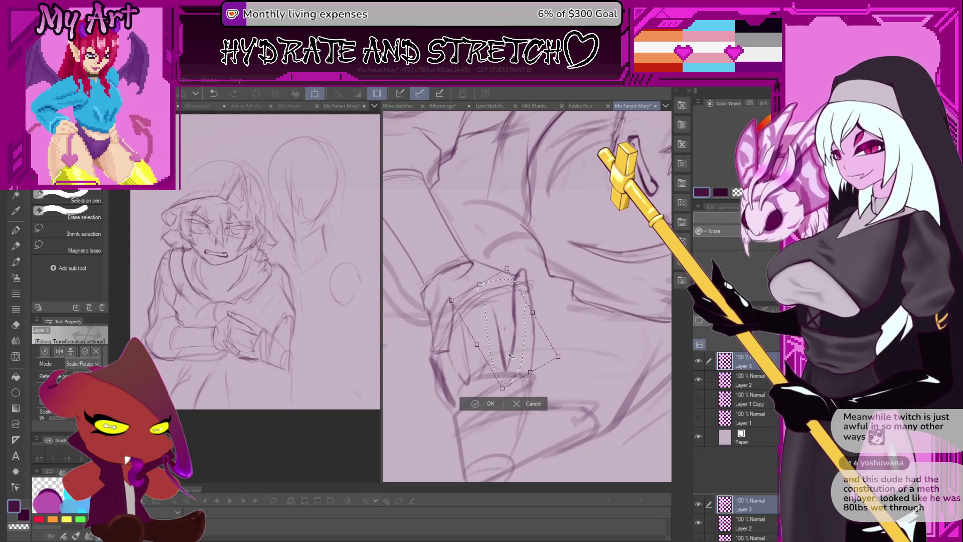
click(492, 400)
key(ctrl+d)
Undo two strokes and redraw the long vertical finger line on the hand.
key(p)
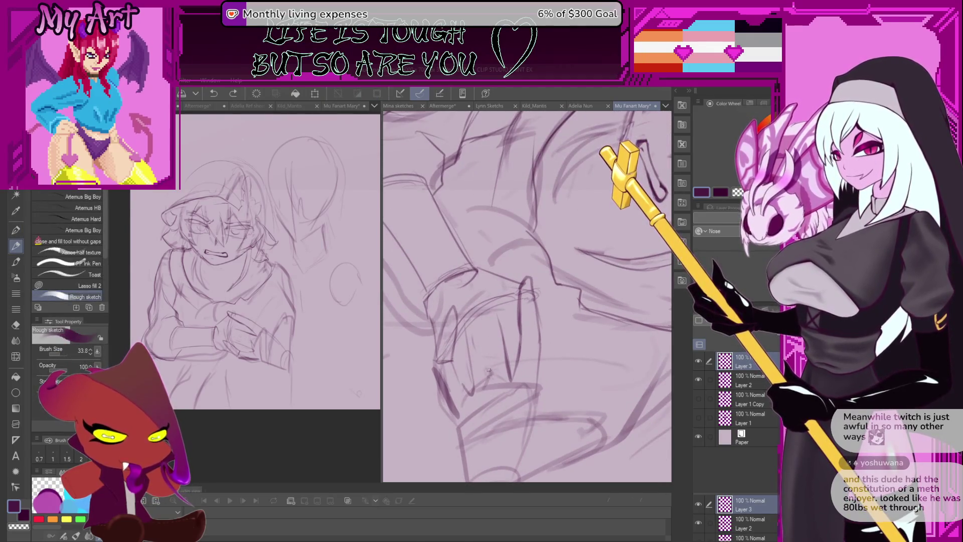
key(ctrl+z)
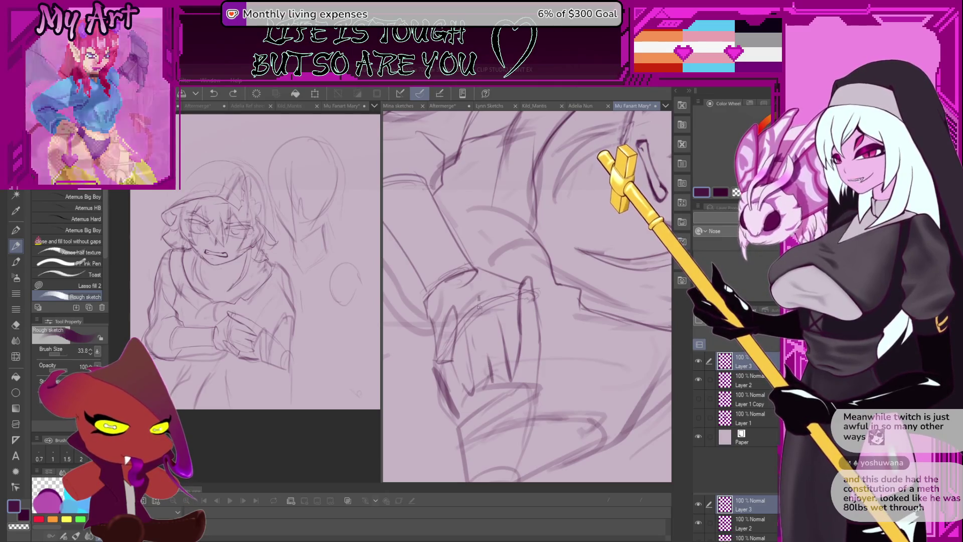
key(ctrl+z)
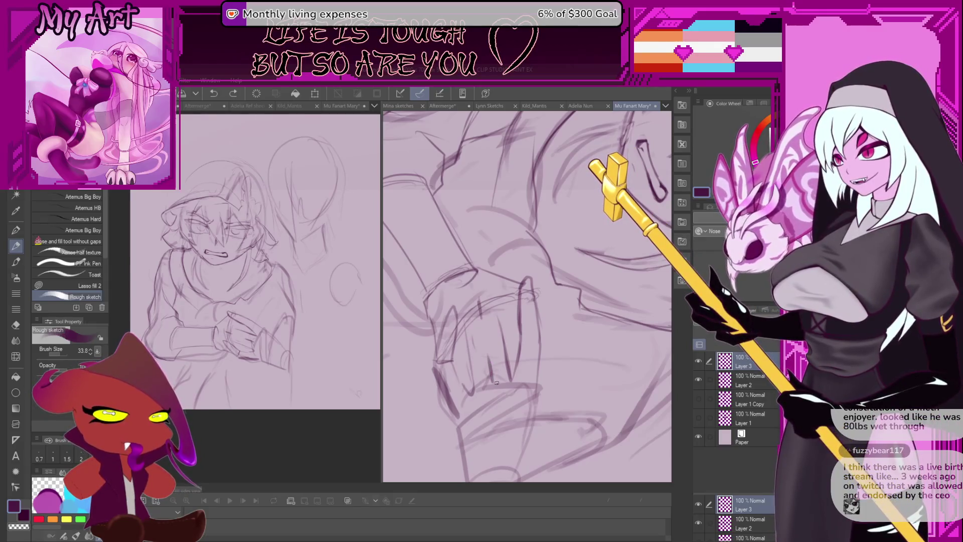
scroll(468, 330, up, 2)
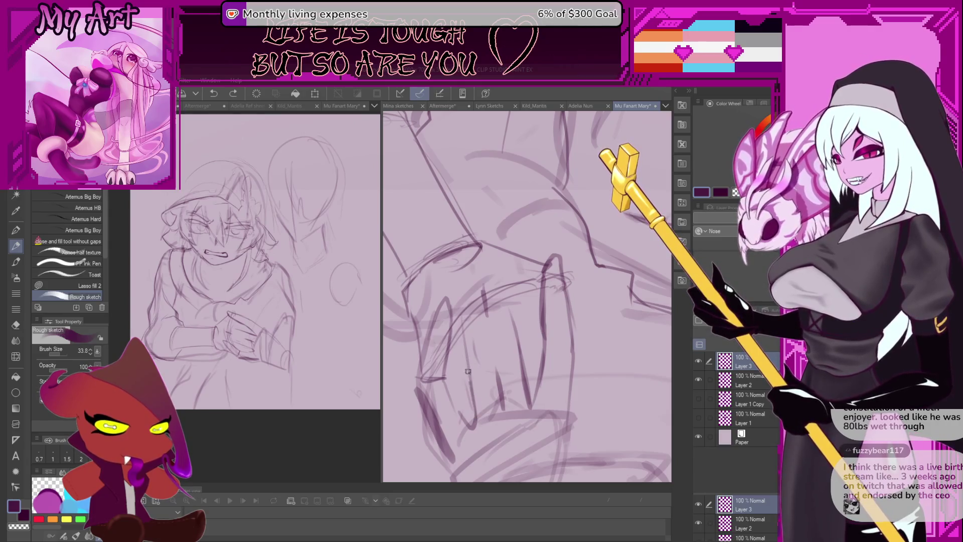
drag(476, 424, 450, 309)
key(ctrl+z)
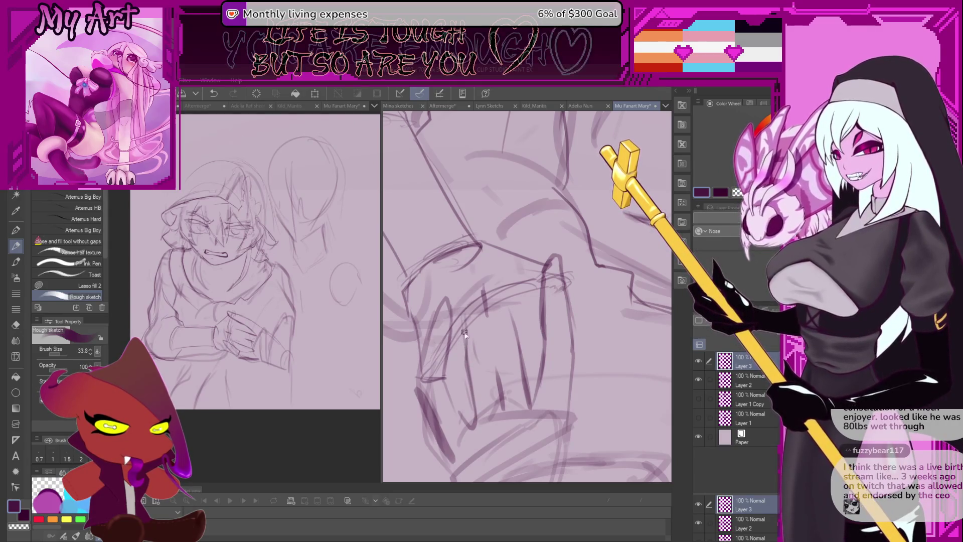
drag(466, 360, 469, 288)
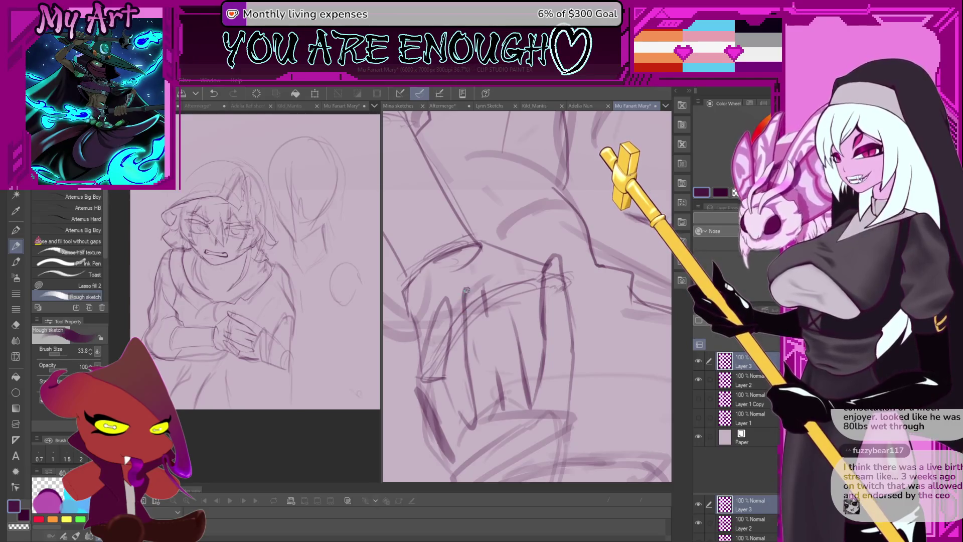
drag(466, 348, 468, 285)
Retry the finger line several times, settling on a shorter stroke up to the knuckle.
key(ctrl+z)
key(ctrl+y)
key(ctrl+z)
drag(467, 355, 469, 287)
key(ctrl+z)
key(ctrl+z)
drag(467, 330, 471, 276)
key(ctrl+z)
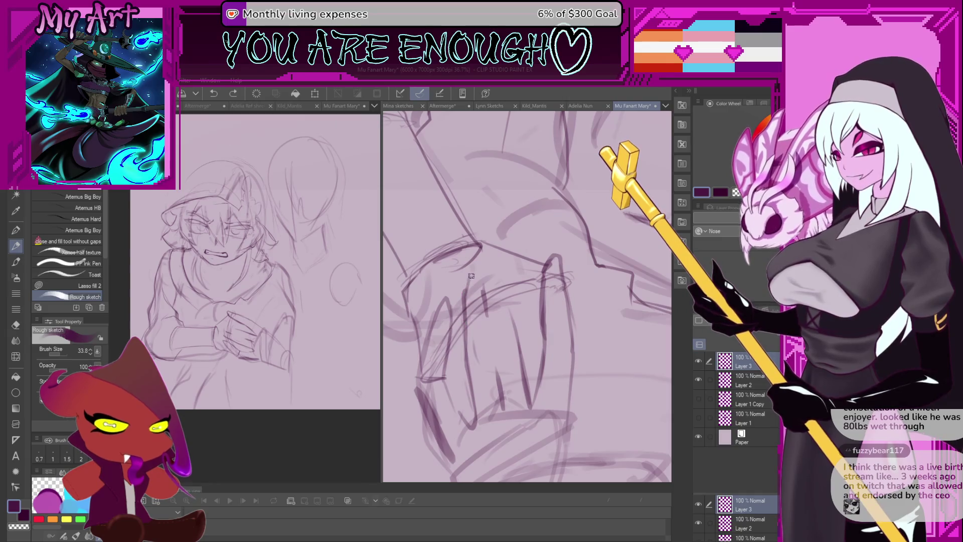
key(ctrl+z)
drag(466, 308, 467, 277)
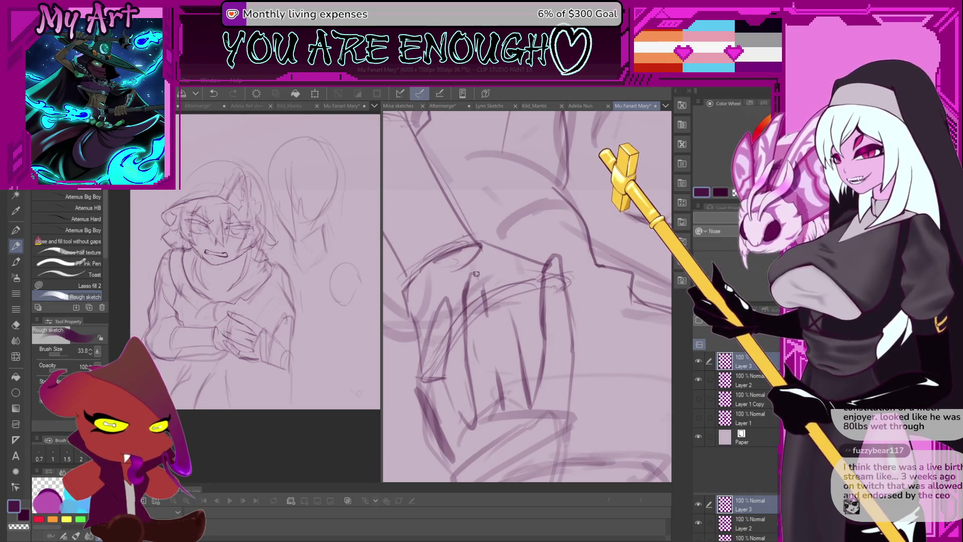
Try and undo a right-side finger stroke, then rotate and pan to see the whole hand.
mouse_move(524, 384)
mouse_down()
mouse_move(522, 329)
mouse_move(509, 306)
mouse_up()
key(ctrl+z)
key(ctrl+z)
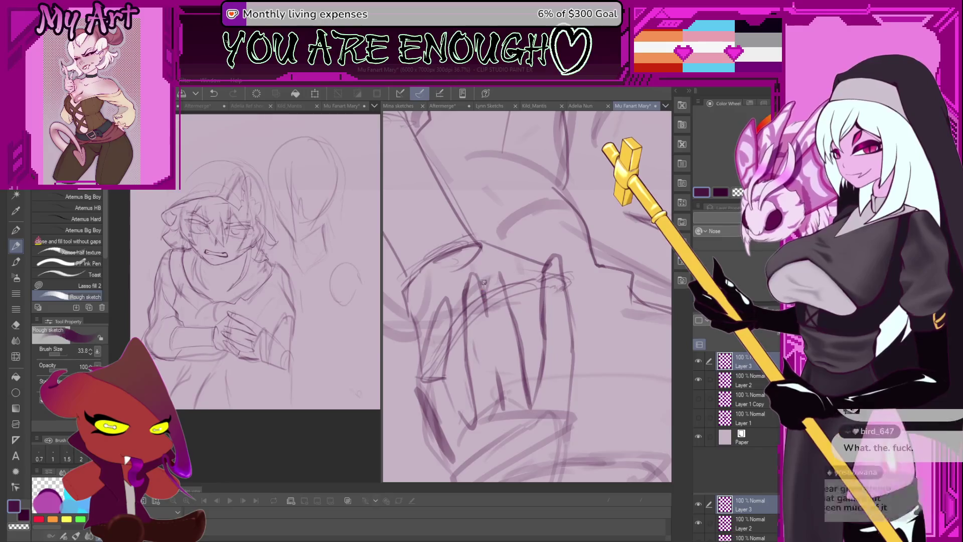
mouse_move(484, 283)
mouse_down()
mouse_move(528, 317)
mouse_move(476, 304)
mouse_up()
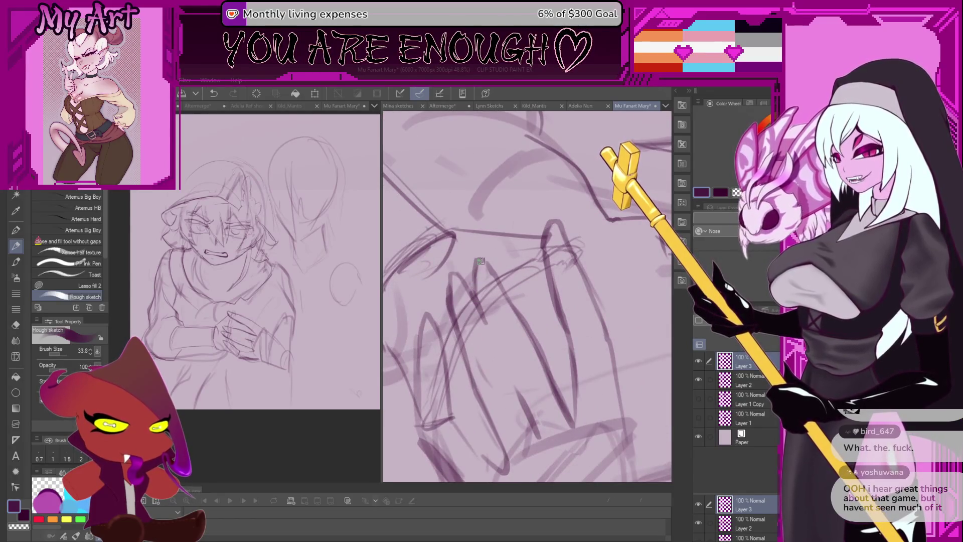
drag(585, 375, 585, 342)
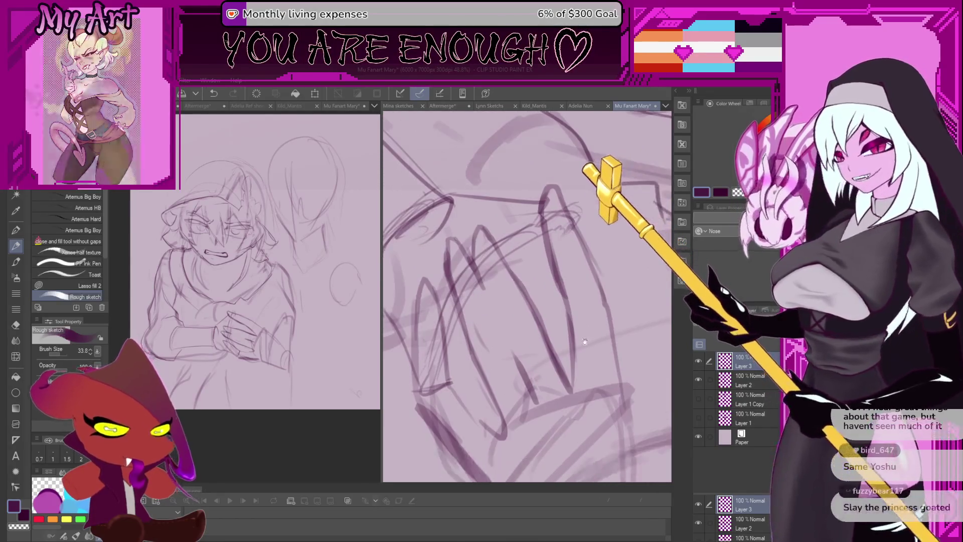
scroll(585, 341, down, 2)
scroll(600, 337, up, 3)
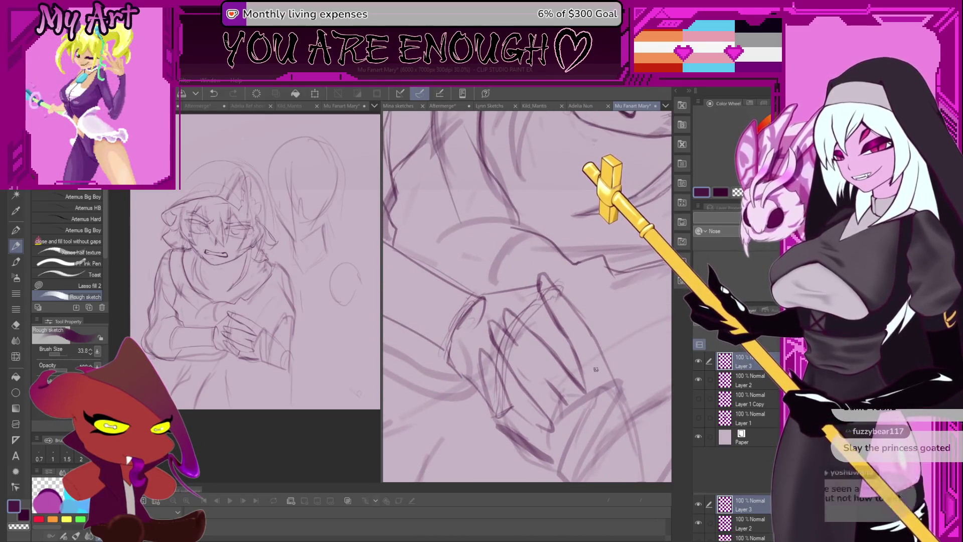